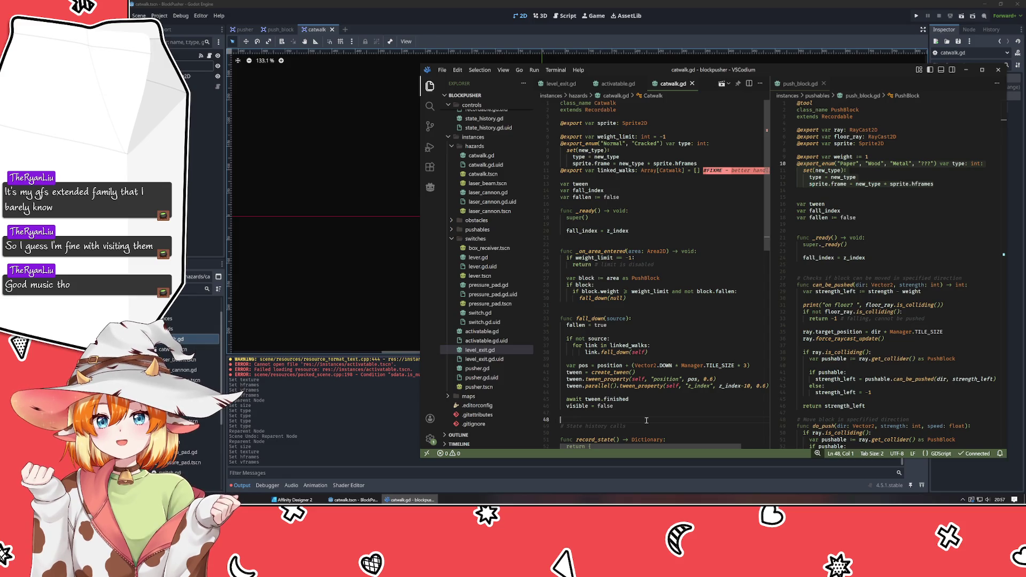
Step: Move the cursor through the script to lines 45, 48 and then 22
{"action": "left_click", "coordinate": [661, 396]}
{"action": "scroll", "coordinate": [661, 397], "scroll_direction": "down", "scroll_amount": 2}
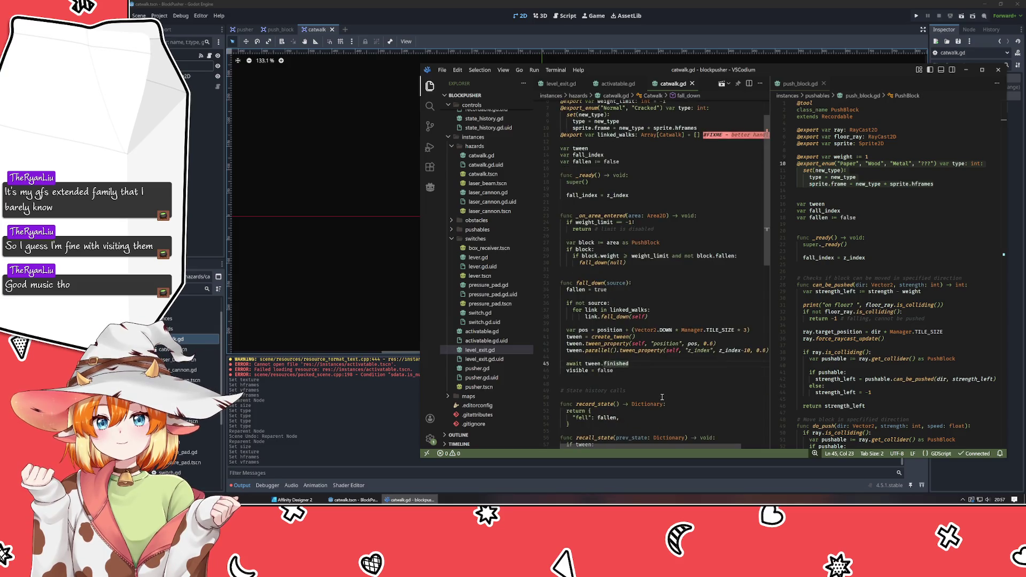
{"action": "left_click", "coordinate": [652, 384]}
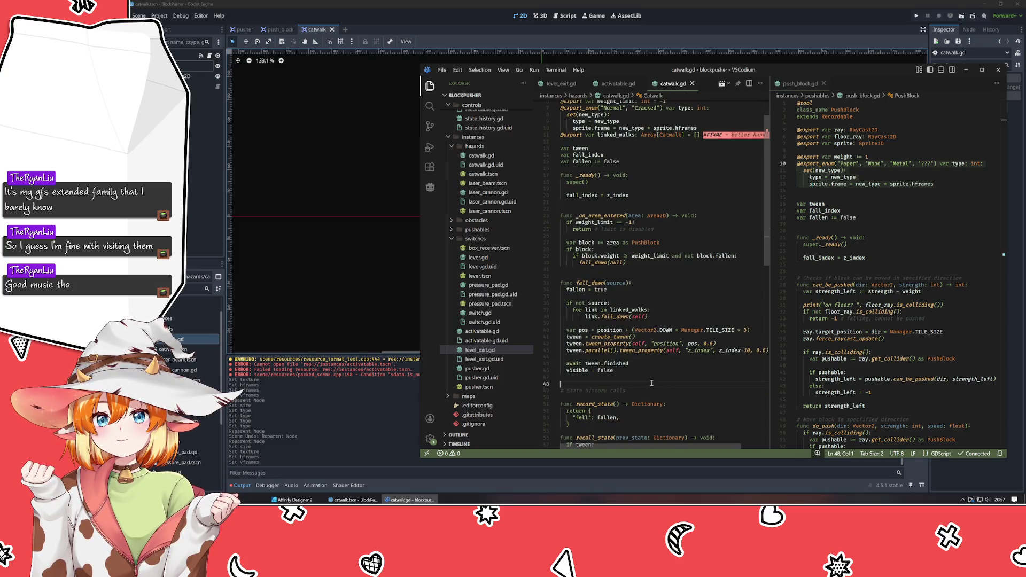
{"action": "scroll", "coordinate": [651, 383], "scroll_direction": "up", "scroll_amount": 2}
{"action": "left_click", "coordinate": [723, 247]}
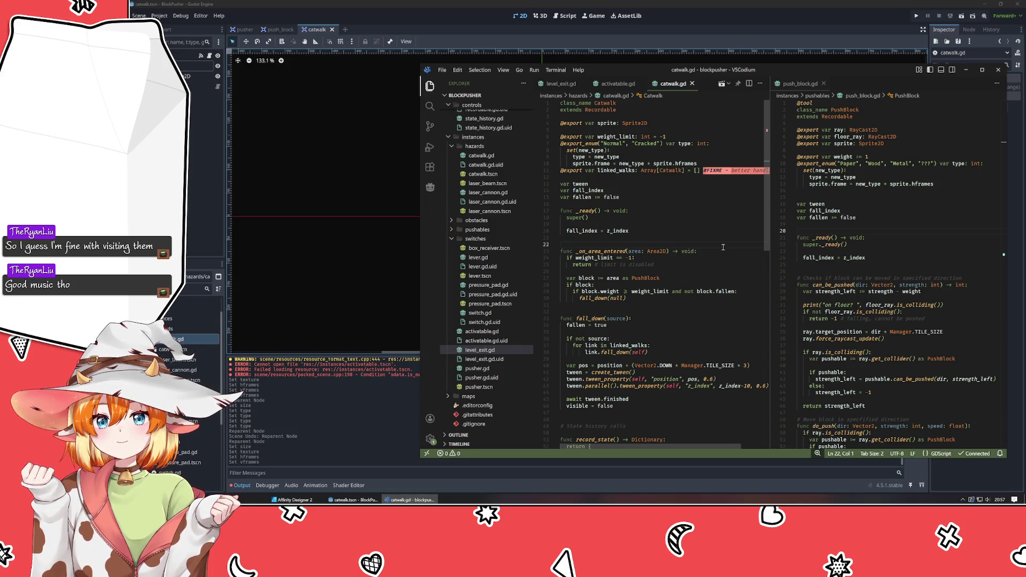
Step: Look over the tile sprite sheet, then open mockup.afdesign from the blockpusher assets folder
{"action": "left_click", "coordinate": [294, 500]}
{"action": "scroll", "coordinate": [450, 350], "scroll_direction": "down", "scroll_amount": 4}
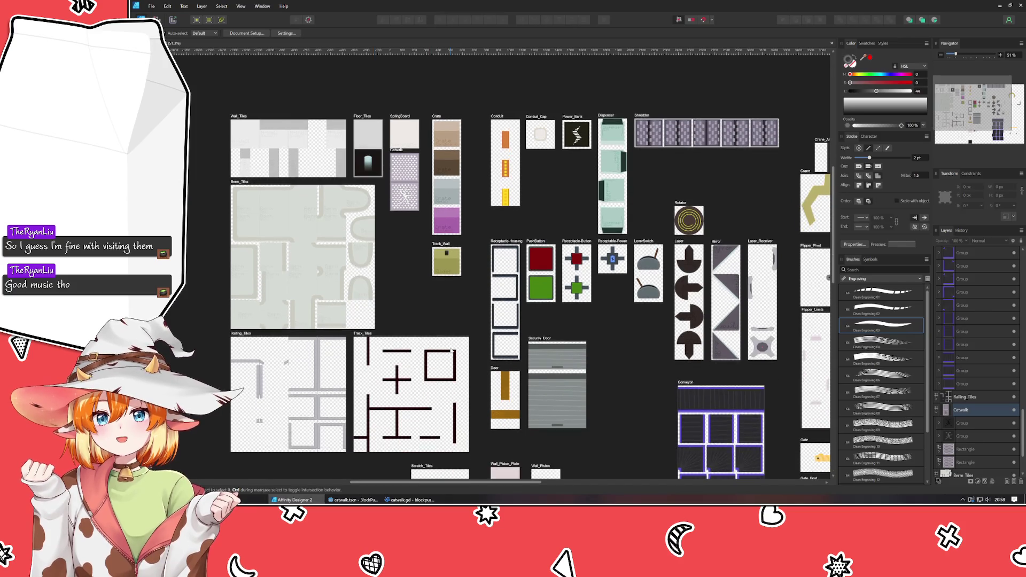
{"action": "scroll", "coordinate": [418, 310], "scroll_direction": "up", "scroll_amount": 3}
{"action": "left_click_drag", "start_coordinate": [418, 310], "coordinate": [393, 263]}
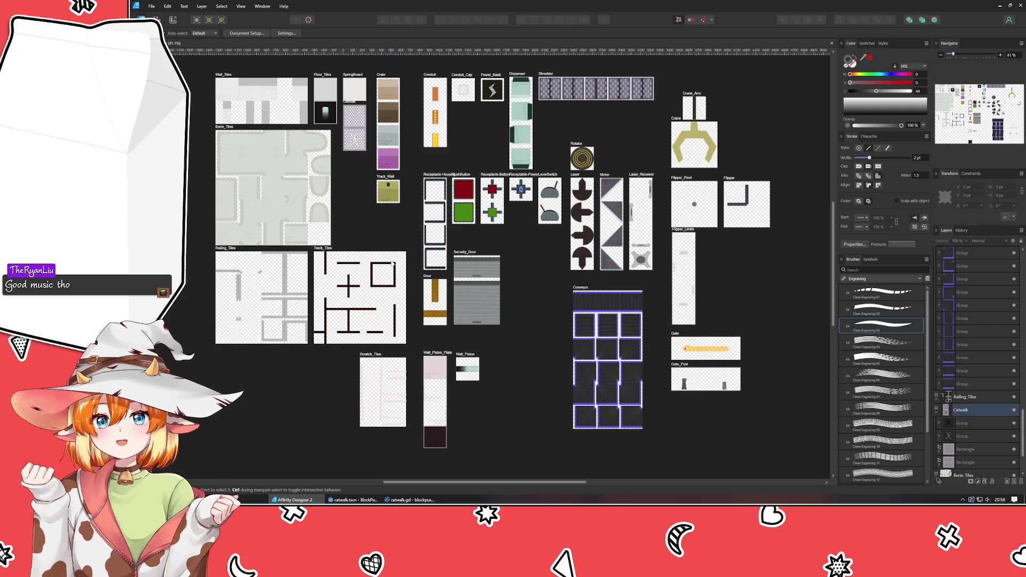
{"action": "key", "text": "alt+Tab"}
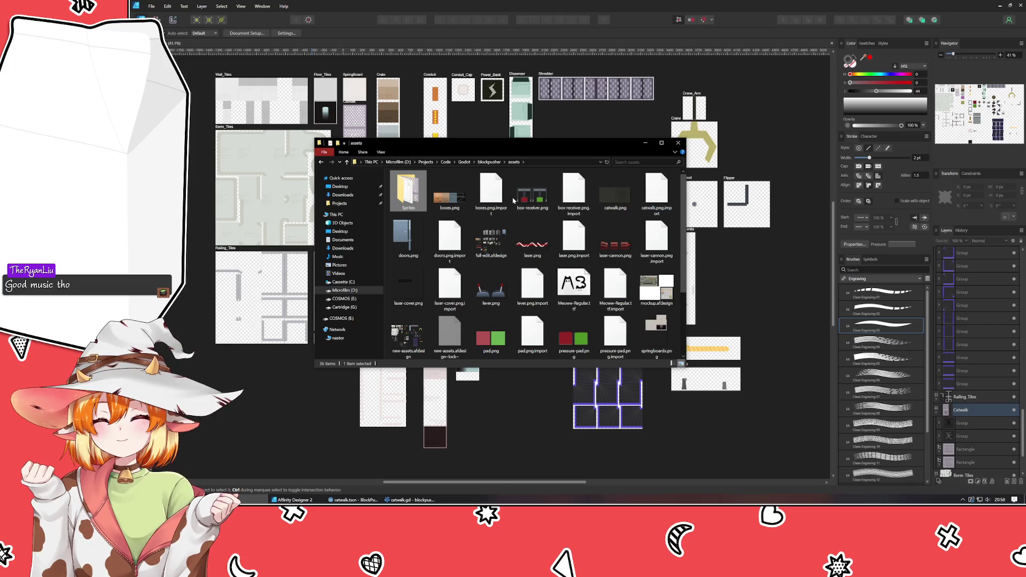
{"action": "double_click", "coordinate": [642, 302]}
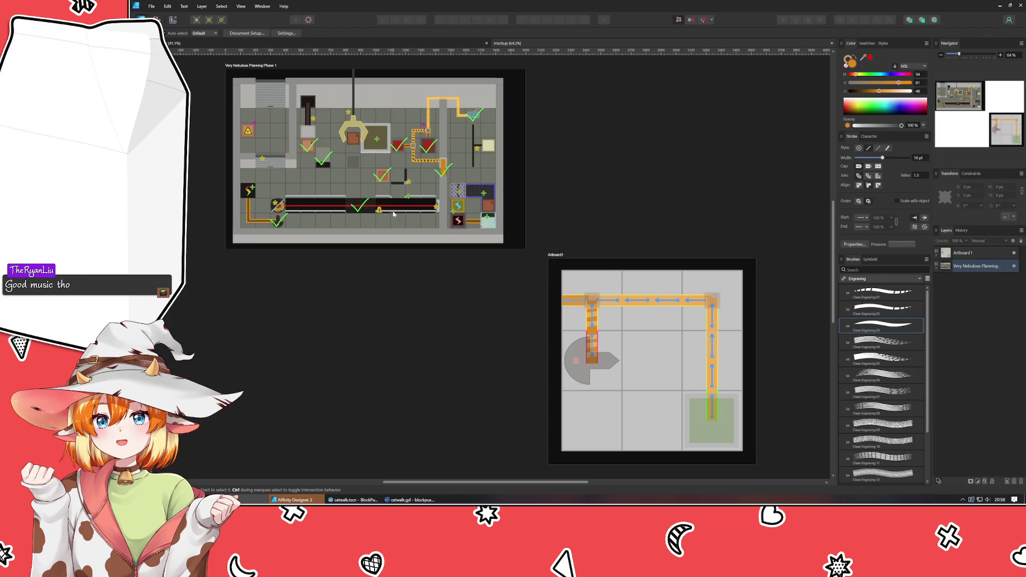
Step: Switch from the mockup back to the tile sprite sheet document and pan it slightly
{"action": "scroll", "coordinate": [363, 300], "scroll_direction": "up", "scroll_amount": 1}
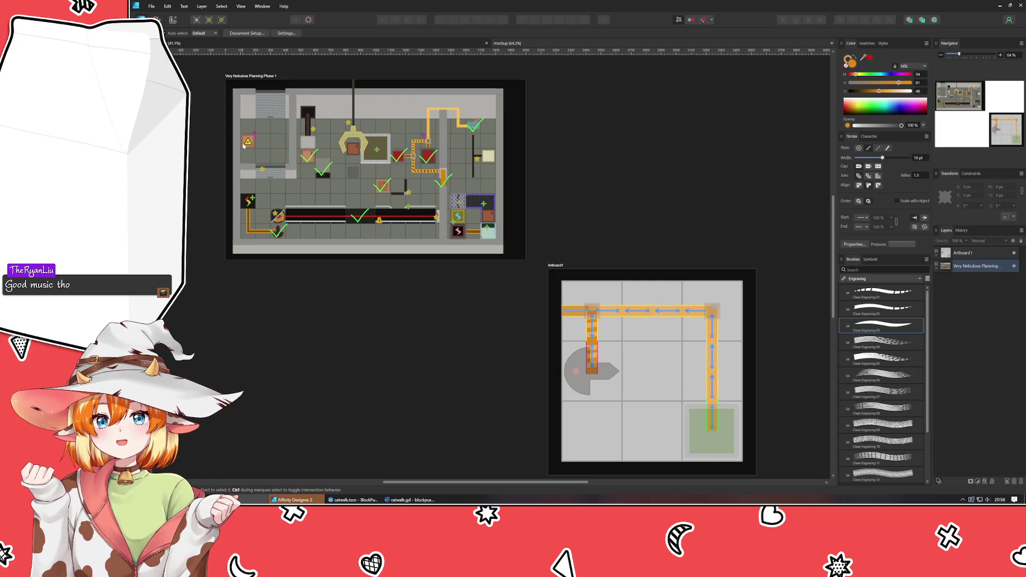
{"action": "key", "text": "ctrl+Tab"}
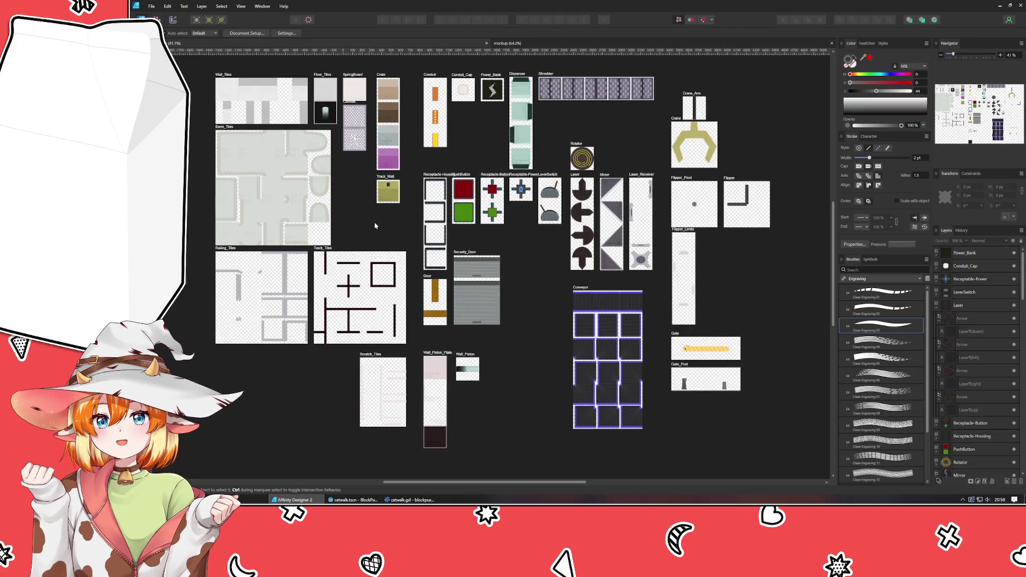
{"action": "left_click_drag", "start_coordinate": [569, 299], "coordinate": [539, 316]}
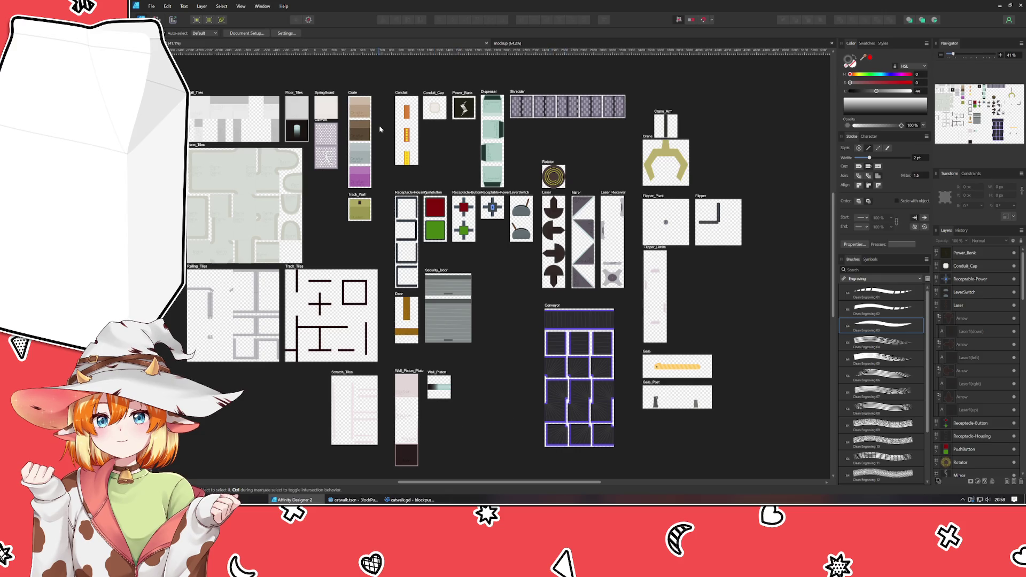
Step: Move the Conduit, Power_Bank, Dispenser, Shredder and Crane sprites right, away from the Crate tiles
{"action": "mouse_move", "coordinate": [381, 83]}
{"action": "left_mouse_down"}
{"action": "mouse_move", "coordinate": [711, 195]}
{"action": "mouse_move", "coordinate": [521, 195]}
{"action": "left_mouse_up"}
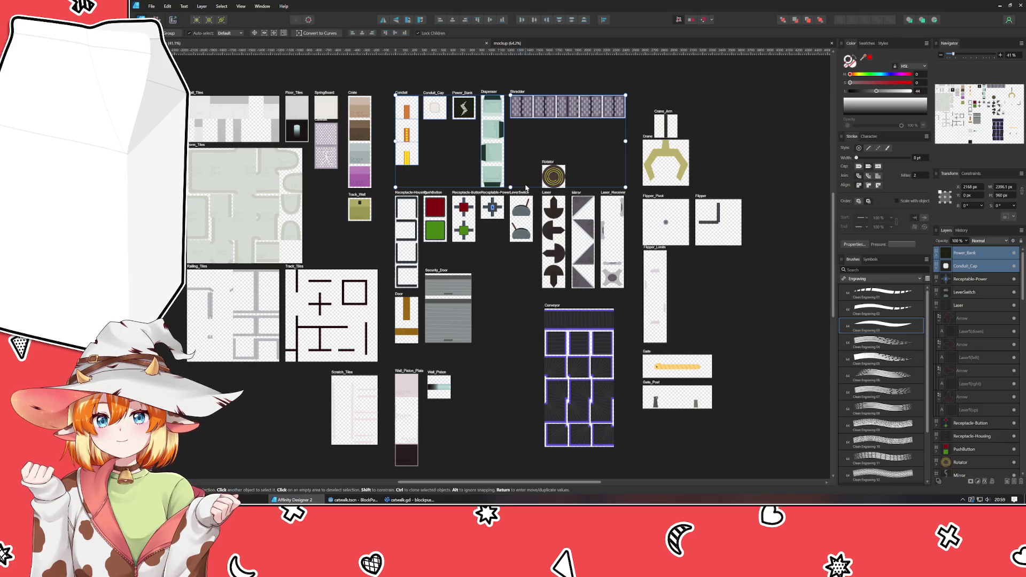
{"action": "scroll", "coordinate": [565, 242], "scroll_direction": "up", "scroll_amount": 3}
{"action": "scroll", "coordinate": [565, 242], "scroll_direction": "left", "scroll_amount": 1}
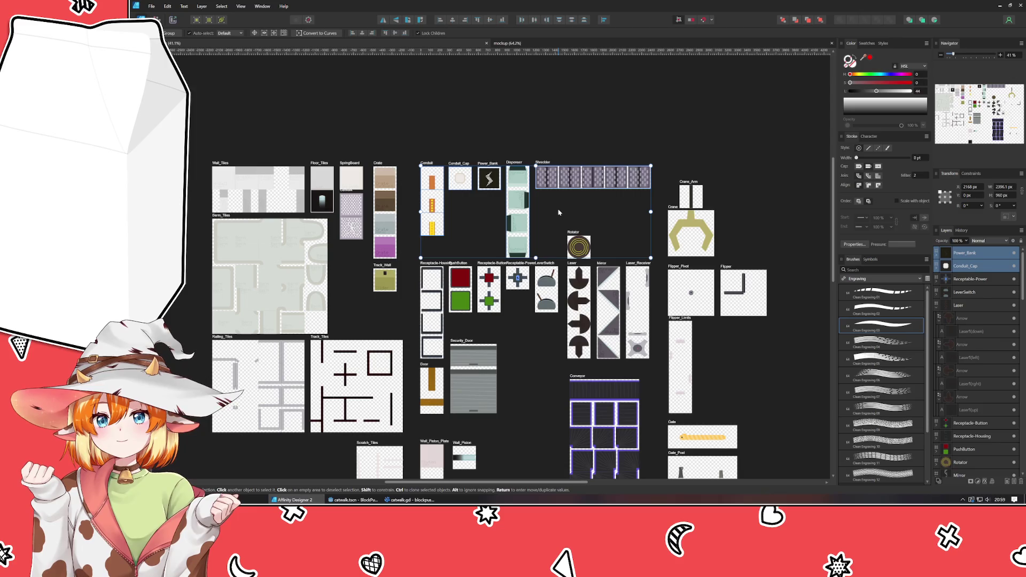
{"action": "mouse_move", "coordinate": [558, 212]}
{"action": "left_mouse_down"}
{"action": "mouse_move", "coordinate": [687, 190]}
{"action": "mouse_move", "coordinate": [662, 193]}
{"action": "left_mouse_up"}
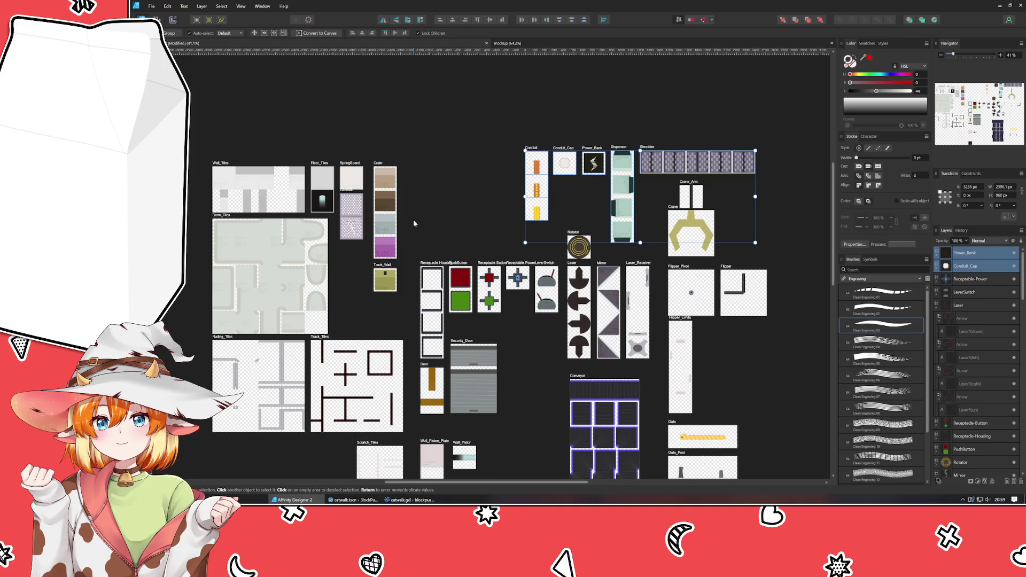
{"action": "left_click", "coordinate": [460, 219]}
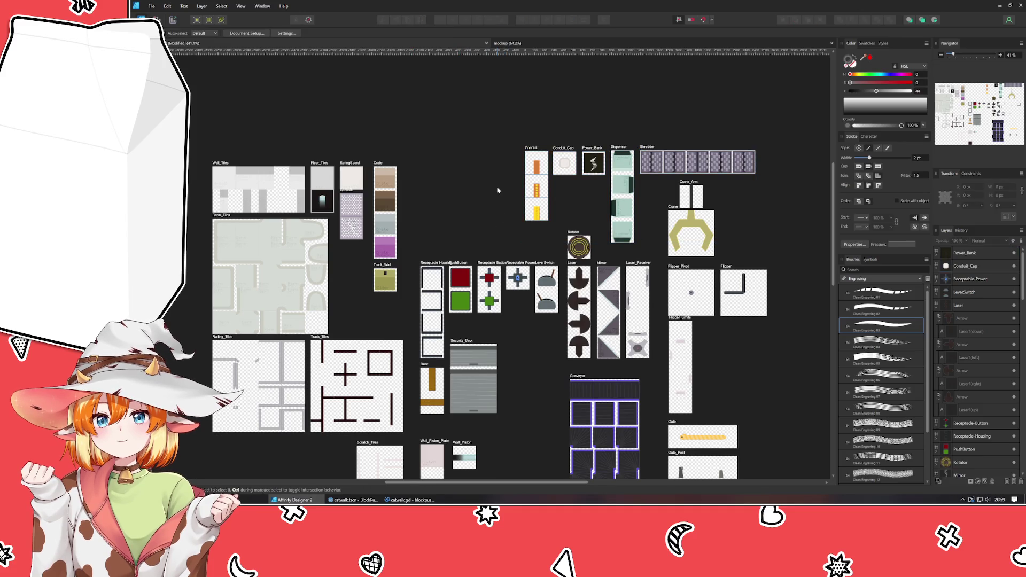
{"action": "scroll", "coordinate": [431, 193], "scroll_direction": "up", "scroll_amount": 5}
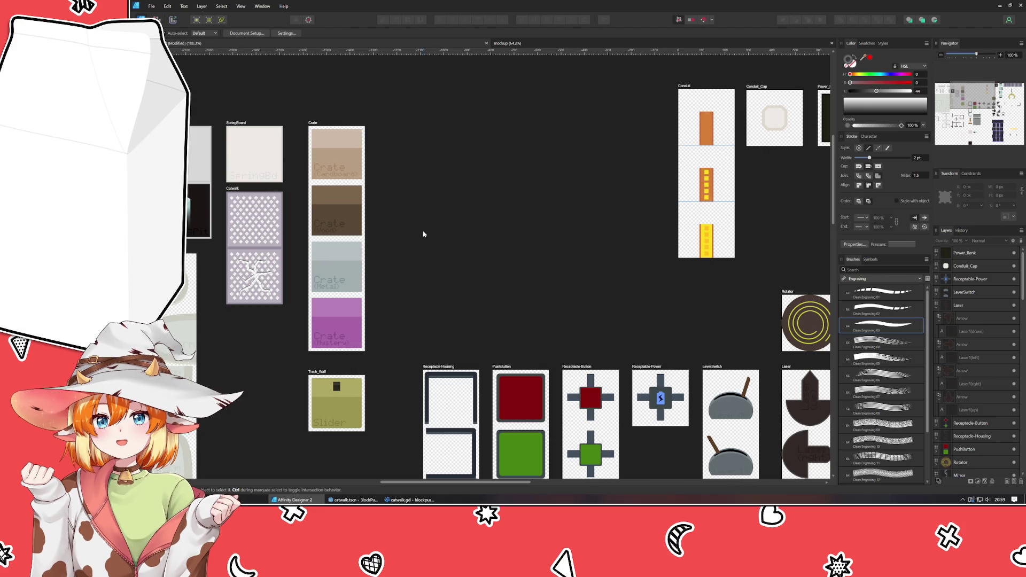
Step: Create a 240×240 px artboard beside the Crate tiles named Crate_Power
{"action": "key", "text": "shift+a"}
{"action": "mouse_move", "coordinate": [369, 119]}
{"action": "left_mouse_down"}
{"action": "mouse_move", "coordinate": [447, 162]}
{"action": "mouse_move", "coordinate": [441, 171]}
{"action": "left_mouse_up"}
{"action": "left_click", "coordinate": [1014, 187]}
{"action": "type", "text": "240"}
{"action": "key", "text": "Tab"}
{"action": "type", "text": "240"}
{"action": "key", "text": "Tab"}
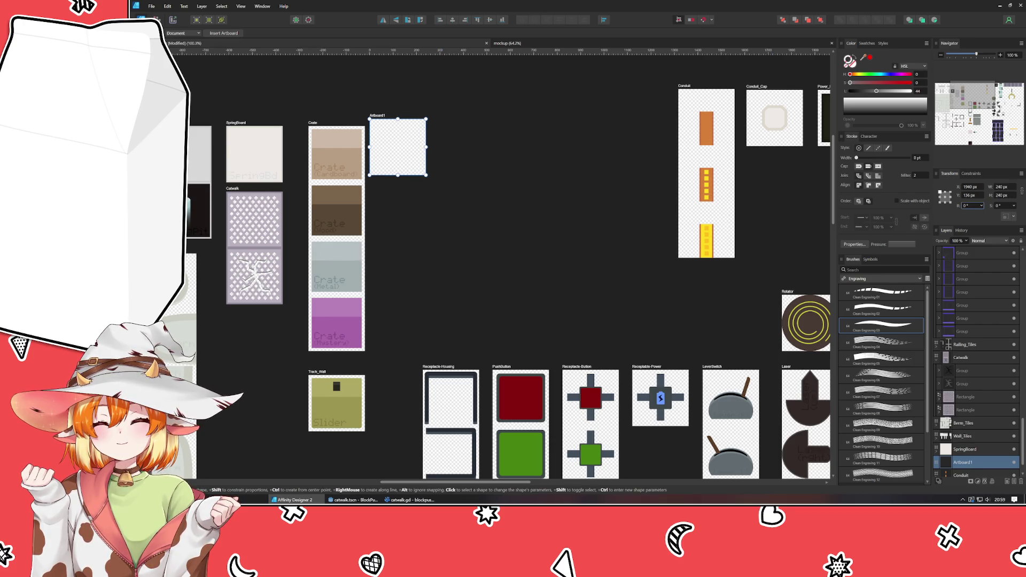
{"action": "key", "text": "v"}
{"action": "left_click_drag", "start_coordinate": [383, 116], "coordinate": [386, 123]}
{"action": "double_click", "coordinate": [382, 122]}
{"action": "type", "text": "Crate_Power"}
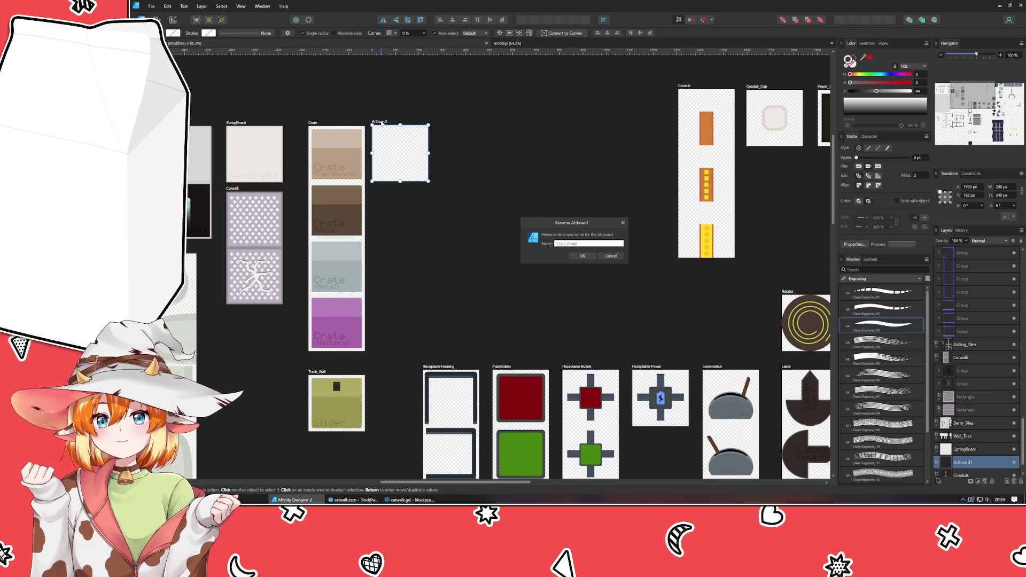
{"action": "key", "text": "Return"}
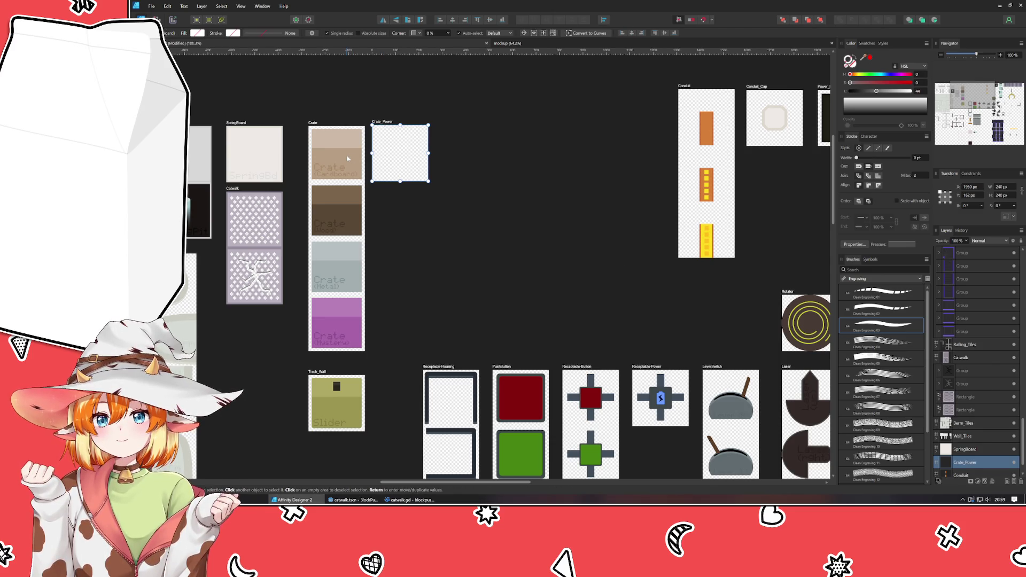
Step: Paste a copy of the cardboard crate graphic into Crate_Power
{"action": "left_click", "coordinate": [347, 159]}
{"action": "key", "text": "ctrl+c"}
{"action": "left_click", "coordinate": [396, 164]}
{"action": "key", "text": "ctrl+v"}
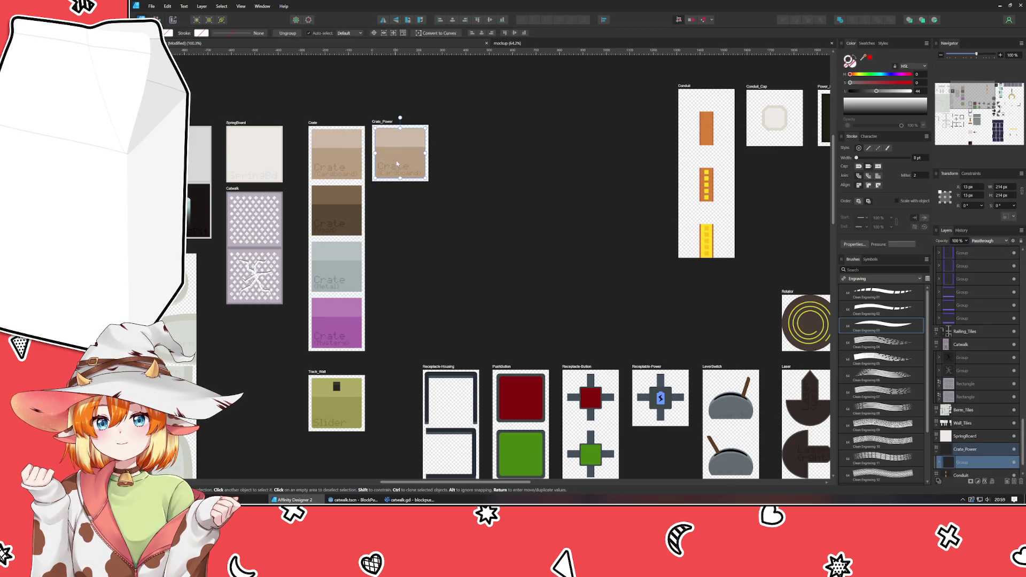
{"action": "left_click", "coordinate": [412, 282]}
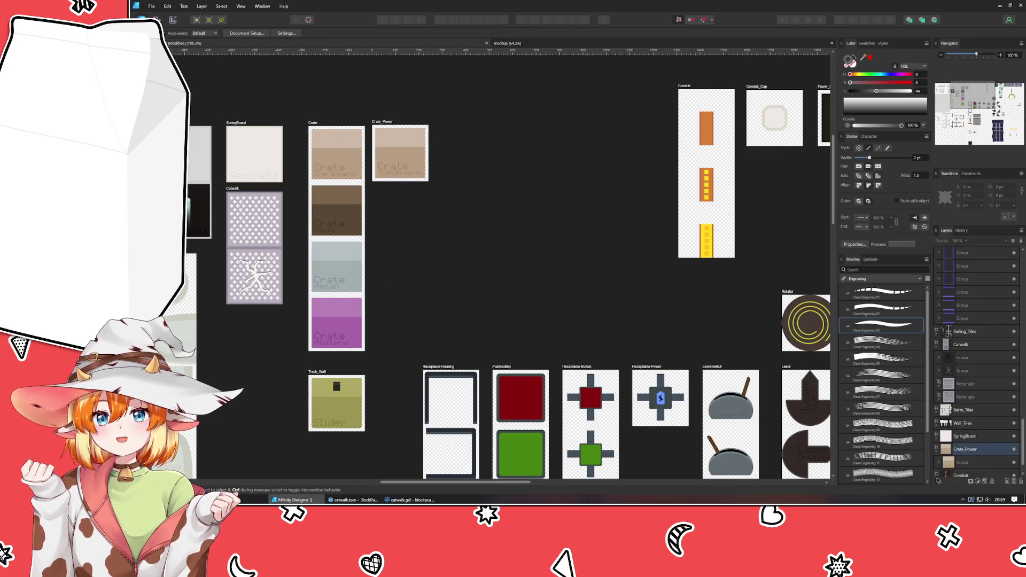
Step: Duplicate Crate_Power to its right and rename the copy Crate_Kaboom
{"action": "left_click_drag", "start_coordinate": [437, 125], "coordinate": [506, 178]}
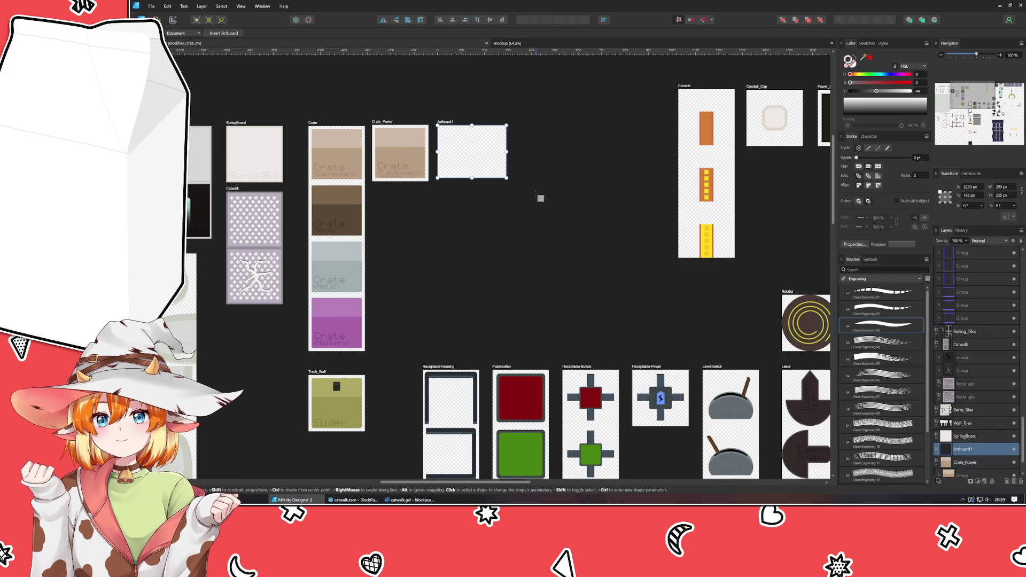
{"action": "key", "text": "ctrl+z"}
{"action": "key", "text": "v"}
{"action": "mouse_move", "coordinate": [382, 124]}
{"action": "left_mouse_down"}
{"action": "mouse_move", "coordinate": [464, 121]}
{"action": "mouse_move", "coordinate": [449, 123]}
{"action": "left_mouse_up"}
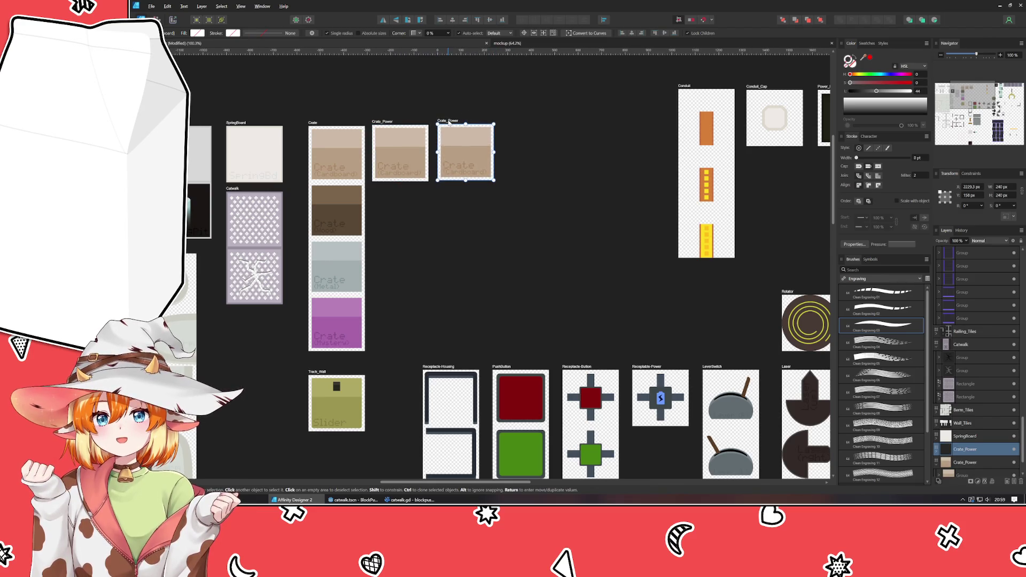
{"action": "double_click", "coordinate": [449, 123]}
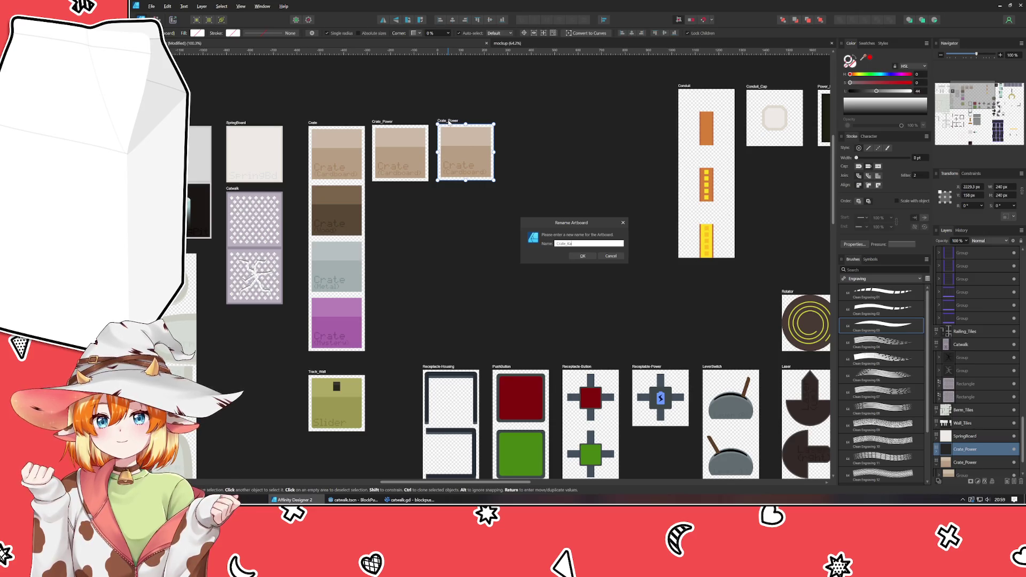
{"action": "type", "text": "om"}
{"action": "key", "text": "Return"}
{"action": "left_click", "coordinate": [485, 232]}
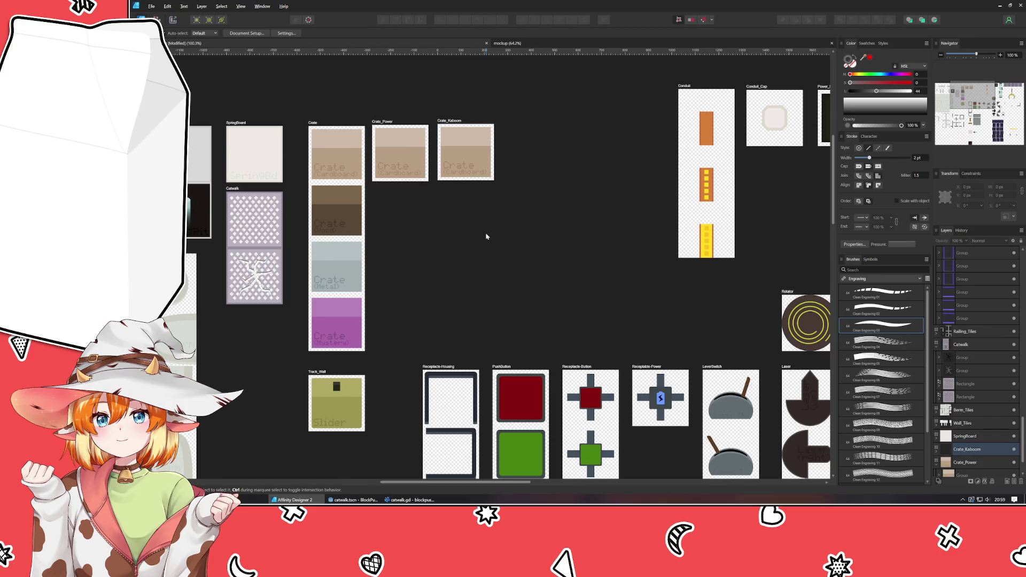
{"action": "scroll", "coordinate": [391, 171], "scroll_direction": "up", "scroll_amount": 5}
{"action": "left_click", "coordinate": [391, 174]}
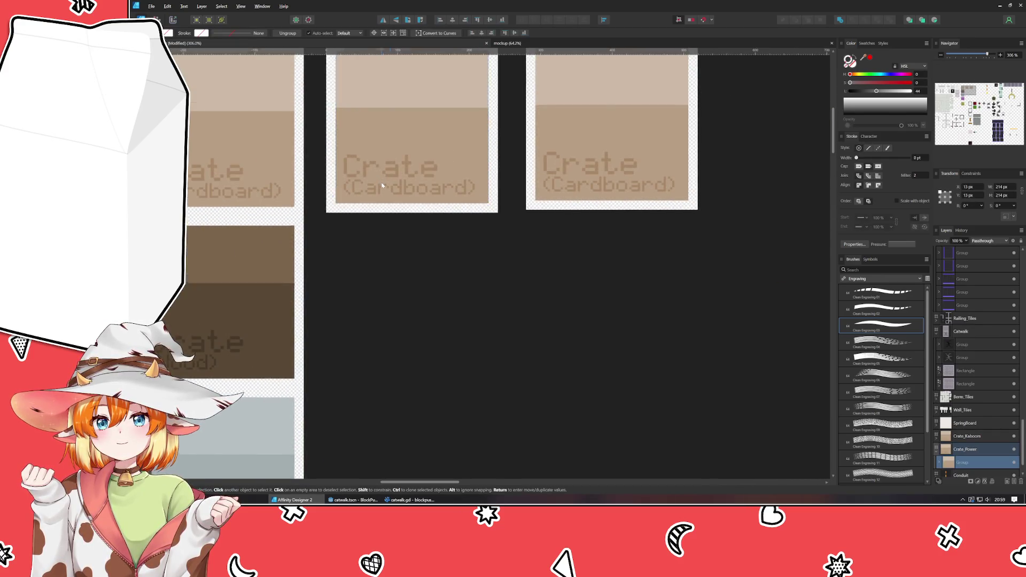
Step: Delete the Crate (Cardboard) label text from Crate_Power and Crate_Kaboom
{"action": "scroll", "coordinate": [390, 173], "scroll_direction": "up", "scroll_amount": 3}
{"action": "double_click", "coordinate": [406, 296]}
{"action": "key", "text": "Delete"}
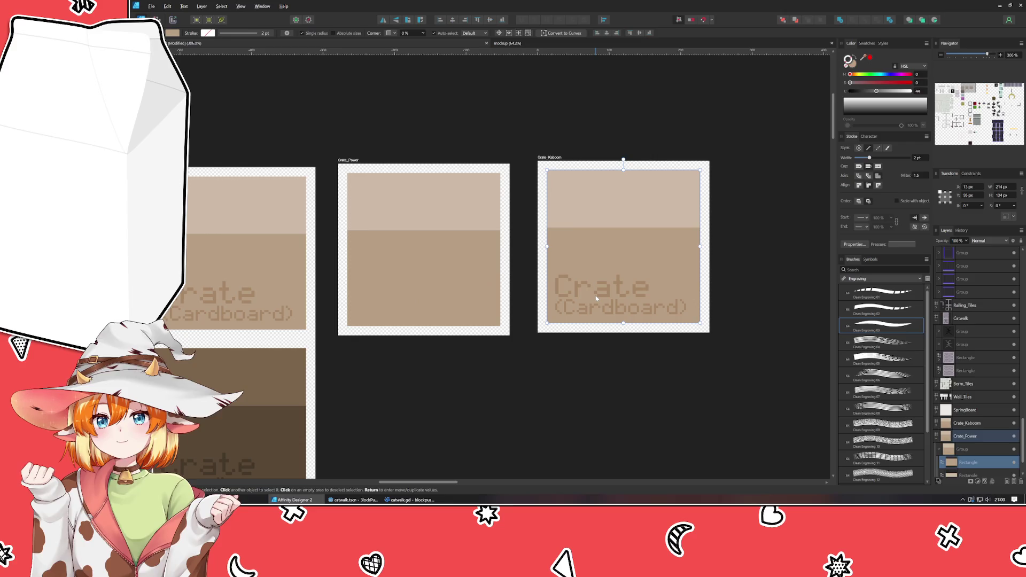
{"action": "double_click", "coordinate": [598, 304]}
{"action": "key", "text": "Delete"}
{"action": "scroll", "coordinate": [556, 363], "scroll_direction": "down", "scroll_amount": 1}
{"action": "scroll", "coordinate": [519, 384], "scroll_direction": "down", "scroll_amount": 6}
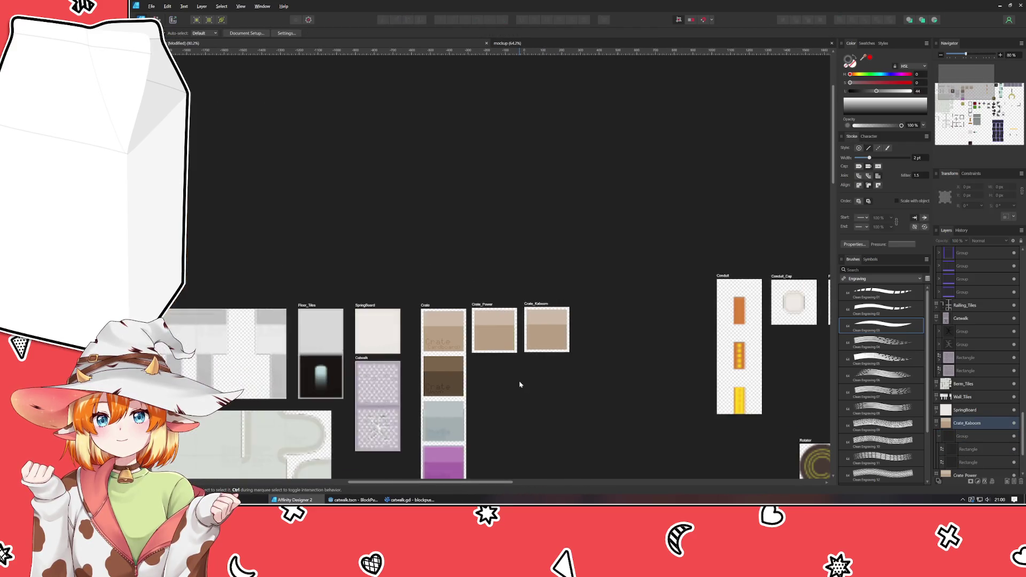
{"action": "scroll", "coordinate": [518, 377], "scroll_direction": "up", "scroll_amount": 1}
{"action": "scroll", "coordinate": [518, 376], "scroll_direction": "down", "scroll_amount": 3}
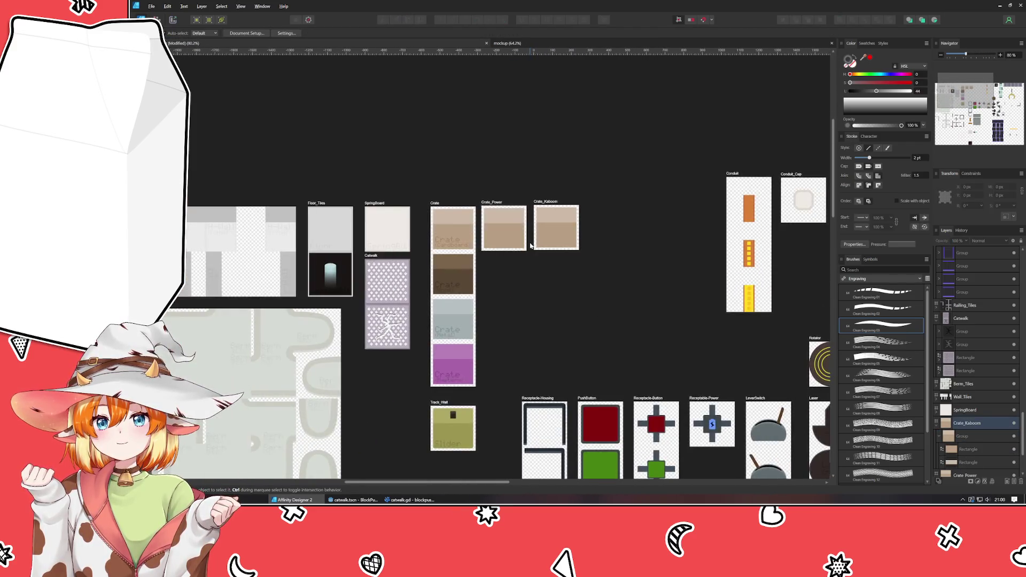
{"action": "scroll", "coordinate": [481, 254], "scroll_direction": "up", "scroll_amount": 7}
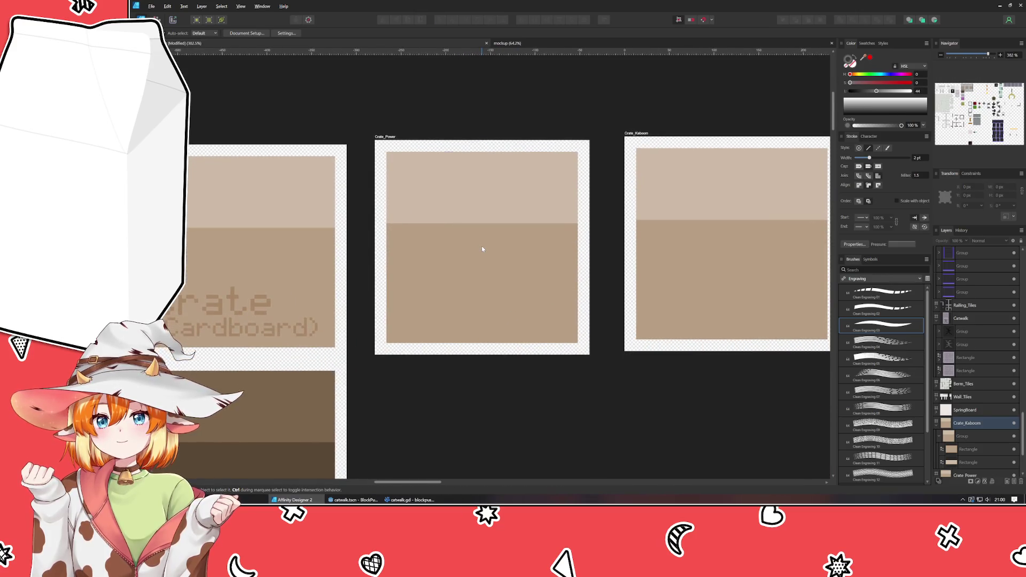
Step: Restore the deleted labels and switch the Crate_Power label to a symbol font
{"action": "left_click", "coordinate": [482, 249]}
{"action": "key", "text": "ctrl+shift+z"}
{"action": "key", "text": "ctrl+shift+z"}
{"action": "key", "text": "ctrl+shift+z"}
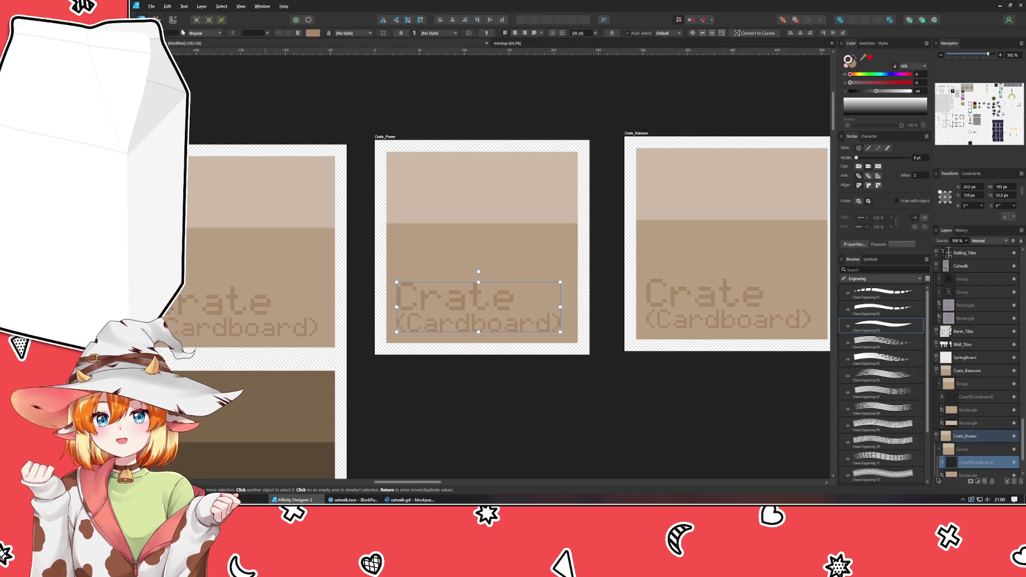
{"action": "left_click", "coordinate": [183, 33]}
{"action": "scroll", "coordinate": [195, 120], "scroll_direction": "down", "scroll_amount": 15}
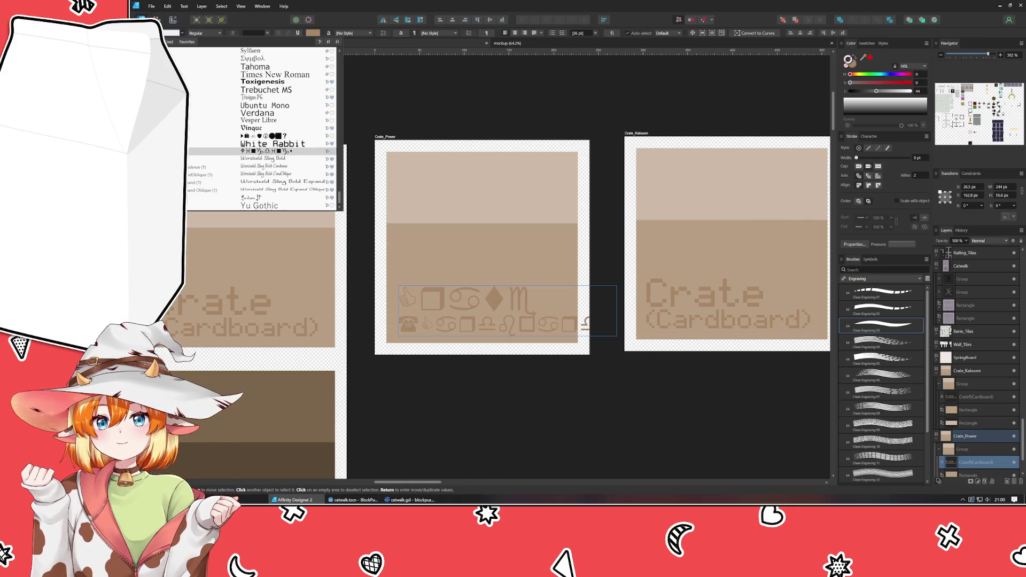
{"action": "key", "text": "Up"}
{"action": "key", "text": "Up"}
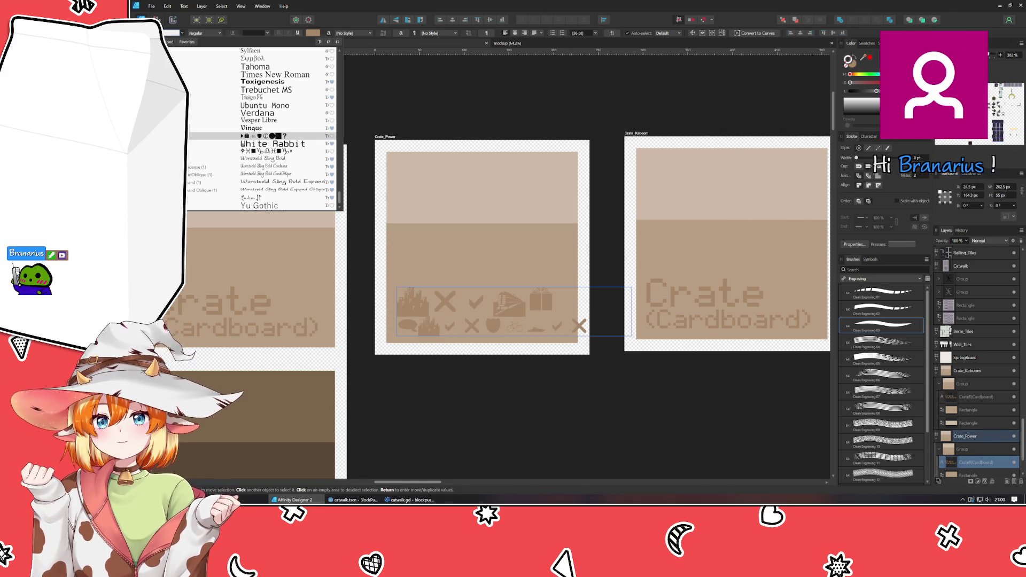
{"action": "key", "text": "Return"}
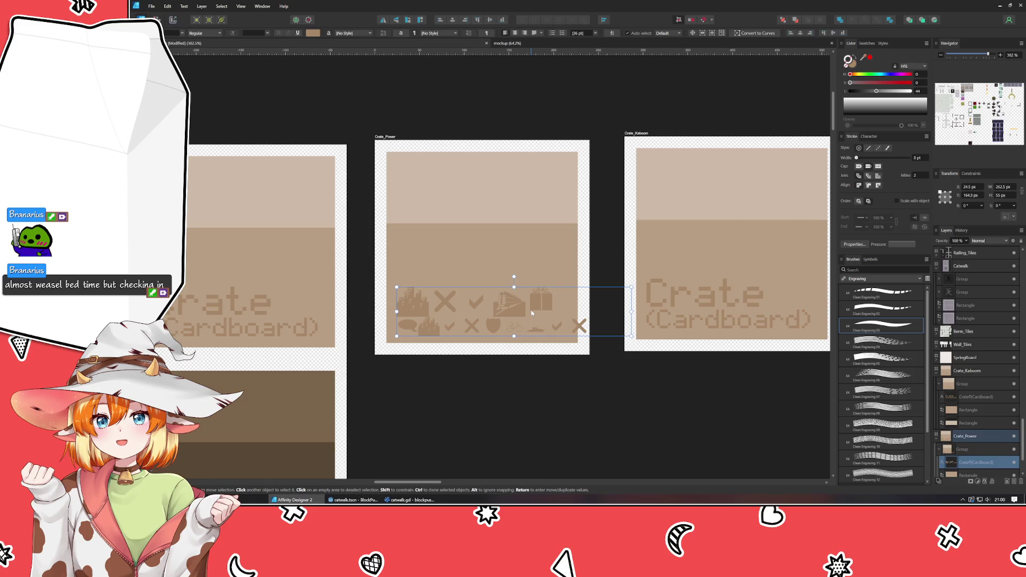
Step: Remove the symbol text from Crate_Power and the label from Crate_Kaboom, then recentre the artboards
{"action": "key", "text": "Delete"}
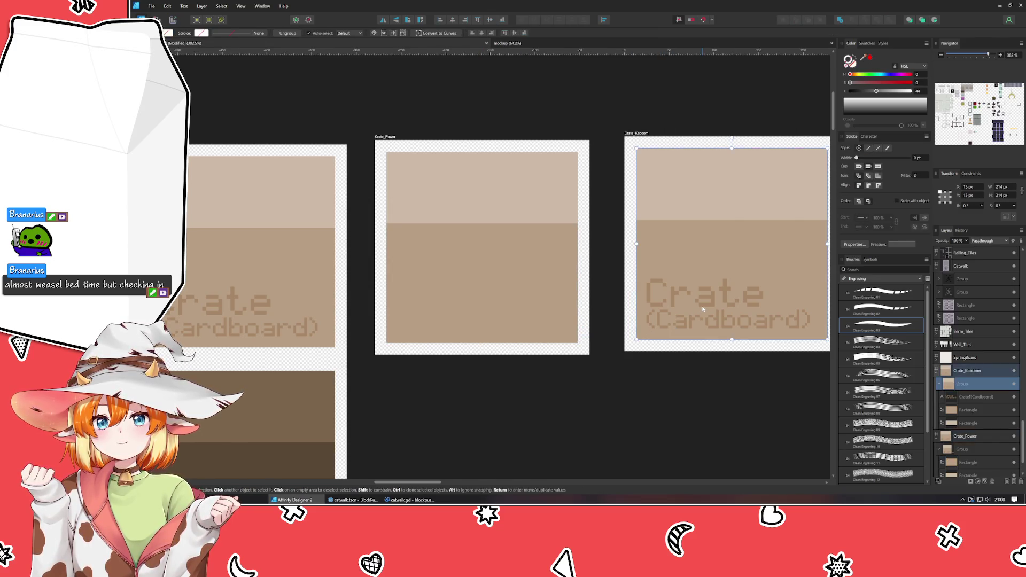
{"action": "left_click", "coordinate": [702, 307]}
{"action": "key", "text": "ctrl+v"}
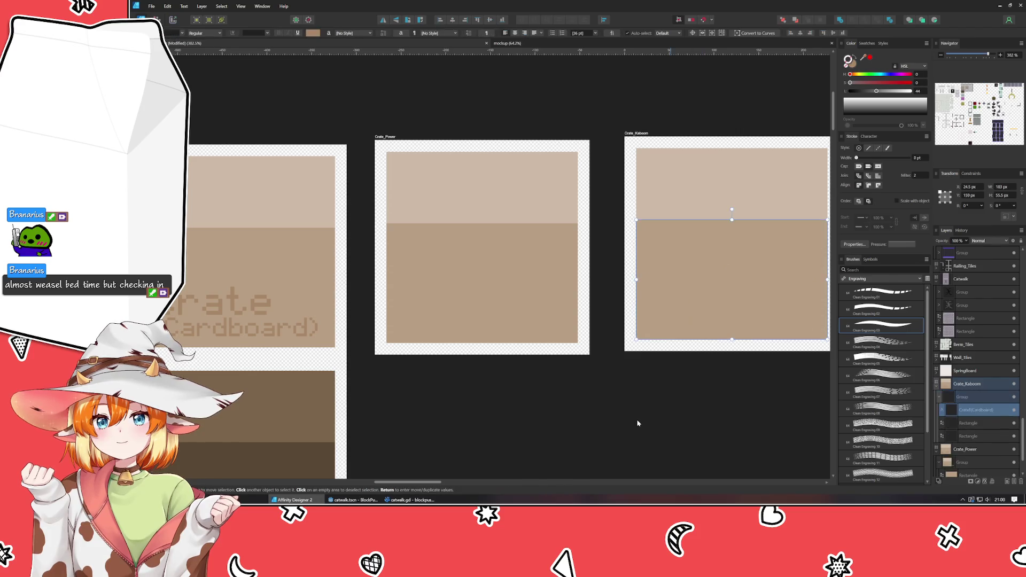
{"action": "left_click", "coordinate": [639, 423]}
{"action": "scroll", "coordinate": [636, 422], "scroll_direction": "down", "scroll_amount": 8}
{"action": "left_click_drag", "start_coordinate": [635, 421], "coordinate": [446, 176]}
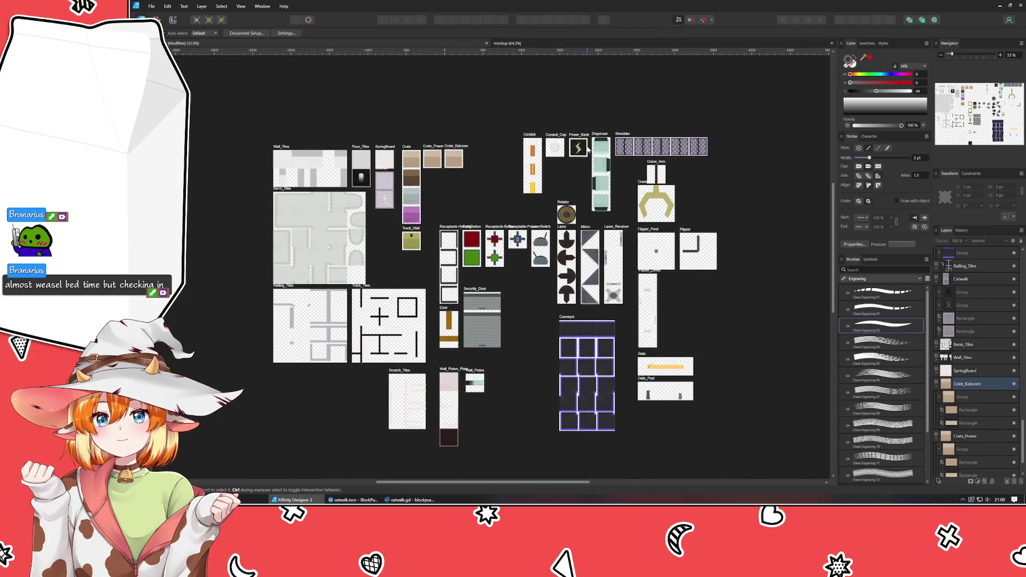
Step: Copy the lightning bolt curve from Power_Bank and paste it into Crate_Power
{"action": "scroll", "coordinate": [622, 150], "scroll_direction": "up", "scroll_amount": 8}
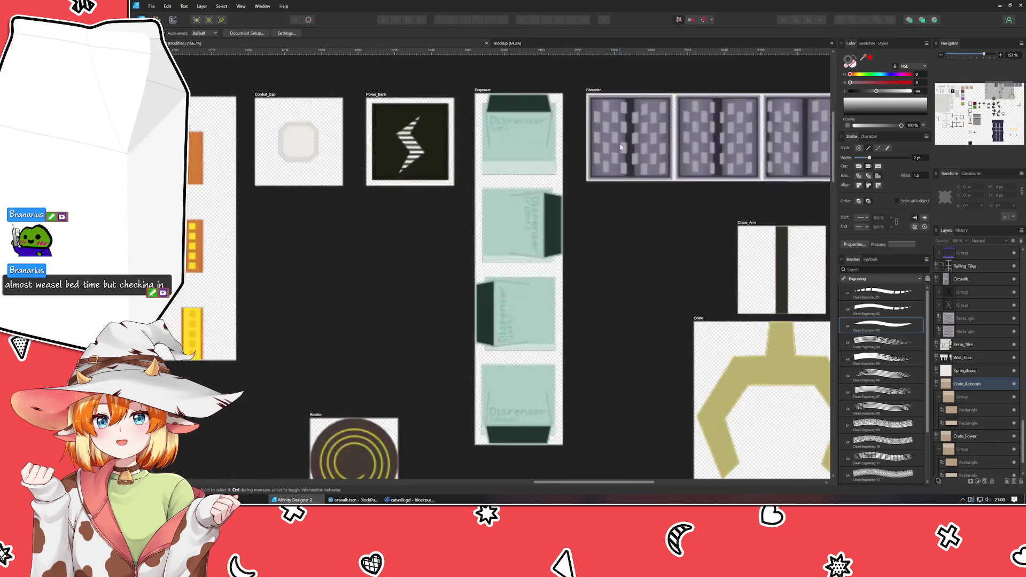
{"action": "left_click", "coordinate": [369, 156]}
{"action": "double_click", "coordinate": [369, 156]}
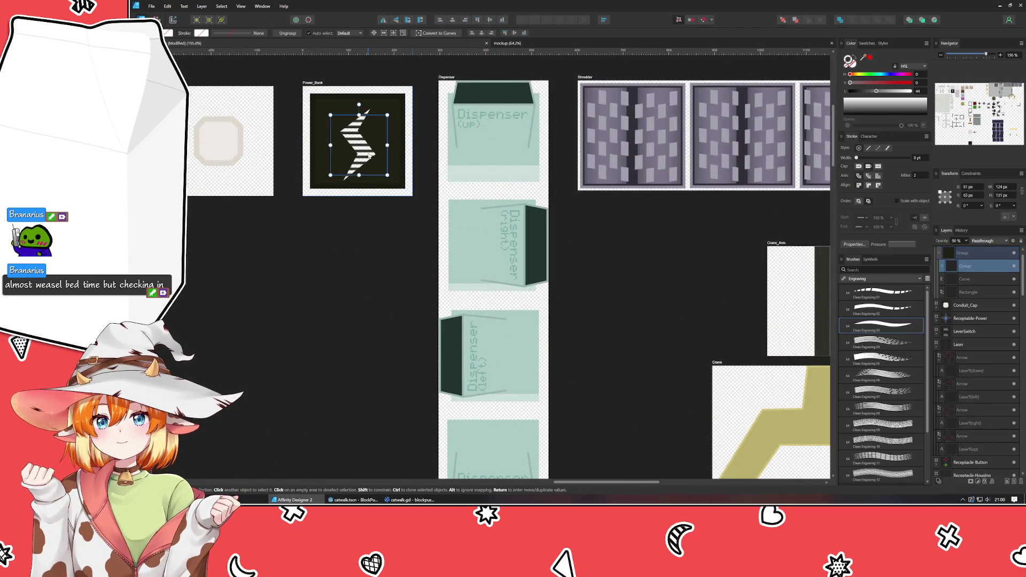
{"action": "left_click", "coordinate": [948, 279]}
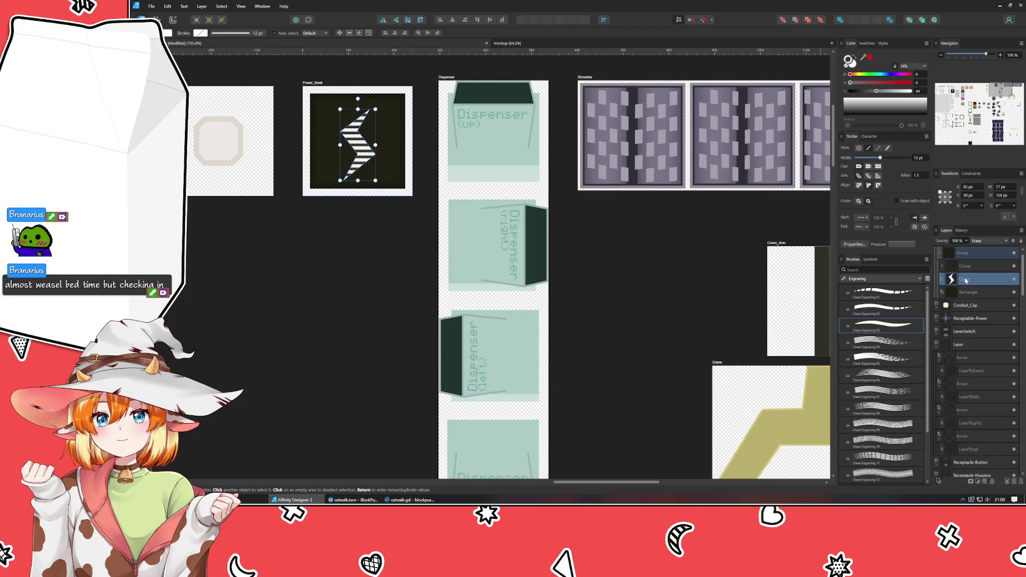
{"action": "scroll", "coordinate": [347, 312], "scroll_direction": "down", "scroll_amount": 7}
{"action": "scroll", "coordinate": [347, 312], "scroll_direction": "left", "scroll_amount": 3}
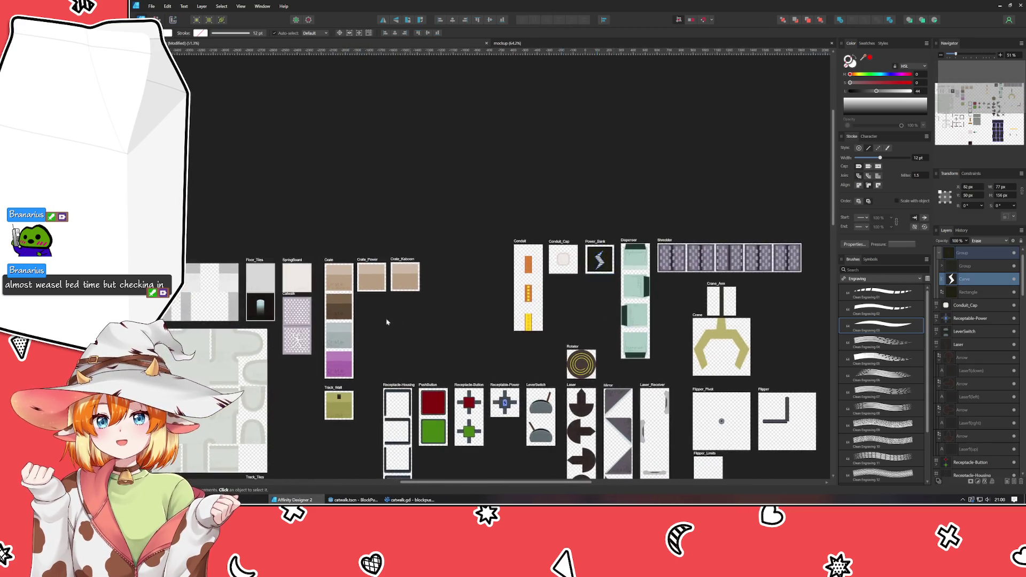
{"action": "scroll", "coordinate": [392, 317], "scroll_direction": "up", "scroll_amount": 8}
{"action": "left_click", "coordinate": [352, 245]}
{"action": "key", "text": "ctrl+v"}
Step: Resize the pasted bolt and position it in Crate_Power's lower half
{"action": "scroll", "coordinate": [351, 245], "scroll_direction": "left", "scroll_amount": 2}
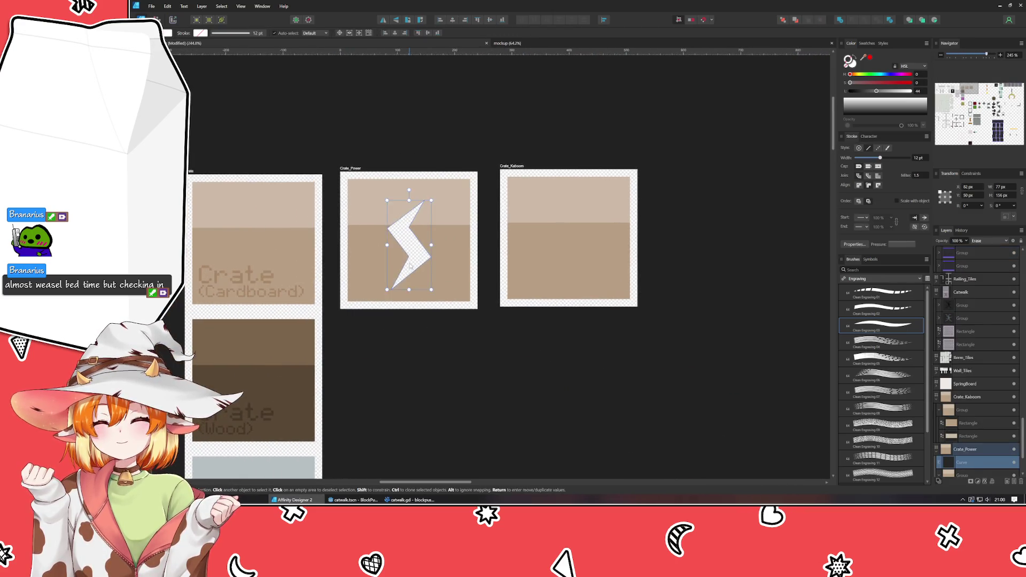
{"action": "scroll", "coordinate": [407, 263], "scroll_direction": "up", "scroll_amount": 3}
{"action": "mouse_move", "coordinate": [366, 143]}
{"action": "left_mouse_down"}
{"action": "mouse_move", "coordinate": [431, 215]}
{"action": "mouse_move", "coordinate": [384, 197]}
{"action": "mouse_move", "coordinate": [392, 193]}
{"action": "left_mouse_up"}
{"action": "left_click_drag", "start_coordinate": [436, 263], "coordinate": [423, 269]}
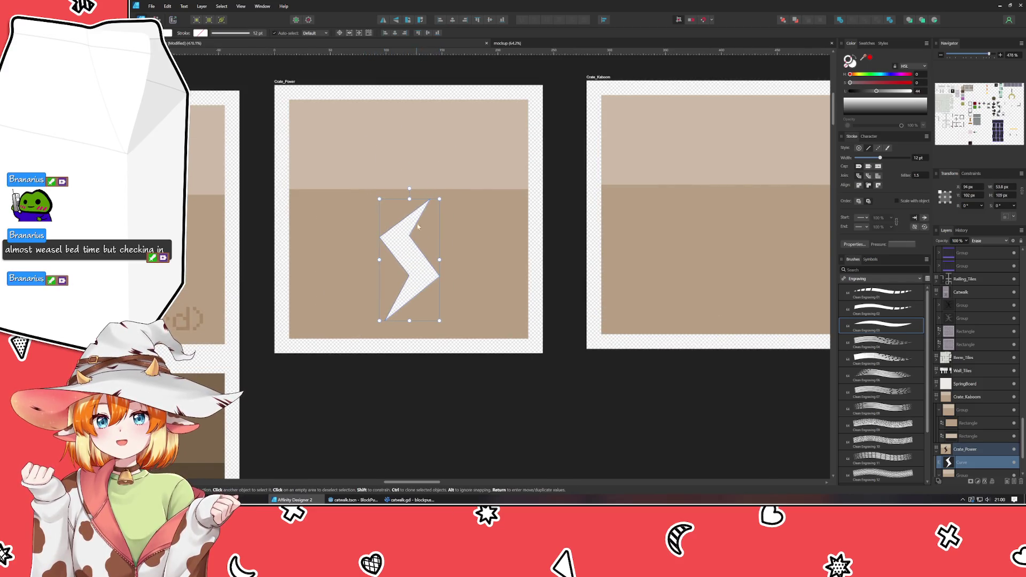
{"action": "left_click_drag", "start_coordinate": [409, 199], "coordinate": [409, 215]}
Step: Change the bolt's blend mode from Erase to Normal and tint it slate blue
{"action": "left_click", "coordinate": [987, 241]}
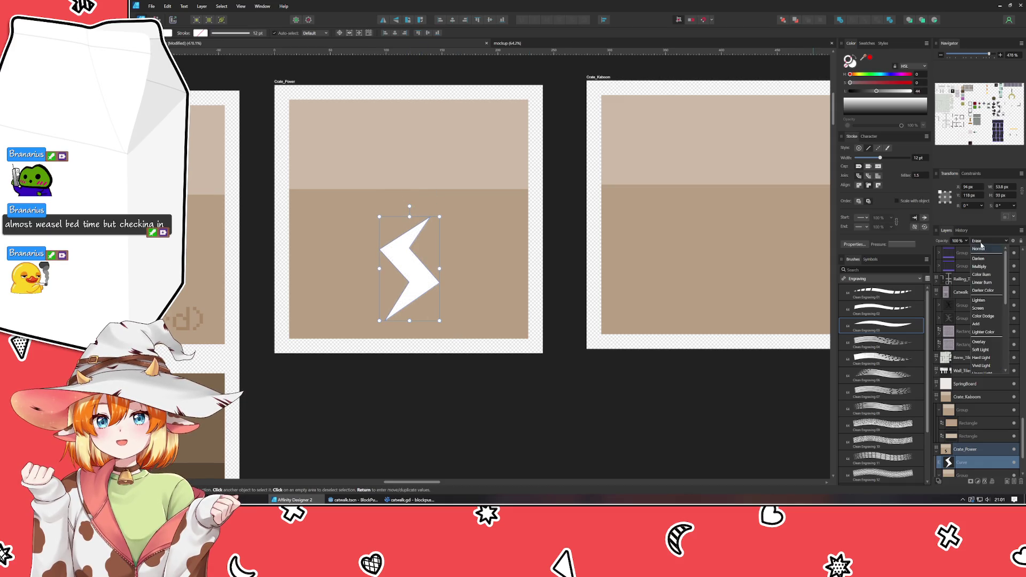
{"action": "left_click", "coordinate": [981, 250]}
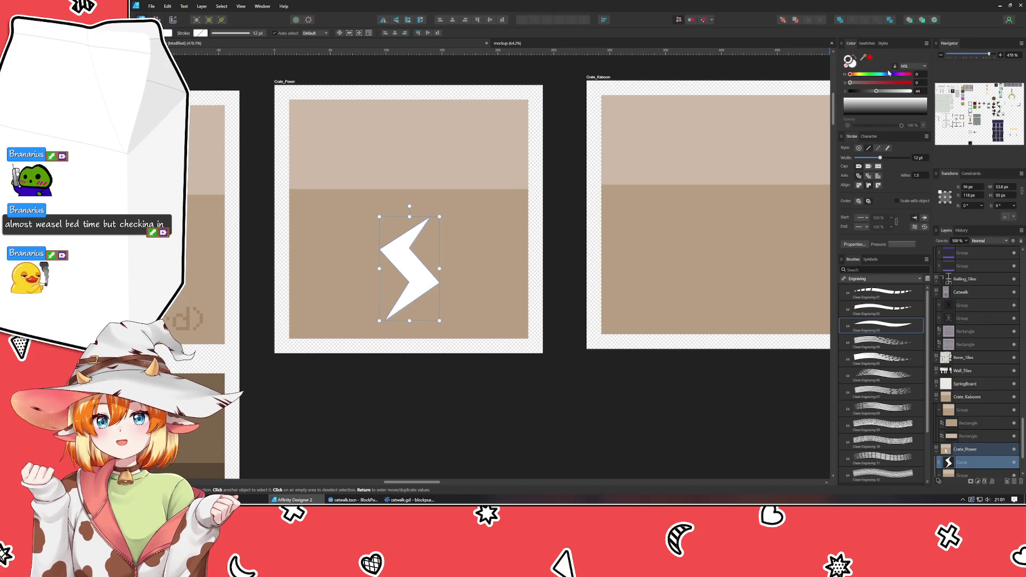
{"action": "left_click", "coordinate": [848, 72]}
{"action": "key", "text": "ctrl+z"}
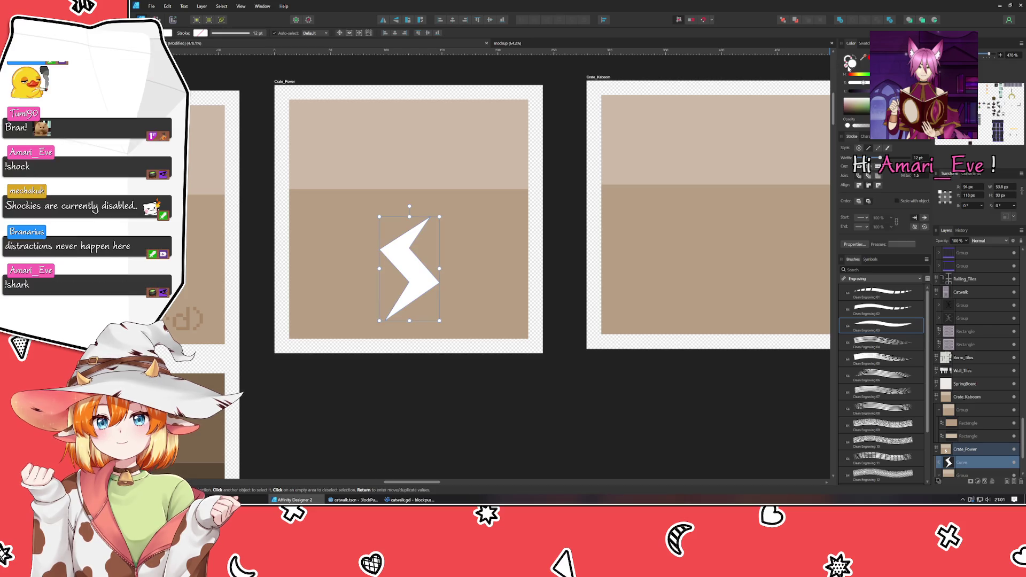
{"action": "left_click", "coordinate": [850, 69]}
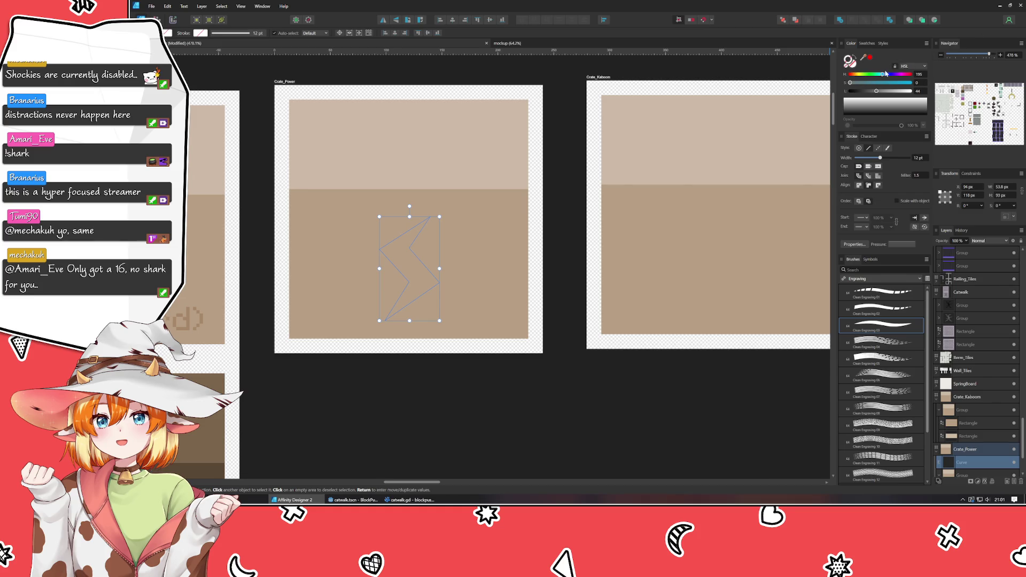
{"action": "left_click_drag", "start_coordinate": [886, 78], "coordinate": [860, 83]}
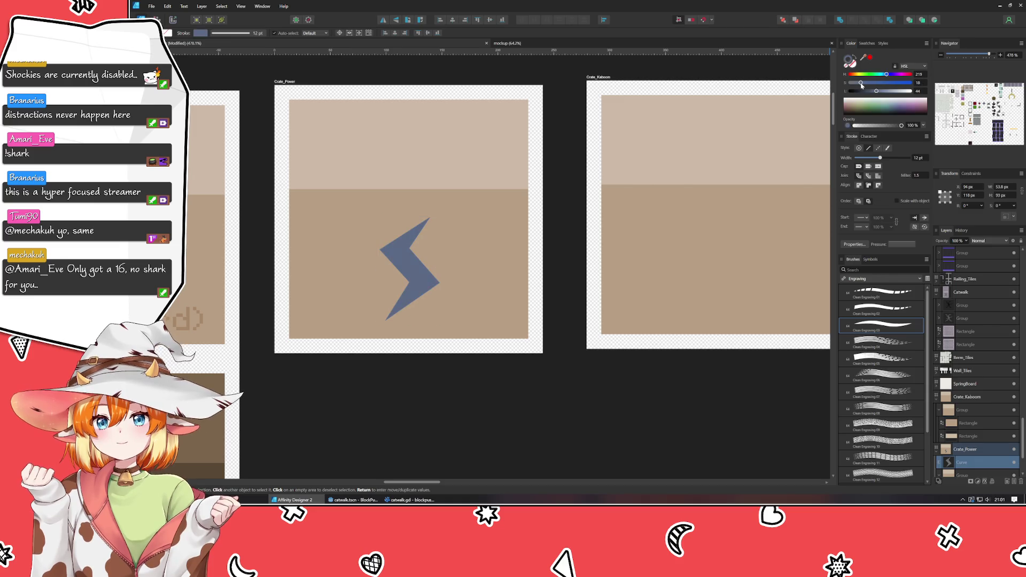
Step: Fill Crate_Power's lower background rectangle with the bolt's blue
{"action": "left_click", "coordinate": [526, 267]}
{"action": "double_click", "coordinate": [524, 264]}
{"action": "mouse_move", "coordinate": [862, 58]}
{"action": "left_mouse_down"}
{"action": "mouse_move", "coordinate": [408, 299]}
{"action": "mouse_move", "coordinate": [490, 223]}
{"action": "left_mouse_up"}
{"action": "mouse_move", "coordinate": [849, 60]}
{"action": "left_mouse_down"}
{"action": "mouse_move", "coordinate": [412, 229]}
{"action": "mouse_move", "coordinate": [402, 254]}
{"action": "left_mouse_up"}
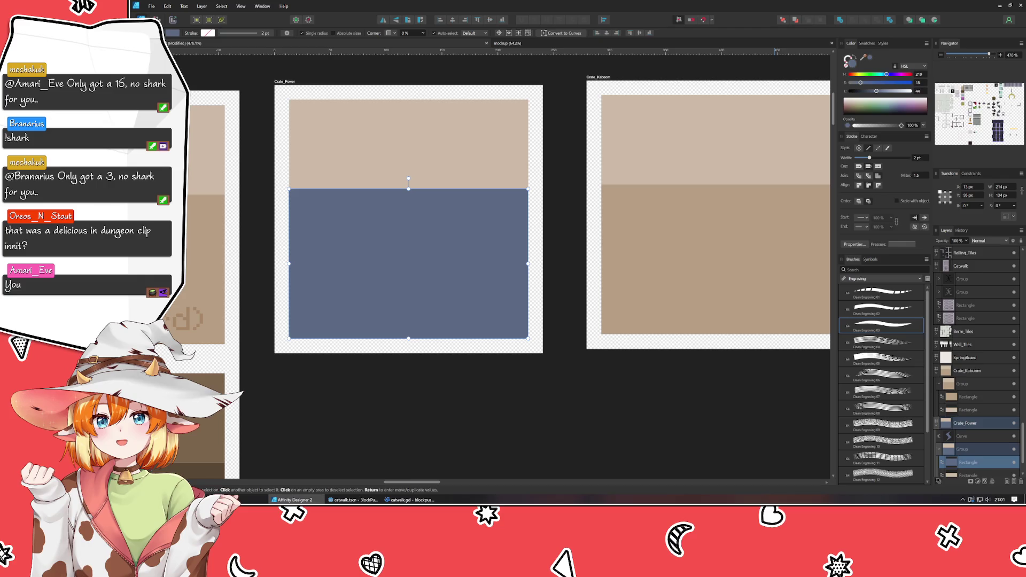
Step: Make the lower rectangle a brighter blue and give the upper rectangle a paler blue
{"action": "left_click", "coordinate": [869, 84]}
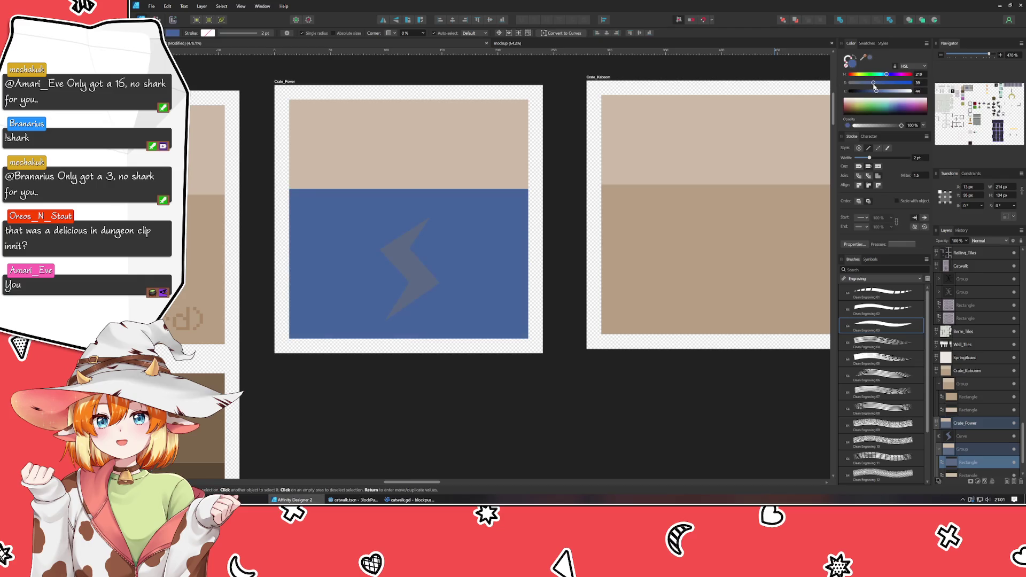
{"action": "left_click_drag", "start_coordinate": [876, 91], "coordinate": [884, 90]}
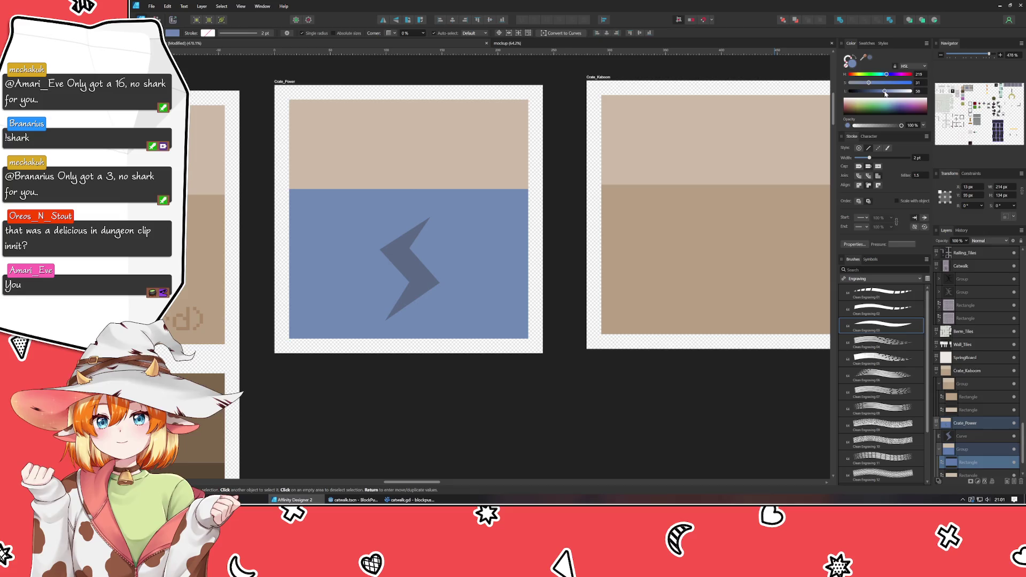
{"action": "left_click", "coordinate": [495, 147]}
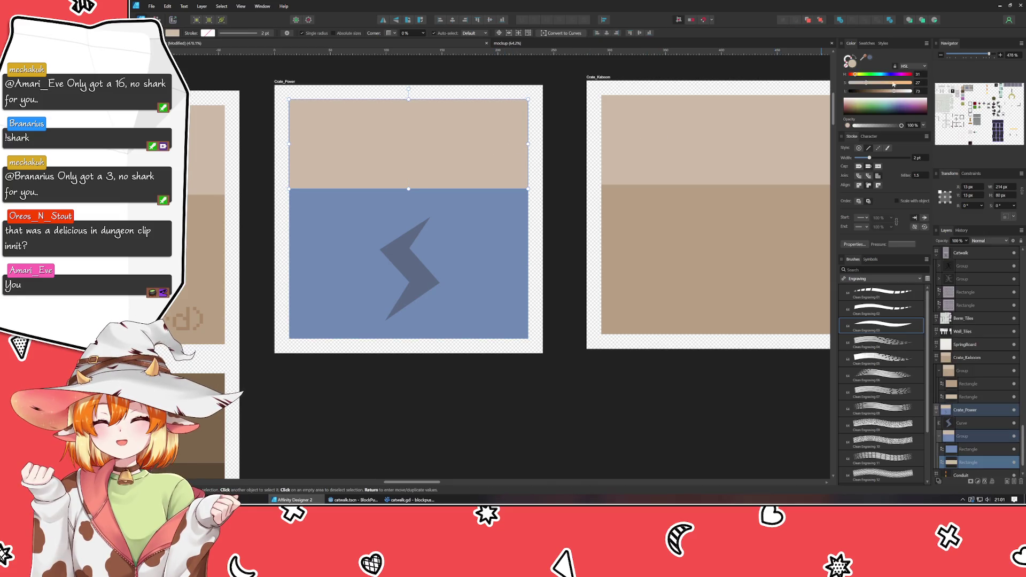
{"action": "mouse_move", "coordinate": [867, 60]}
{"action": "left_mouse_down"}
{"action": "mouse_move", "coordinate": [540, 222]}
{"action": "mouse_move", "coordinate": [483, 236]}
{"action": "left_mouse_up"}
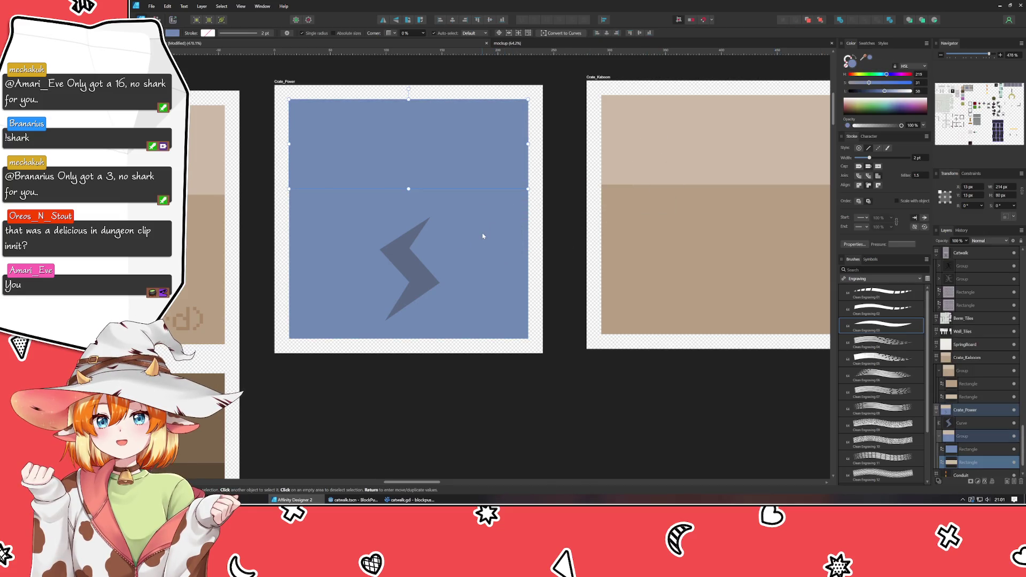
{"action": "left_click_drag", "start_coordinate": [884, 91], "coordinate": [893, 92]}
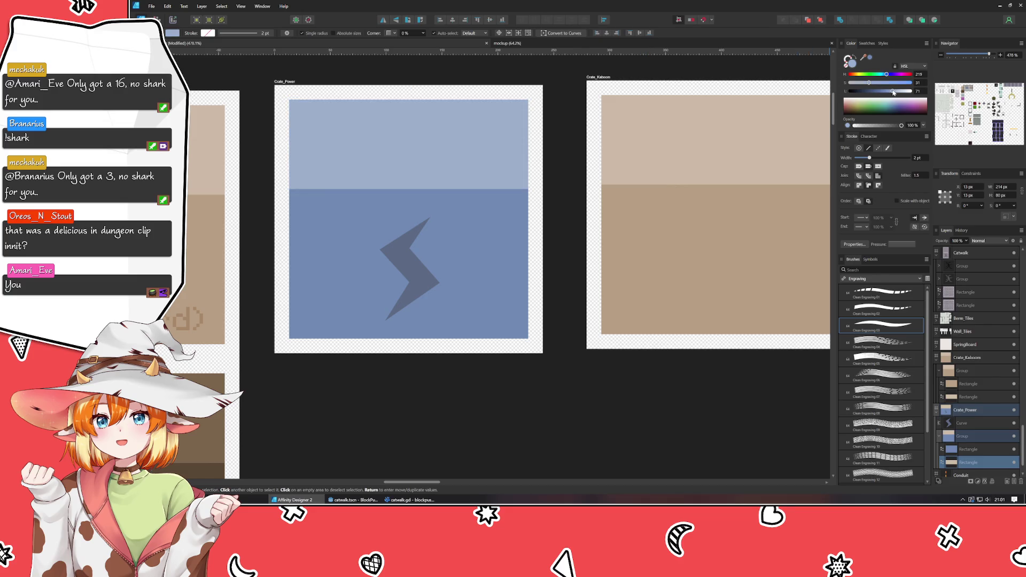
{"action": "left_click", "coordinate": [465, 451]}
{"action": "left_click", "coordinate": [422, 297]}
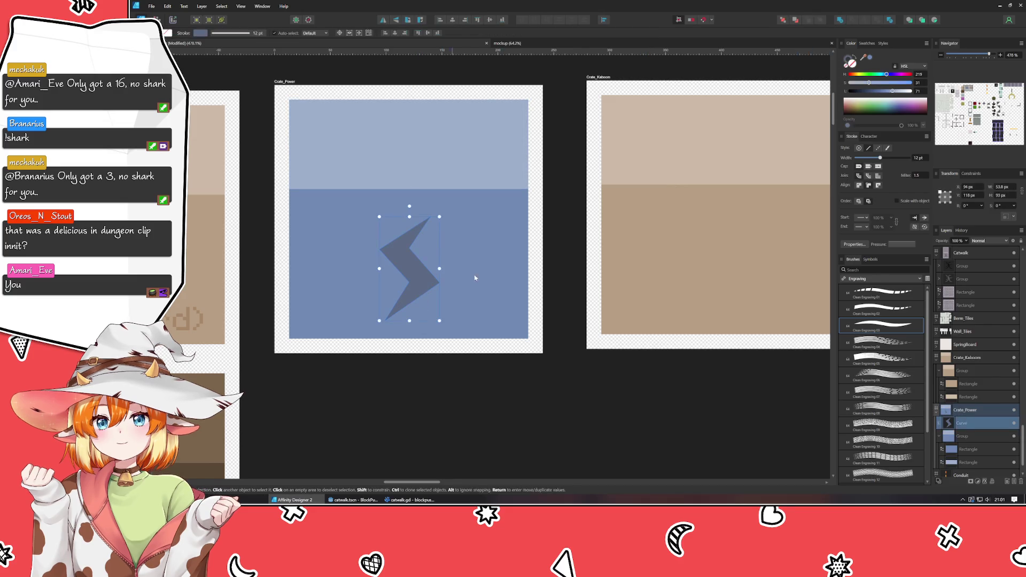
Step: Recolour the Crate_Power bolt pale yellow: hue 53, high saturation, lightness 79
{"action": "left_click", "coordinate": [856, 75]}
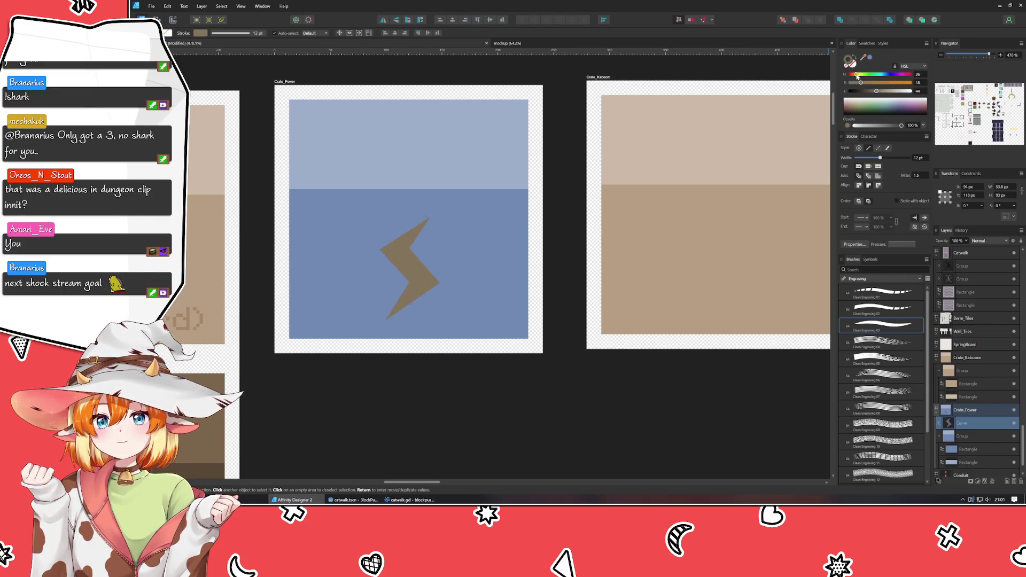
{"action": "left_click", "coordinate": [882, 83]}
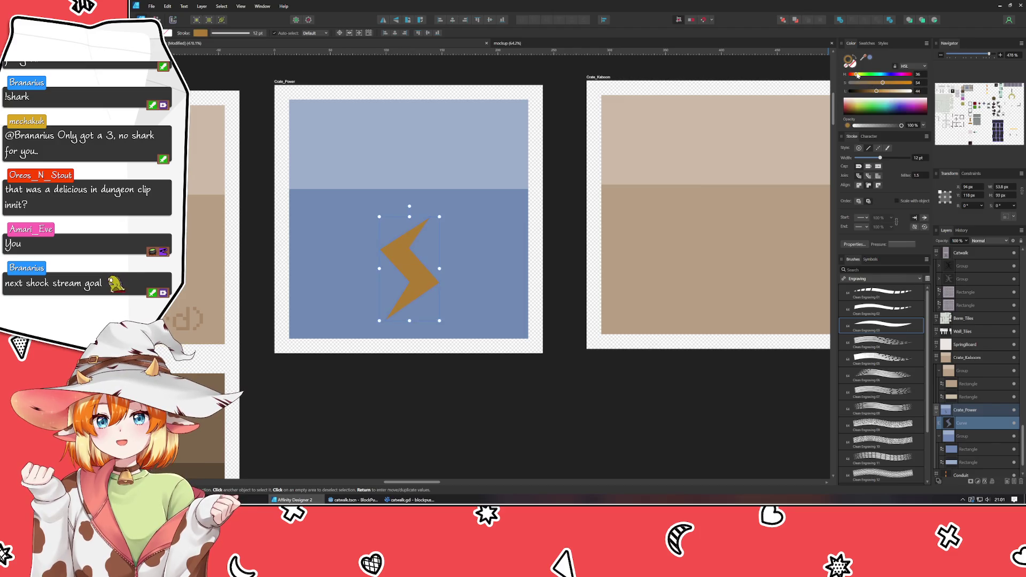
{"action": "left_click", "coordinate": [859, 75]}
{"action": "left_click_drag", "start_coordinate": [890, 86], "coordinate": [898, 85]}
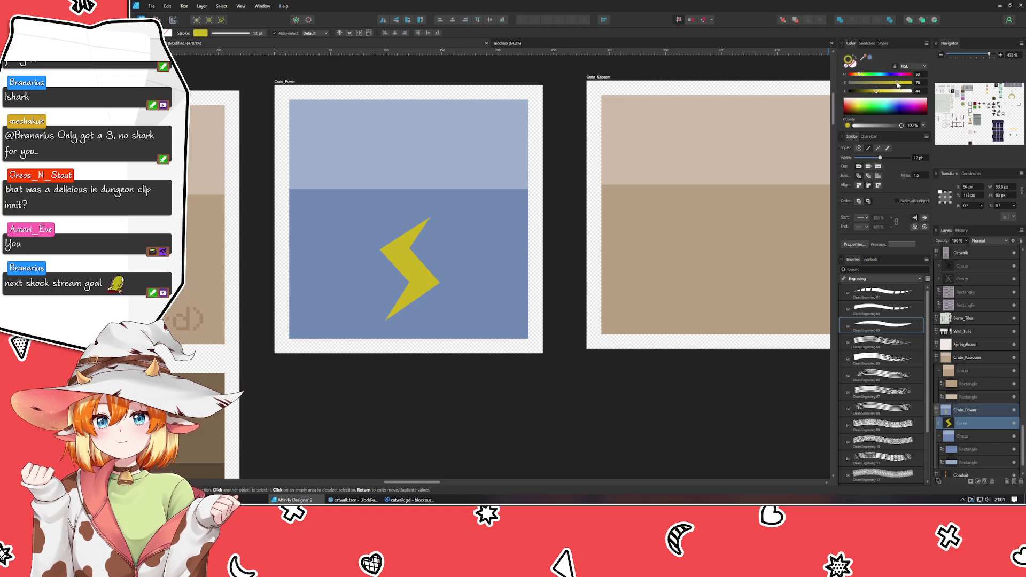
{"action": "left_click", "coordinate": [889, 91]}
{"action": "left_click", "coordinate": [898, 91]}
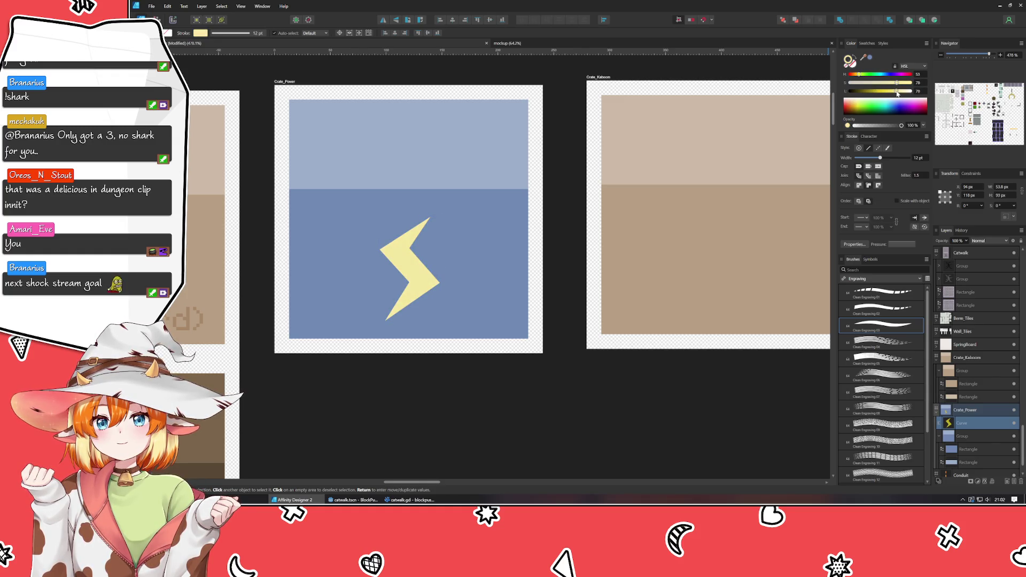
{"action": "left_click", "coordinate": [559, 394]}
{"action": "left_click_drag", "start_coordinate": [559, 394], "coordinate": [482, 366]}
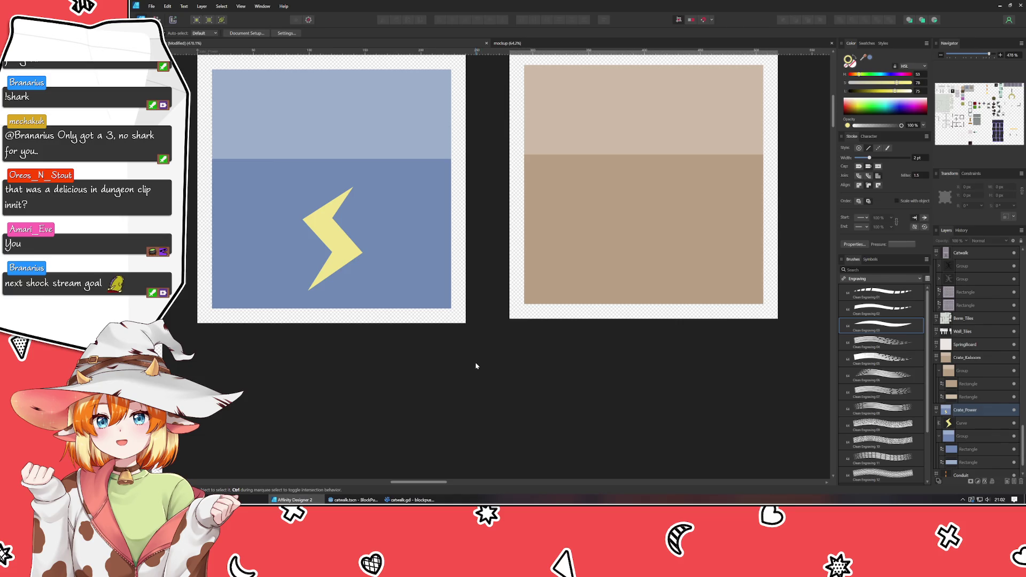
{"action": "scroll", "coordinate": [652, 355], "scroll_direction": "down", "scroll_amount": 5}
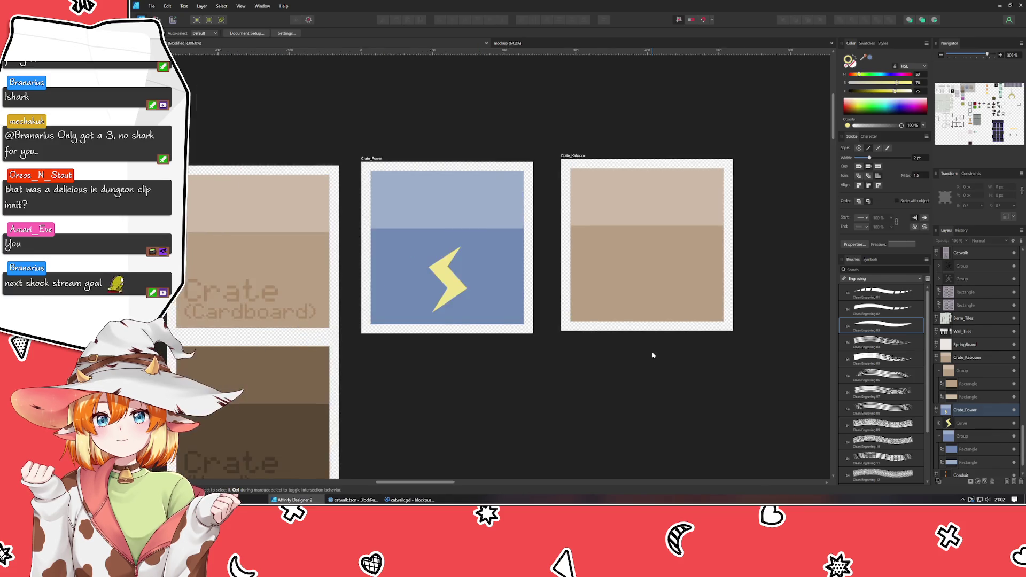
{"action": "scroll", "coordinate": [623, 354], "scroll_direction": "up", "scroll_amount": 4}
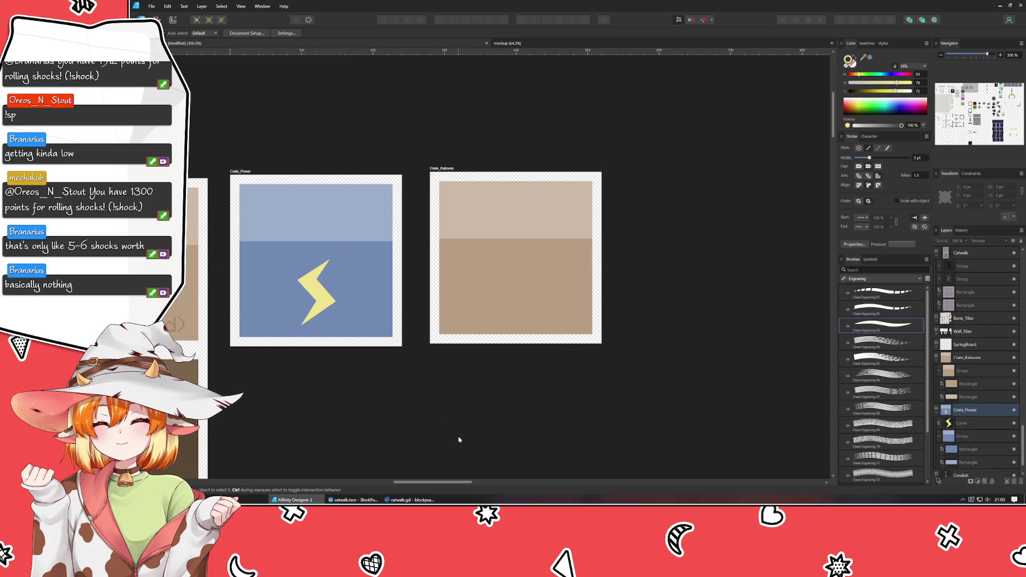
Step: Turn Crate_Kaboom's lower rectangle a dark red-brown with the HSL sliders
{"action": "left_click", "coordinate": [443, 276]}
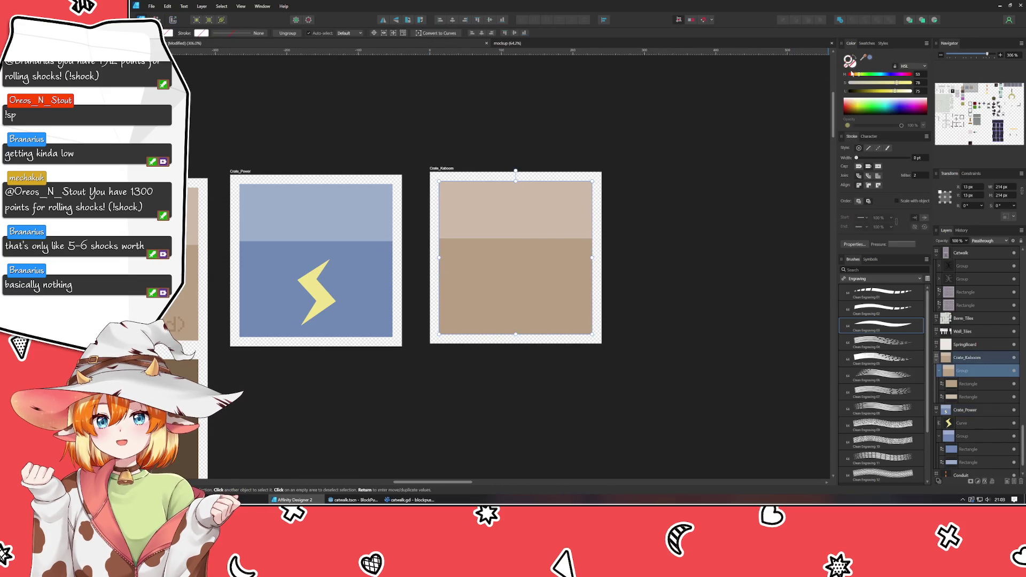
{"action": "double_click", "coordinate": [503, 294]}
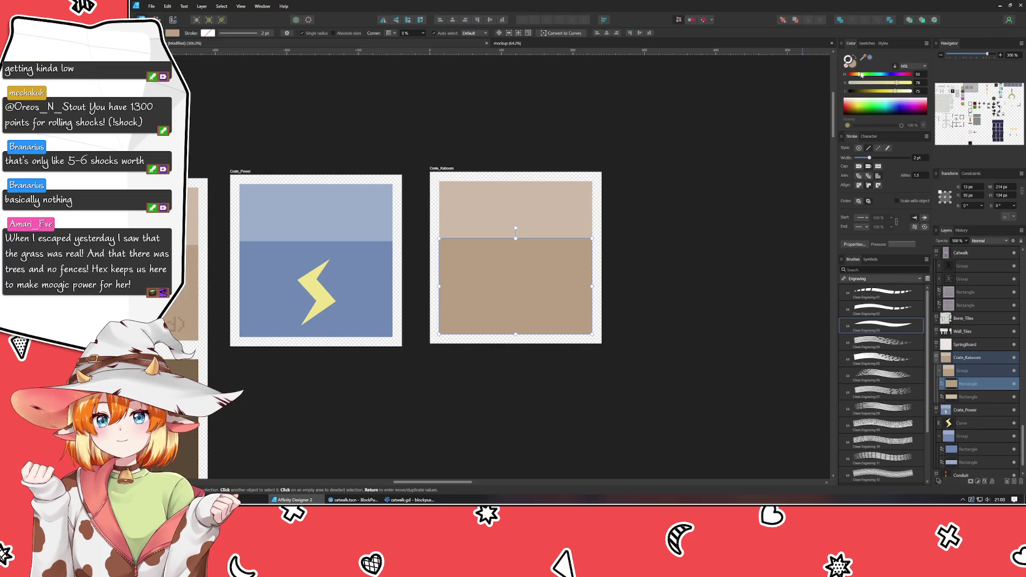
{"action": "left_click_drag", "start_coordinate": [857, 74], "coordinate": [891, 82]}
{"action": "left_click", "coordinate": [871, 92]}
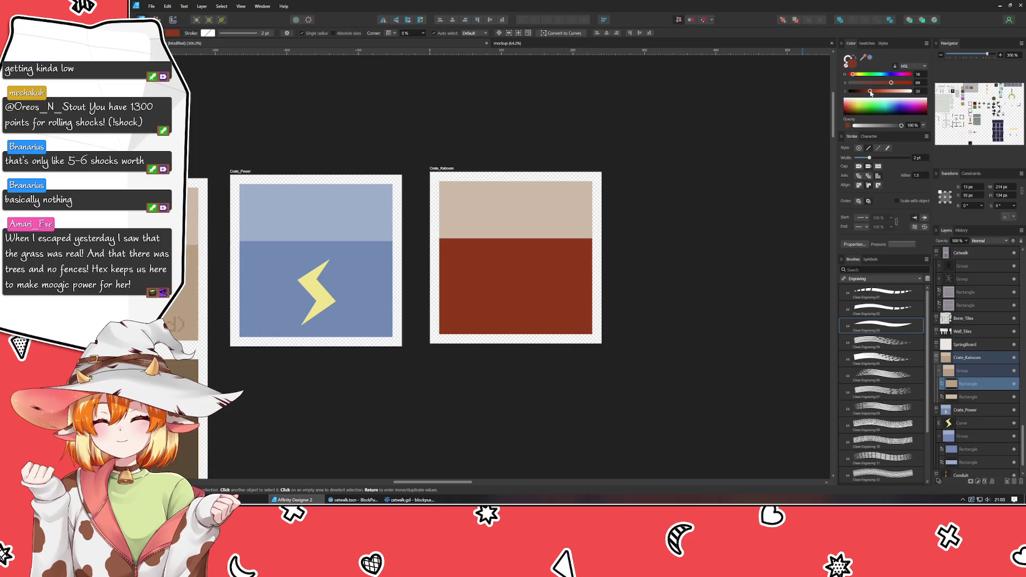
{"action": "left_click", "coordinate": [851, 75]}
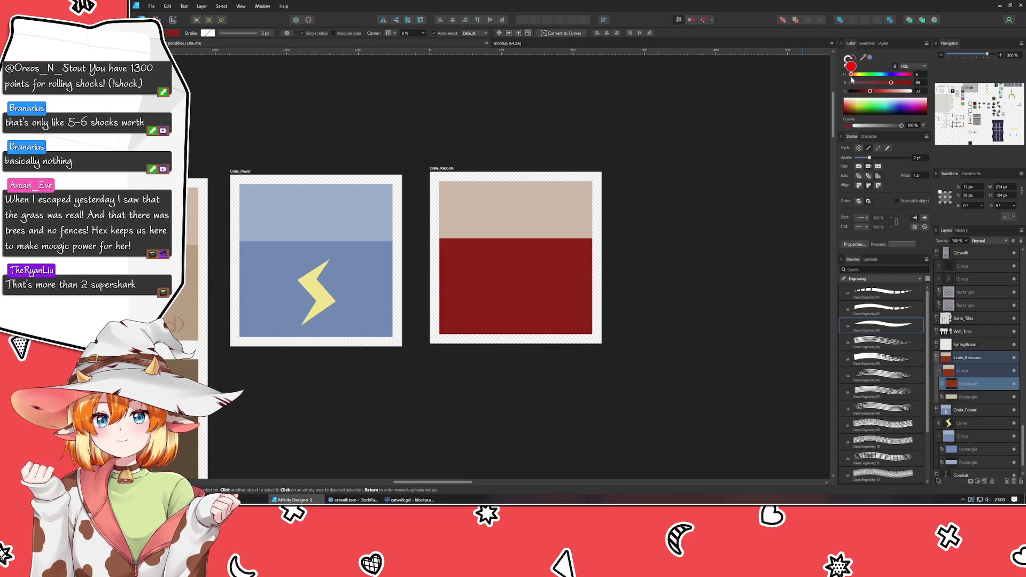
{"action": "left_click", "coordinate": [852, 74]}
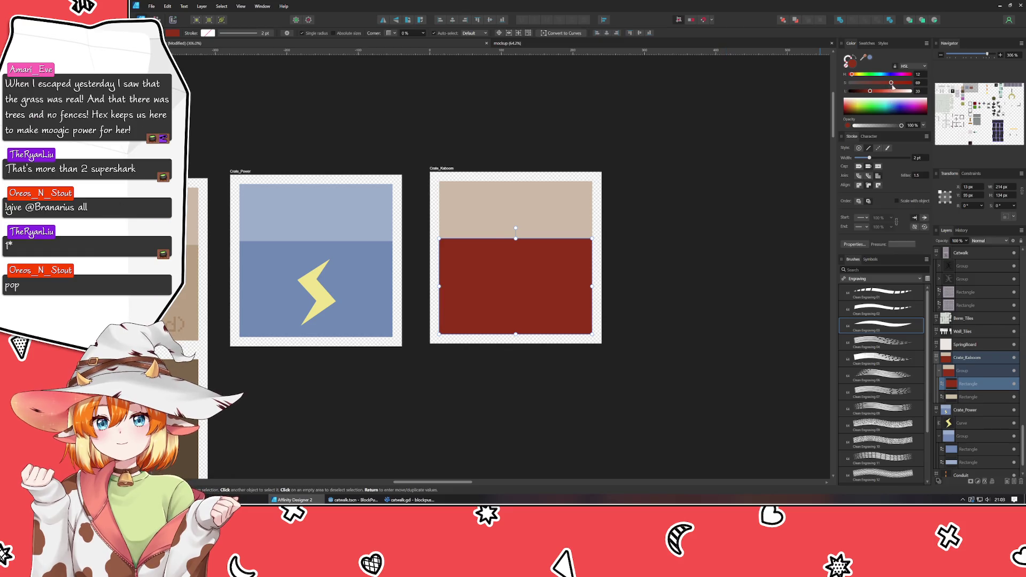
{"action": "left_click_drag", "start_coordinate": [891, 84], "coordinate": [854, 80]}
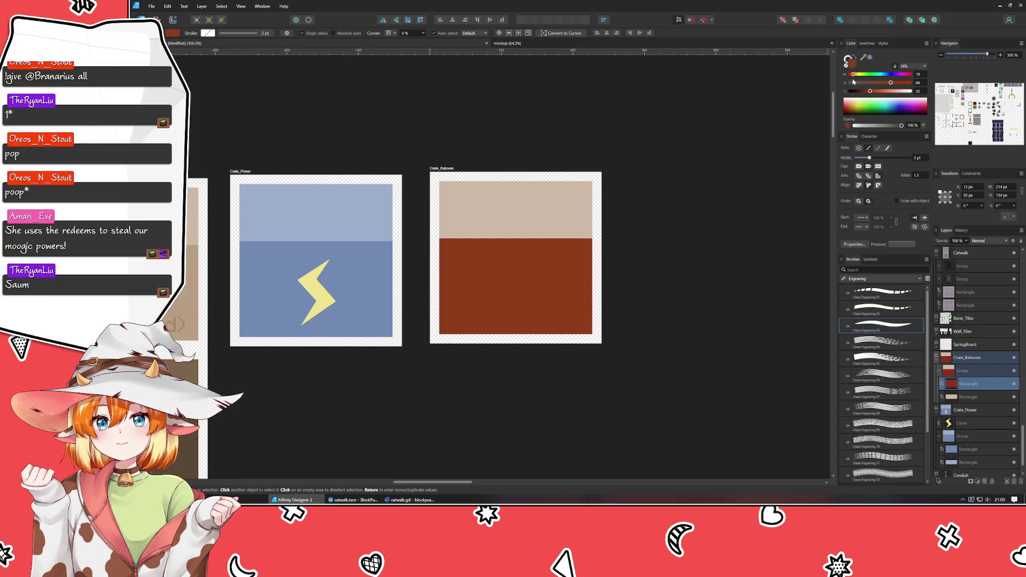
Step: Give the upper rectangle the sampled brown, lightened to a softer shade
{"action": "left_click", "coordinate": [545, 218]}
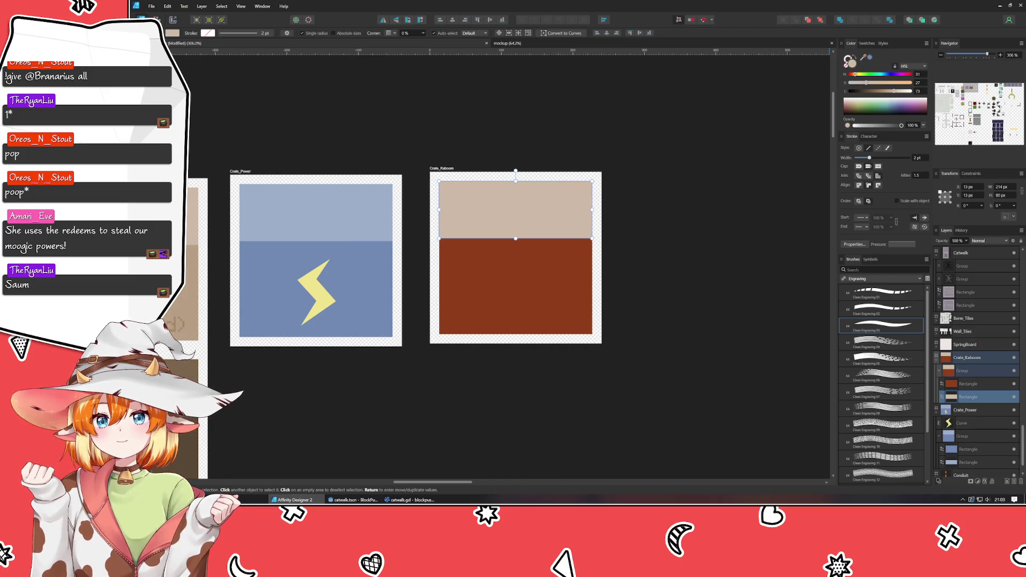
{"action": "left_click", "coordinate": [548, 276]}
{"action": "left_click_drag", "start_coordinate": [881, 92], "coordinate": [877, 91]}
{"action": "left_click", "coordinate": [878, 83]}
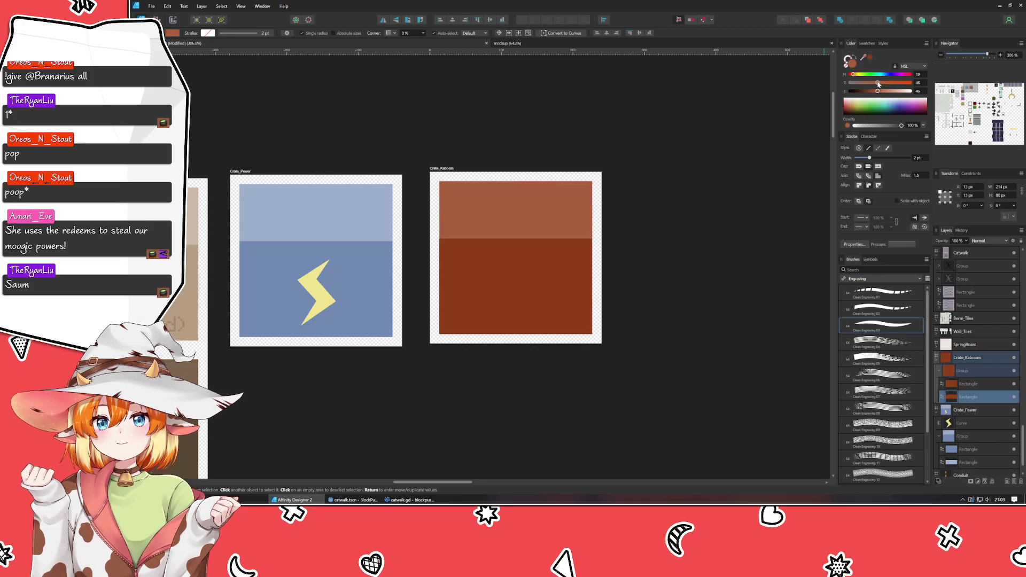
{"action": "left_click", "coordinate": [705, 279]}
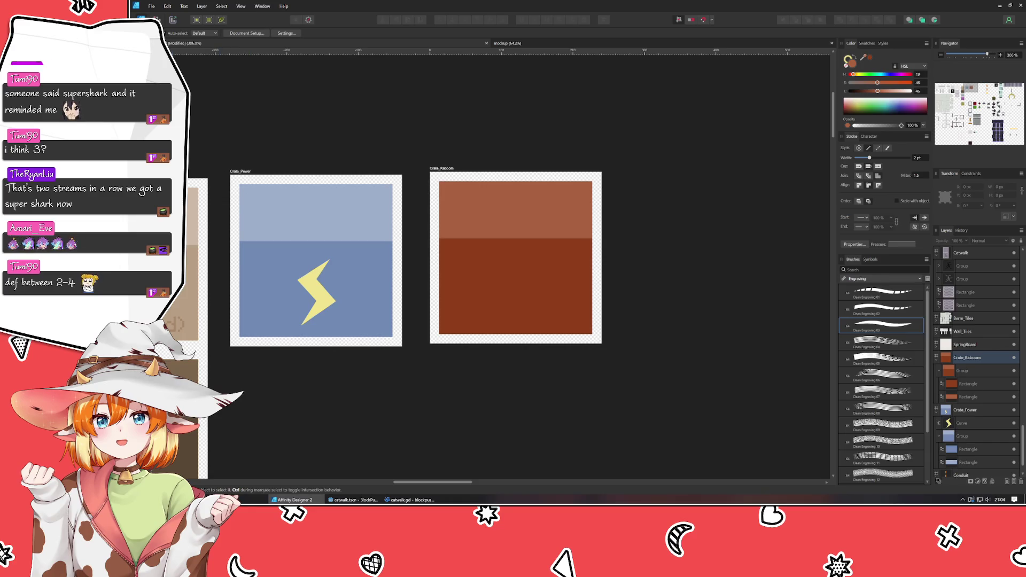
Step: Paste a glyph as artistic text in Crate_Kaboom, then recolour it and enlarge it
{"action": "key", "text": "p"}
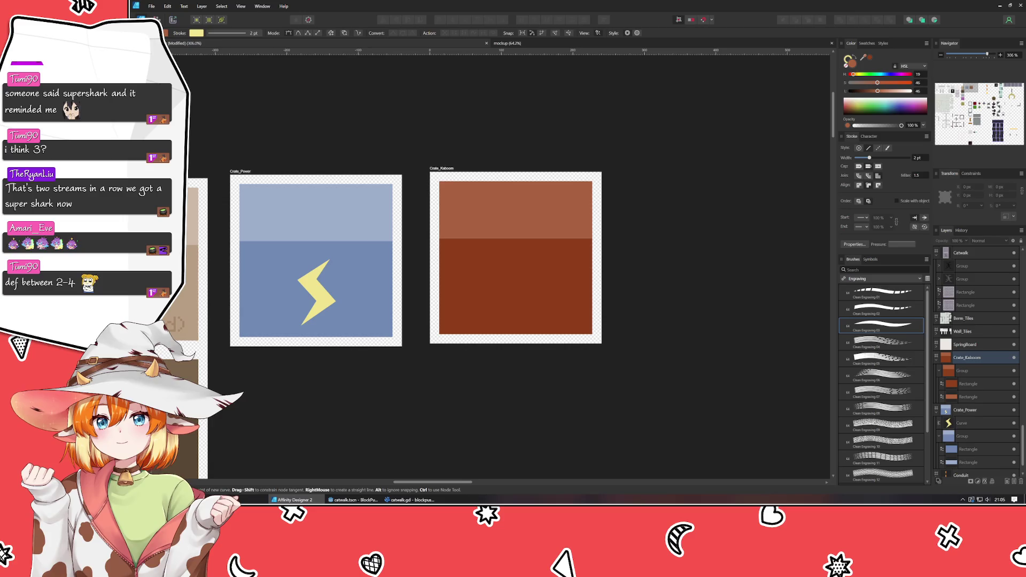
{"action": "key", "text": "t"}
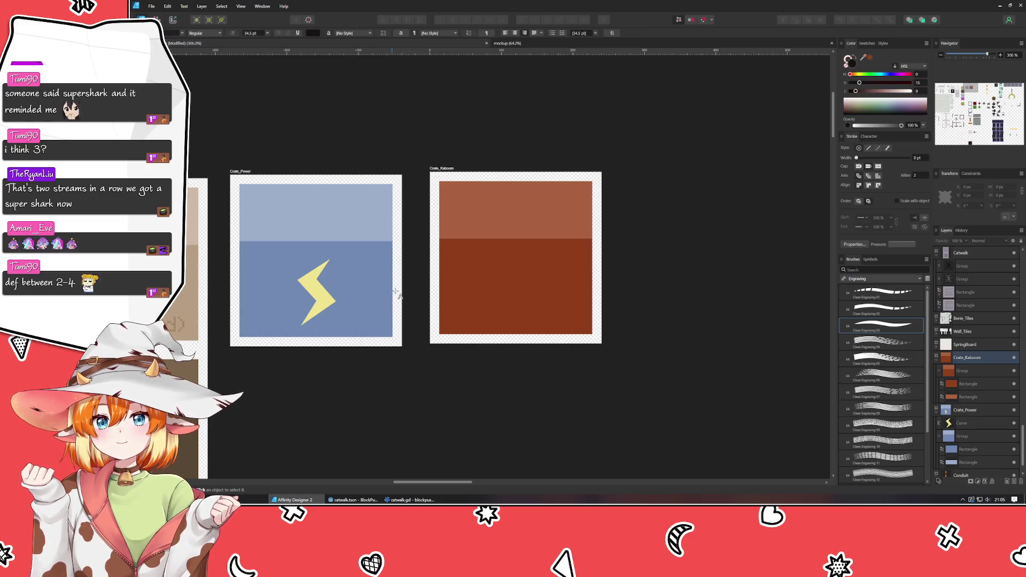
{"action": "left_click", "coordinate": [487, 283]}
{"action": "key", "text": "ctrl+v"}
{"action": "key", "text": "Escape"}
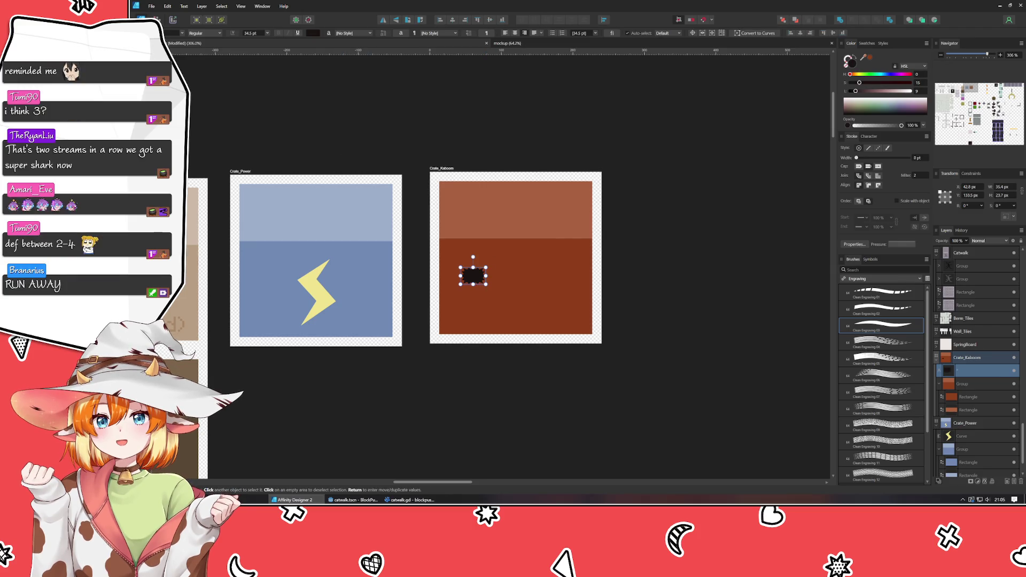
{"action": "left_click_drag", "start_coordinate": [473, 283], "coordinate": [521, 285]}
{"action": "mouse_move", "coordinate": [849, 73]}
{"action": "left_mouse_down"}
{"action": "mouse_move", "coordinate": [894, 83]}
{"action": "mouse_move", "coordinate": [896, 94]}
{"action": "mouse_move", "coordinate": [849, 74]}
{"action": "left_mouse_up"}
{"action": "left_click_drag", "start_coordinate": [514, 272], "coordinate": [515, 249]}
{"action": "left_click_drag", "start_coordinate": [530, 299], "coordinate": [543, 315]}
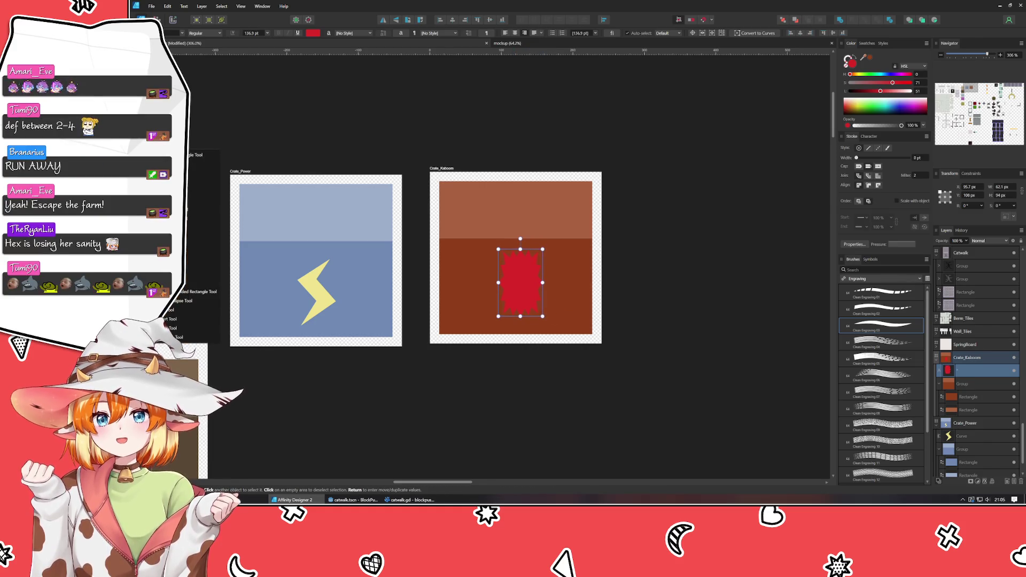
Step: Draw a double star centred in Crate_Kaboom and delete the leftover glyph
{"action": "left_click", "coordinate": [202, 209]}
{"action": "mouse_move", "coordinate": [475, 227]}
{"action": "left_mouse_down"}
{"action": "mouse_move", "coordinate": [539, 272]}
{"action": "mouse_move", "coordinate": [554, 310]}
{"action": "left_mouse_up"}
{"action": "key", "text": "v"}
{"action": "left_click", "coordinate": [513, 307]}
{"action": "key", "text": "Delete"}
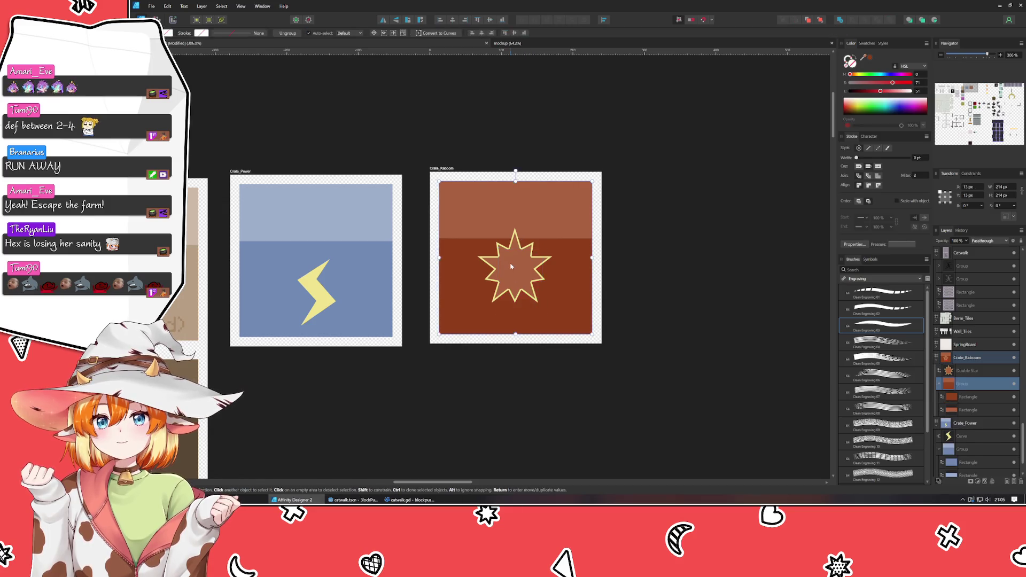
Step: Move the double star lower onto the red band and shorten it from the top
{"action": "left_click", "coordinate": [510, 266]}
{"action": "left_click_drag", "start_coordinate": [511, 266], "coordinate": [512, 289]}
{"action": "mouse_move", "coordinate": [516, 247]}
{"action": "left_mouse_down"}
{"action": "mouse_move", "coordinate": [517, 282]}
{"action": "mouse_move", "coordinate": [551, 289]}
{"action": "mouse_move", "coordinate": [535, 299]}
{"action": "left_mouse_up"}
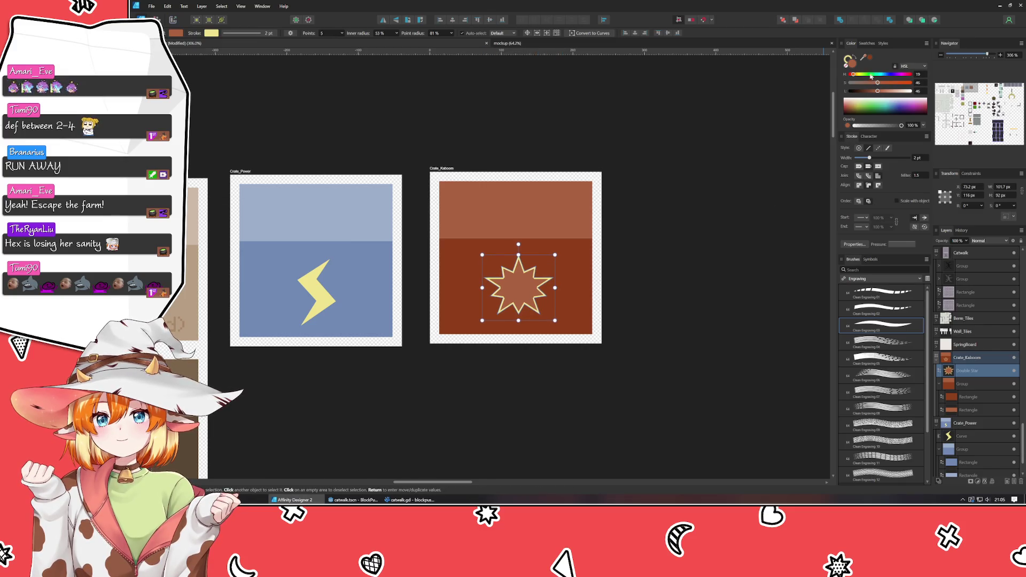
Step: Fill the star golden yellow in the Color panel and preview it deselected
{"action": "left_click_drag", "start_coordinate": [853, 73], "coordinate": [848, 77]}
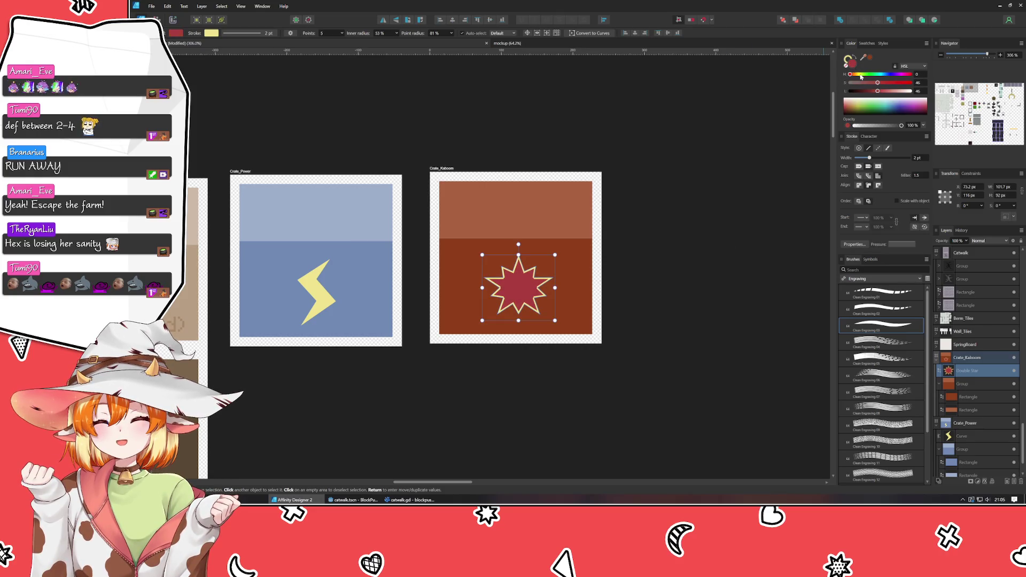
{"action": "left_click", "coordinate": [860, 76]}
{"action": "mouse_move", "coordinate": [860, 76]}
{"action": "left_mouse_down"}
{"action": "mouse_move", "coordinate": [850, 78]}
{"action": "mouse_move", "coordinate": [896, 83]}
{"action": "left_mouse_up"}
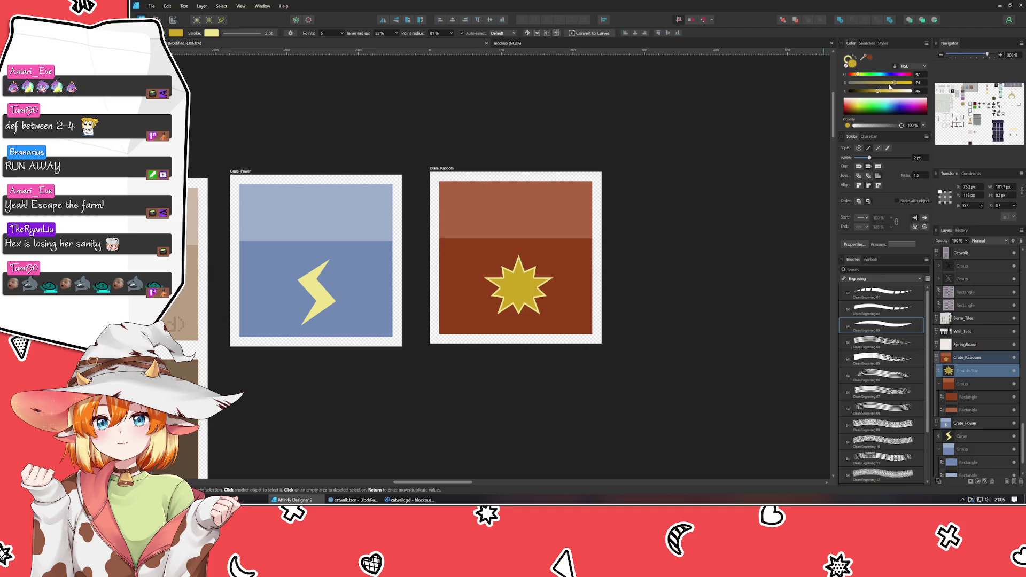
{"action": "left_click", "coordinate": [703, 249]}
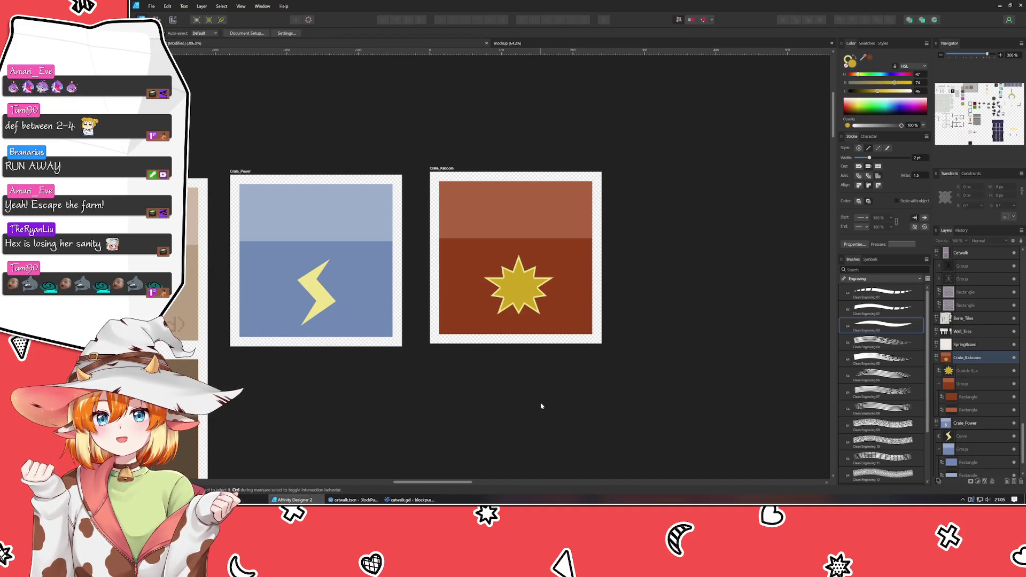
{"action": "left_click", "coordinate": [525, 291]}
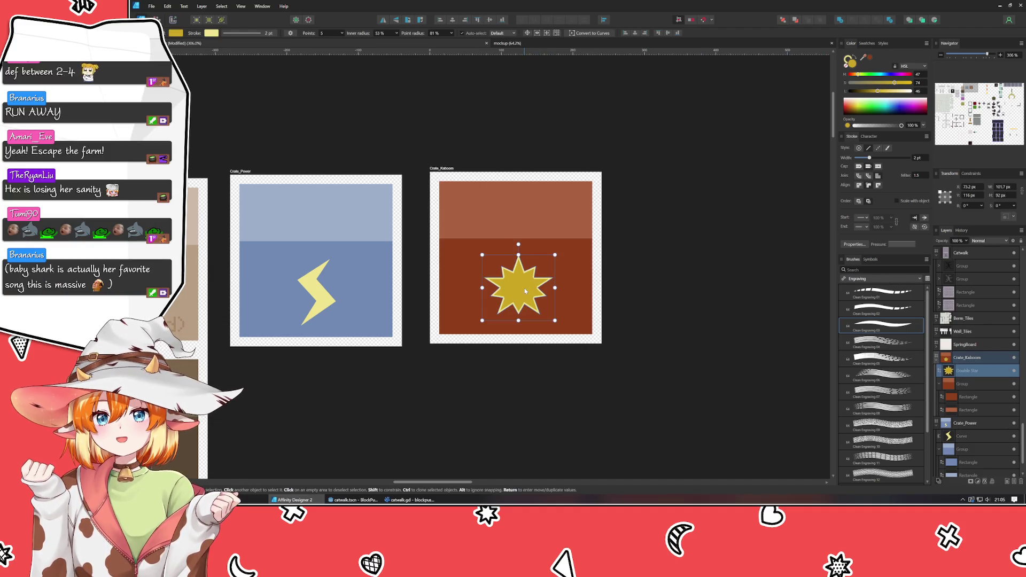
{"action": "left_click", "coordinate": [461, 427]}
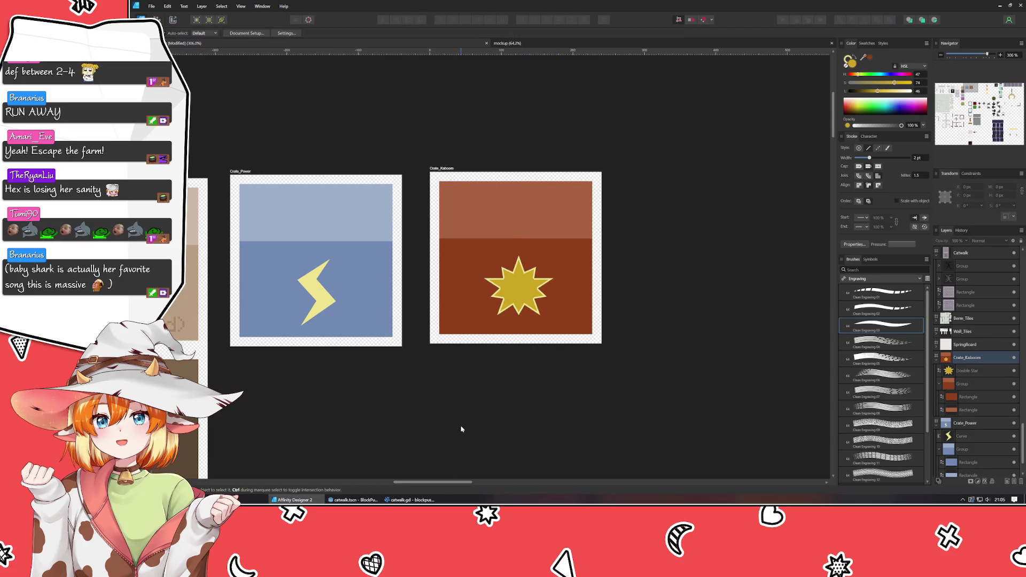
Step: Zoom out to show all sprite artboards and save the document
{"action": "scroll", "coordinate": [462, 429], "scroll_direction": "down", "scroll_amount": 1}
{"action": "scroll", "coordinate": [460, 424], "scroll_direction": "down", "scroll_amount": 3}
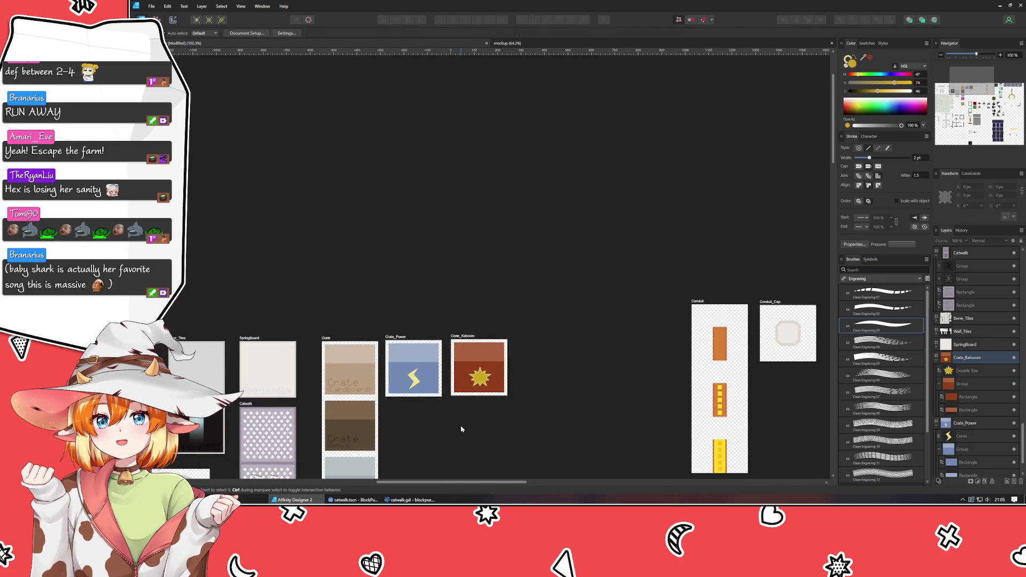
{"action": "left_click_drag", "start_coordinate": [460, 424], "coordinate": [473, 337]}
{"action": "key", "text": "ctrl+s"}
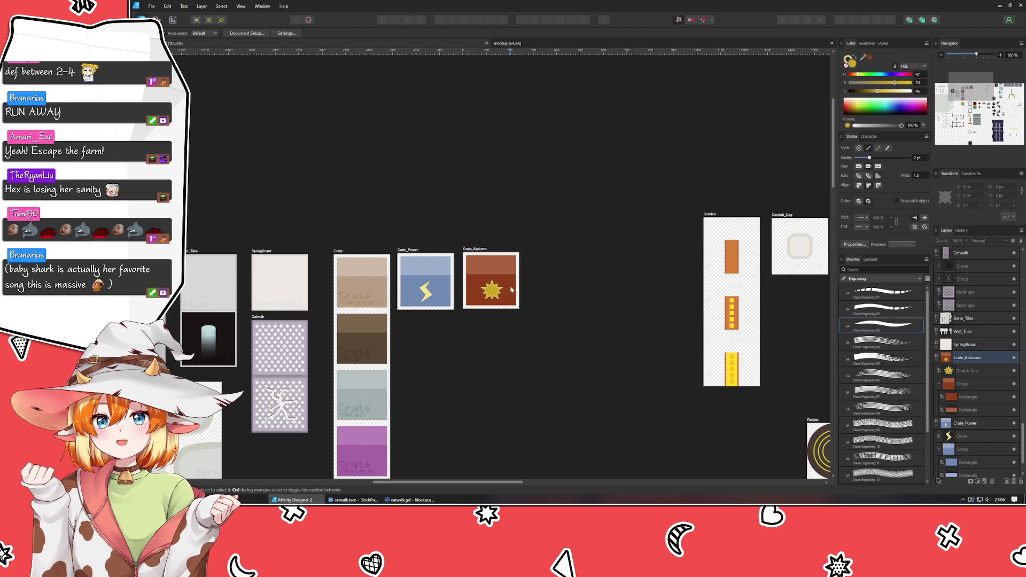
Step: Darken the Crate_Kaboom star's fill and give it a dark reddish outline
{"action": "left_click", "coordinate": [492, 296]}
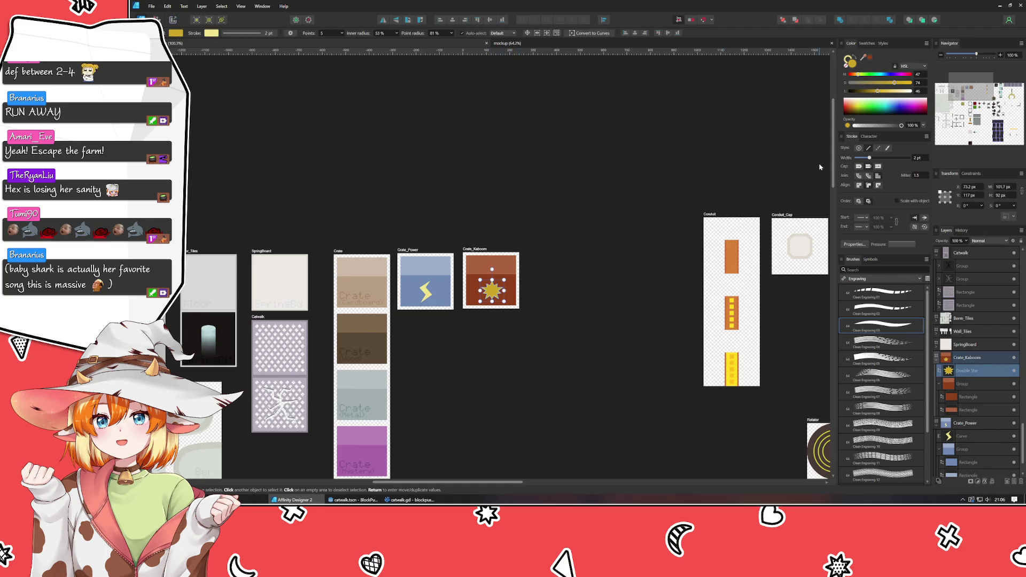
{"action": "mouse_move", "coordinate": [881, 94]}
{"action": "left_mouse_down"}
{"action": "mouse_move", "coordinate": [859, 94]}
{"action": "mouse_move", "coordinate": [850, 75]}
{"action": "left_mouse_up"}
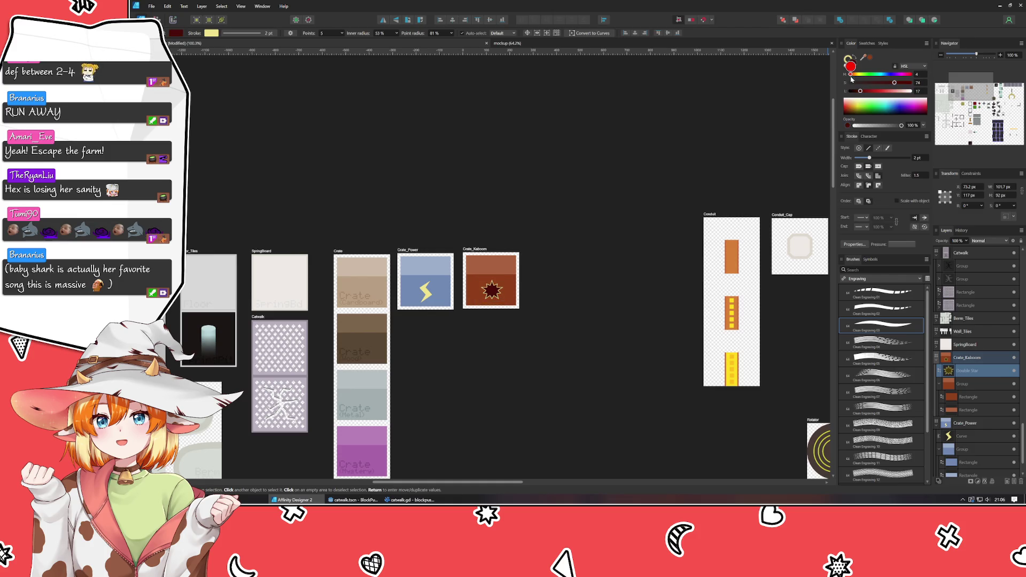
{"action": "left_click", "coordinate": [846, 61]}
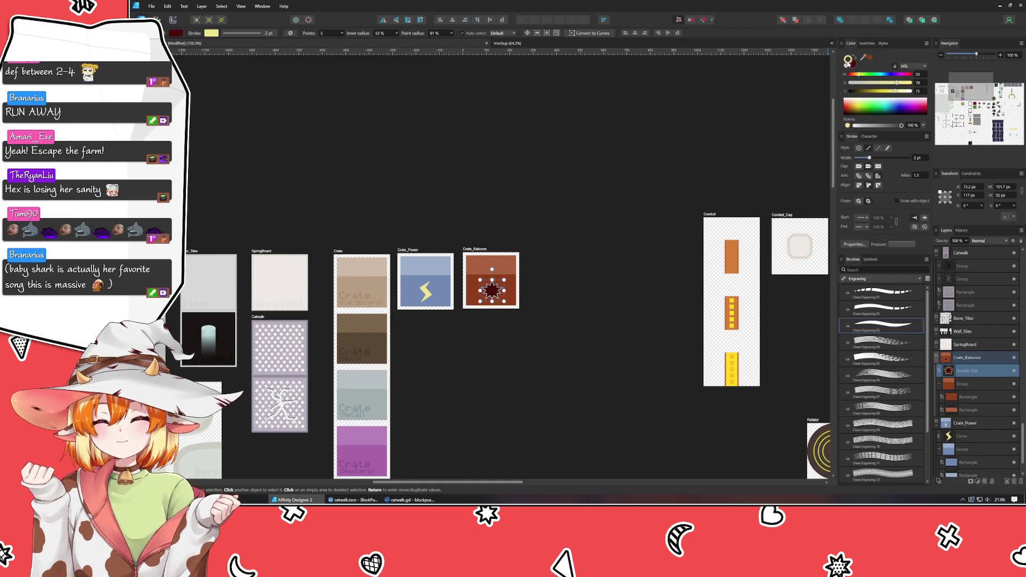
{"action": "left_click", "coordinate": [869, 84]}
{"action": "left_click", "coordinate": [853, 91]}
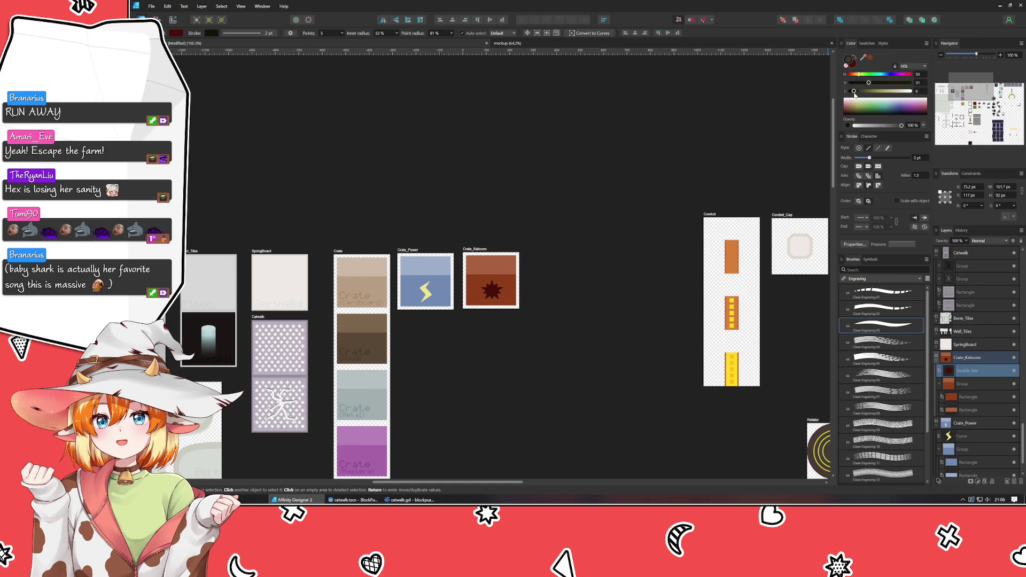
{"action": "mouse_move", "coordinate": [879, 84]}
{"action": "left_mouse_down"}
{"action": "mouse_move", "coordinate": [891, 84]}
{"action": "mouse_move", "coordinate": [854, 92]}
{"action": "left_mouse_up"}
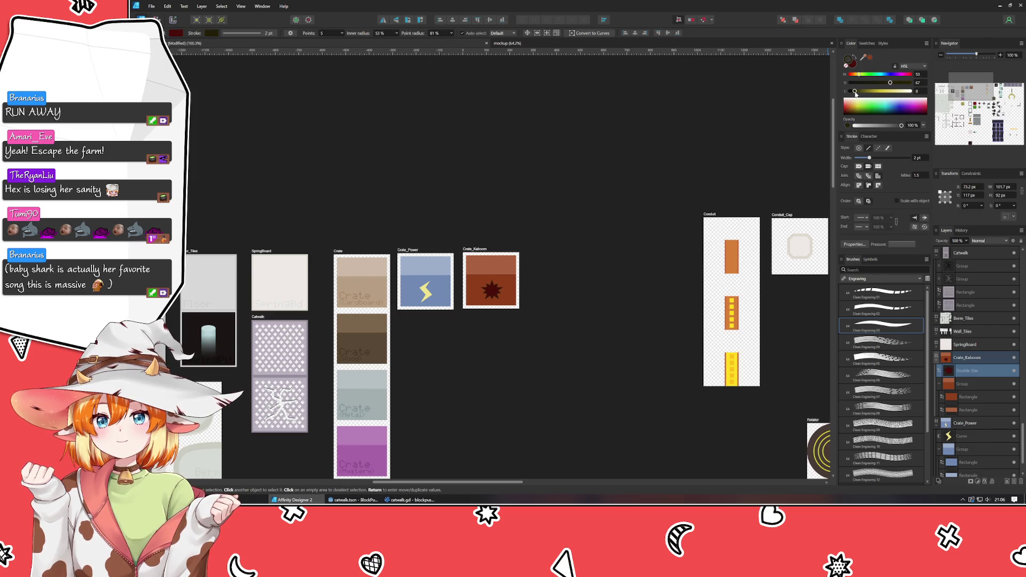
{"action": "left_click", "coordinate": [604, 332]}
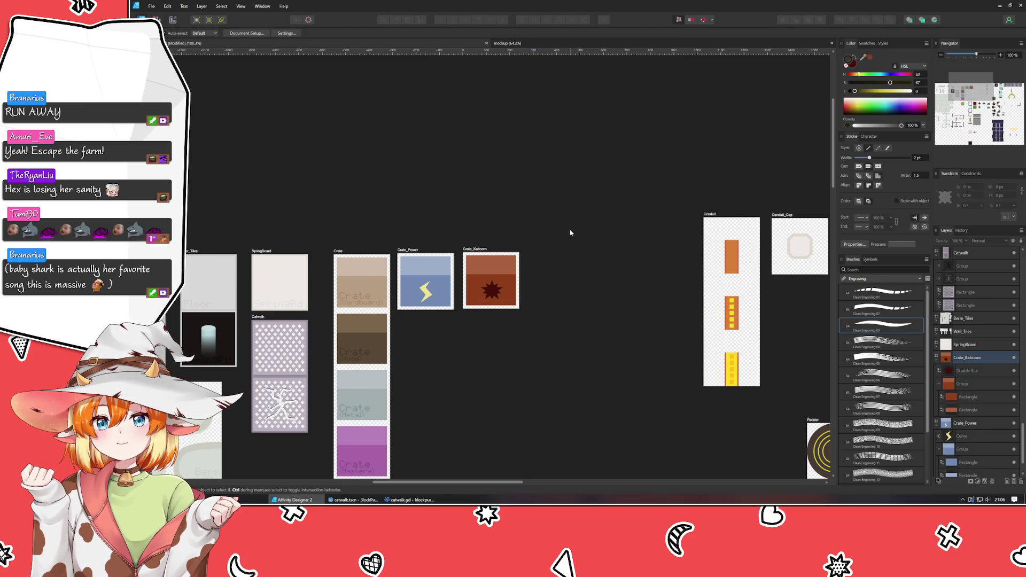
Step: Brighten the star's fill to a vivid red
{"action": "left_click", "coordinate": [497, 296]}
{"action": "left_click", "coordinate": [851, 63]}
{"action": "left_click_drag", "start_coordinate": [870, 92], "coordinate": [902, 84]}
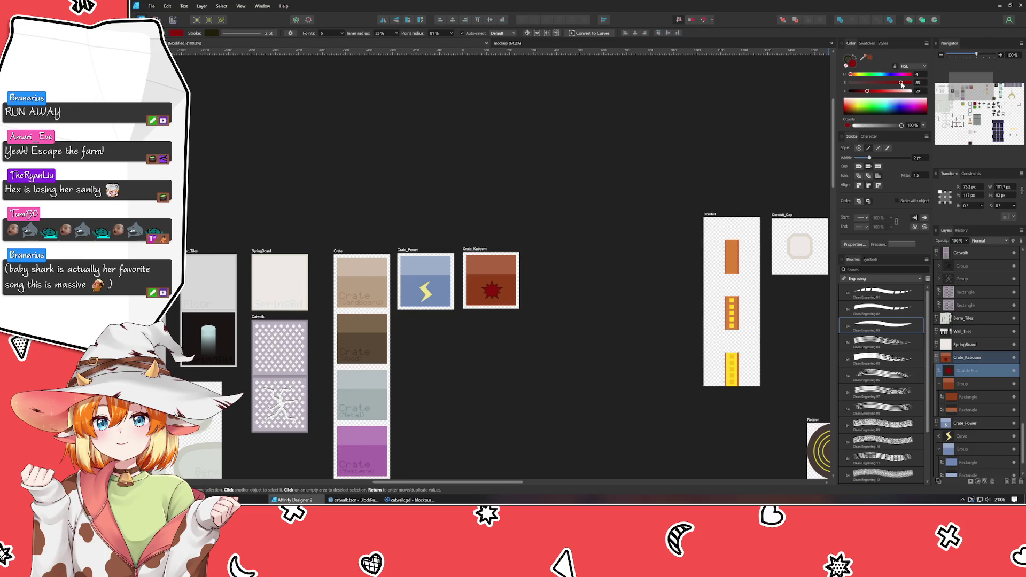
{"action": "left_click", "coordinate": [876, 91]}
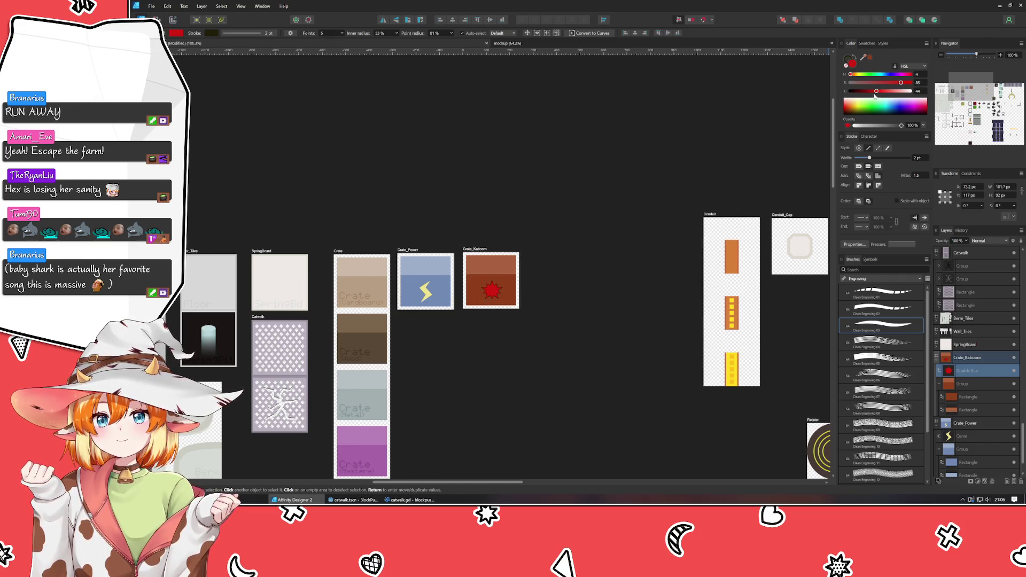
{"action": "left_click", "coordinate": [542, 312]}
{"action": "scroll", "coordinate": [543, 312], "scroll_direction": "down", "scroll_amount": 3}
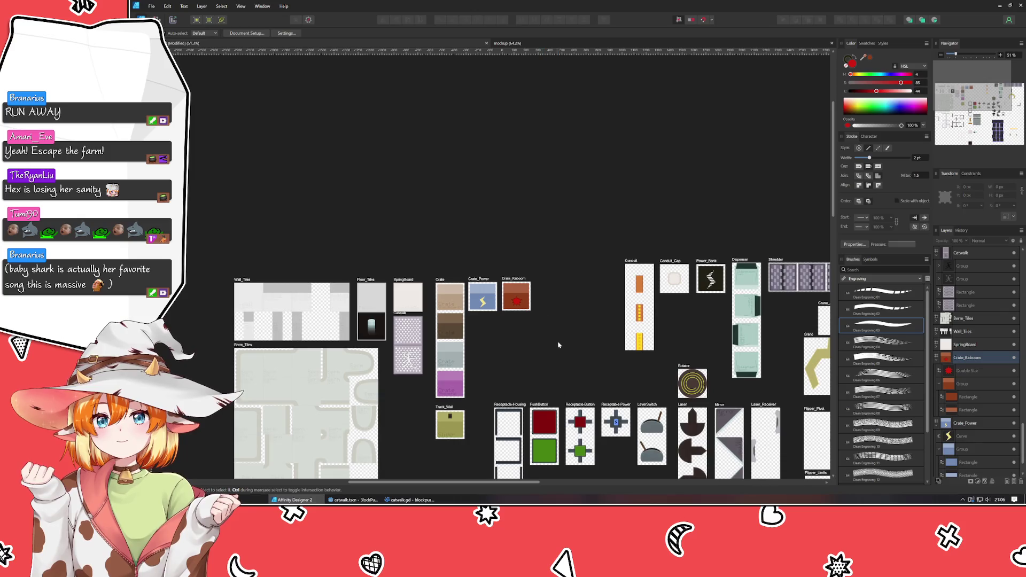
{"action": "mouse_move", "coordinate": [559, 345]}
{"action": "left_mouse_down"}
{"action": "mouse_move", "coordinate": [572, 291]}
{"action": "mouse_move", "coordinate": [564, 279]}
{"action": "left_mouse_up"}
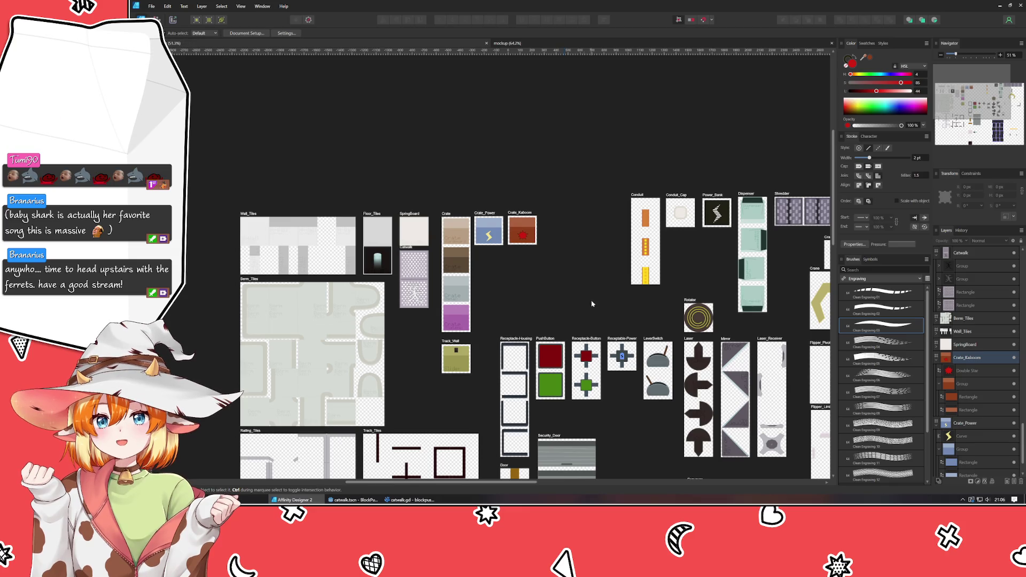
{"action": "left_click_drag", "start_coordinate": [588, 297], "coordinate": [492, 173]}
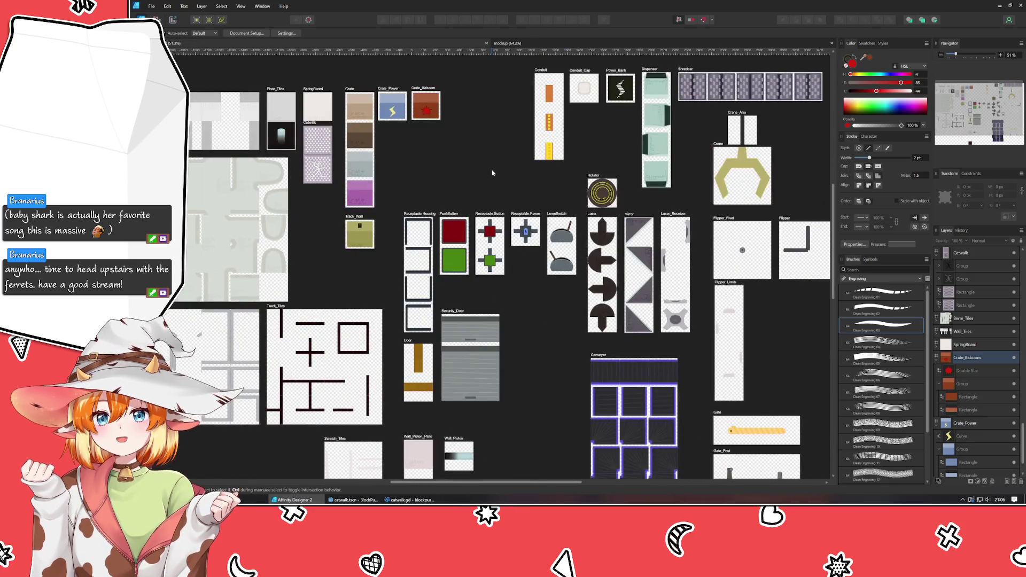
{"action": "scroll", "coordinate": [454, 262], "scroll_direction": "down", "scroll_amount": 3}
{"action": "left_click_drag", "start_coordinate": [514, 382], "coordinate": [542, 214]}
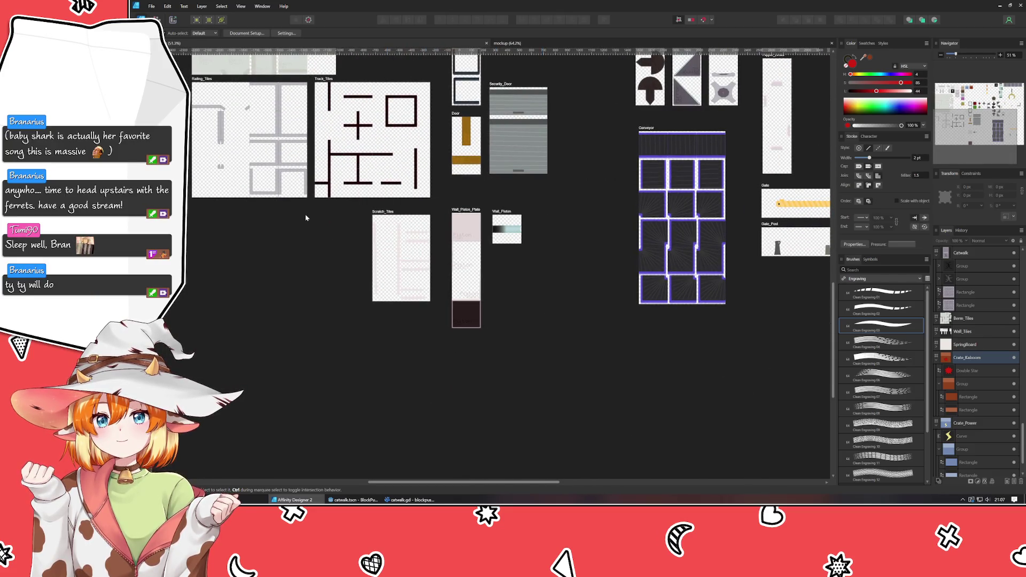
{"action": "left_click_drag", "start_coordinate": [305, 218], "coordinate": [423, 355]}
{"action": "scroll", "coordinate": [327, 248], "scroll_direction": "up", "scroll_amount": 6}
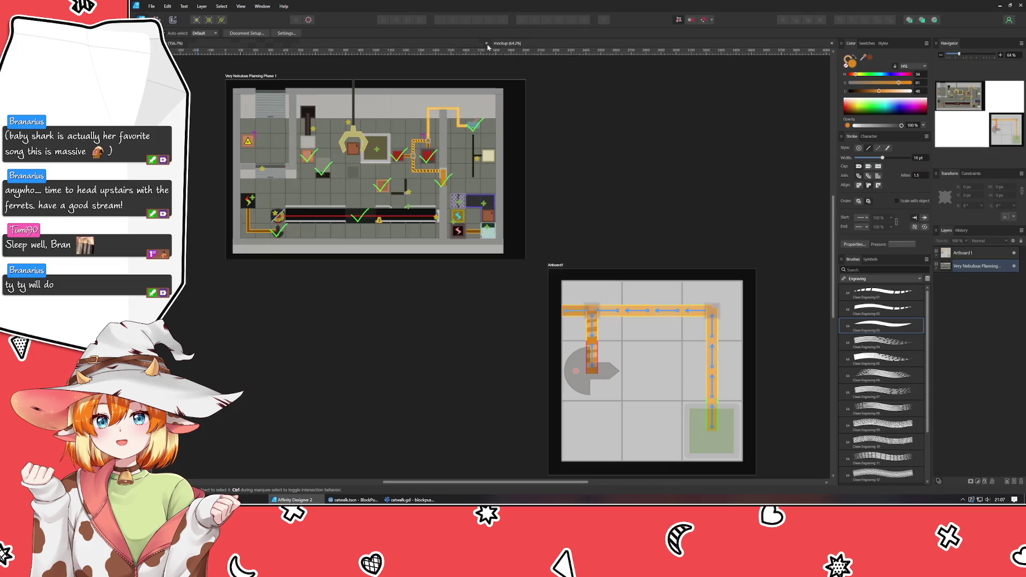
{"action": "left_click", "coordinate": [502, 43]}
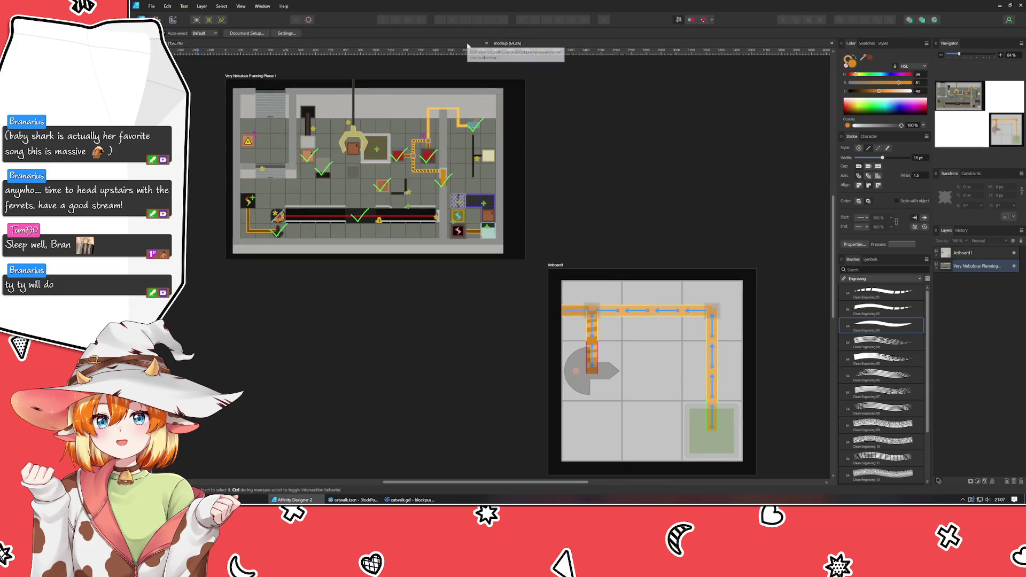
{"action": "scroll", "coordinate": [381, 134], "scroll_direction": "up", "scroll_amount": 4}
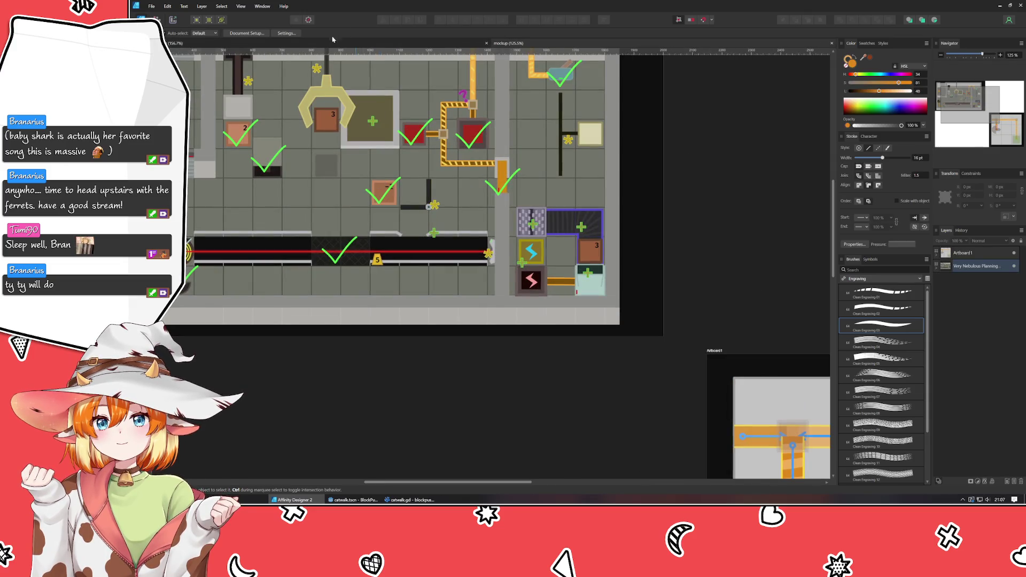
{"action": "left_click", "coordinate": [332, 43]}
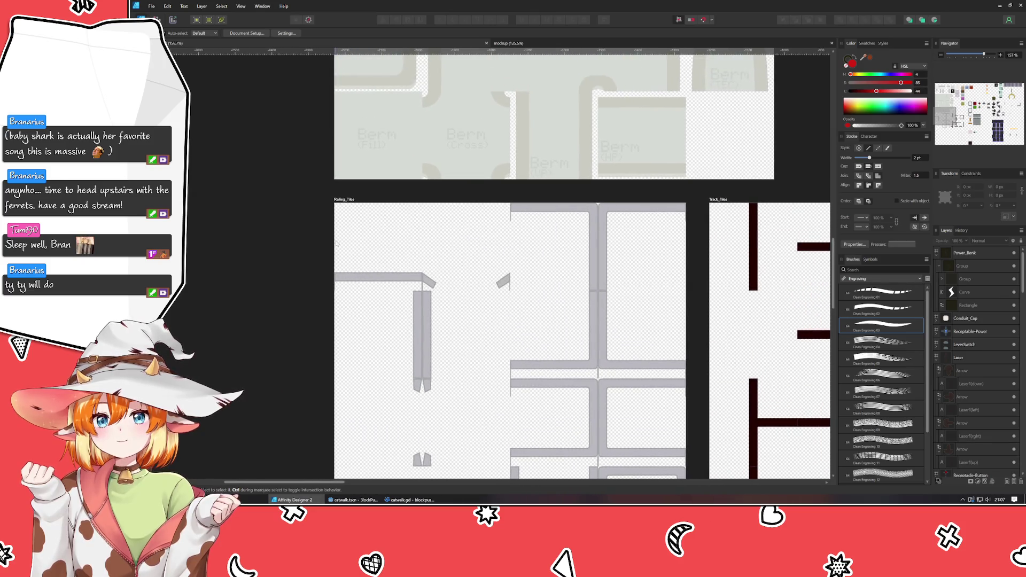
{"action": "key", "text": "p"}
{"action": "scroll", "coordinate": [349, 292], "scroll_direction": "up", "scroll_amount": 8}
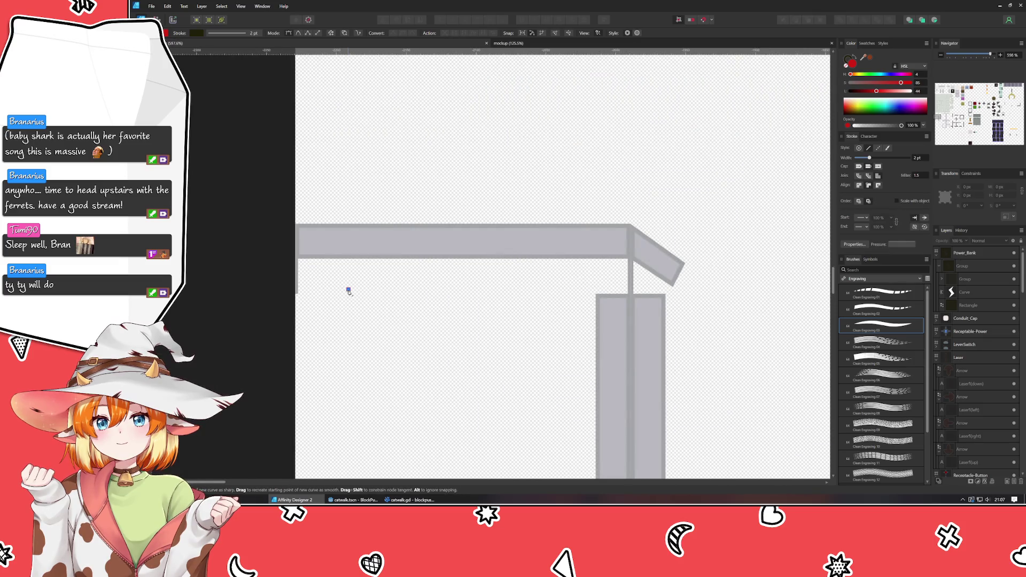
Step: Draw a vertical pen line up through the left end of the railing tile
{"action": "key", "text": "v"}
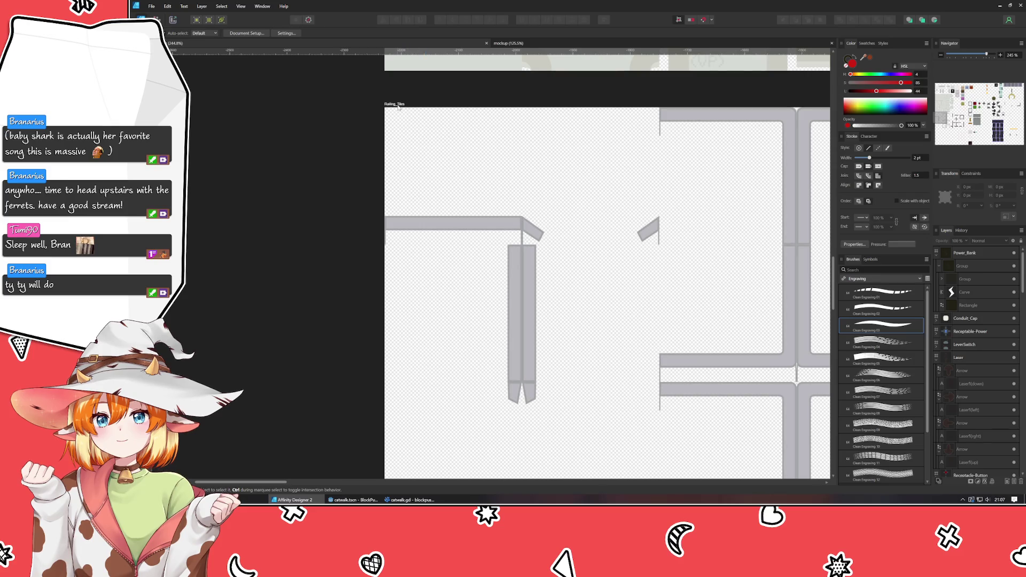
{"action": "left_click", "coordinate": [398, 103]}
{"action": "scroll", "coordinate": [433, 231], "scroll_direction": "up", "scroll_amount": 4}
{"action": "key", "text": "ctrl+d"}
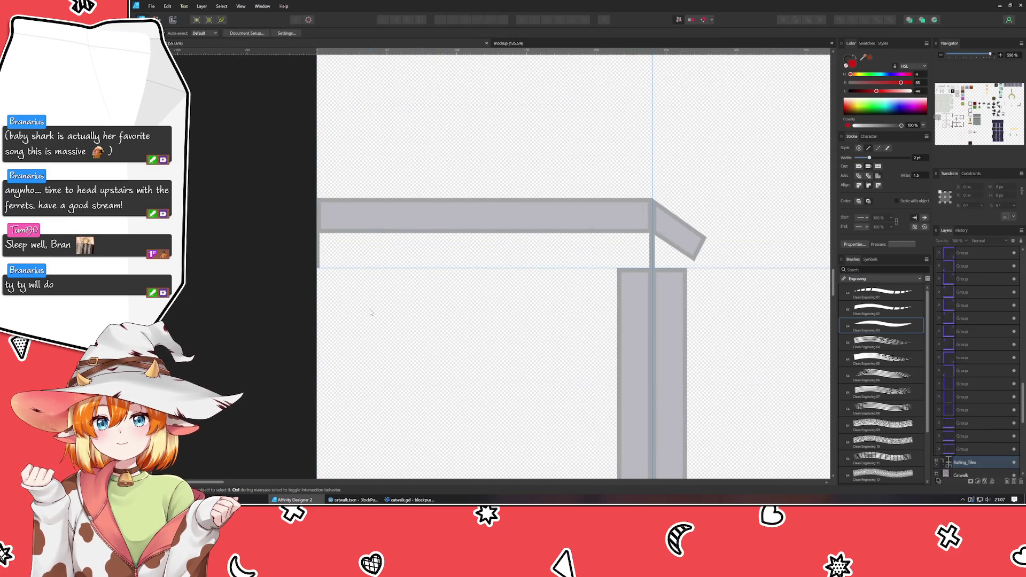
{"action": "key", "text": "p"}
{"action": "left_click", "coordinate": [360, 266]}
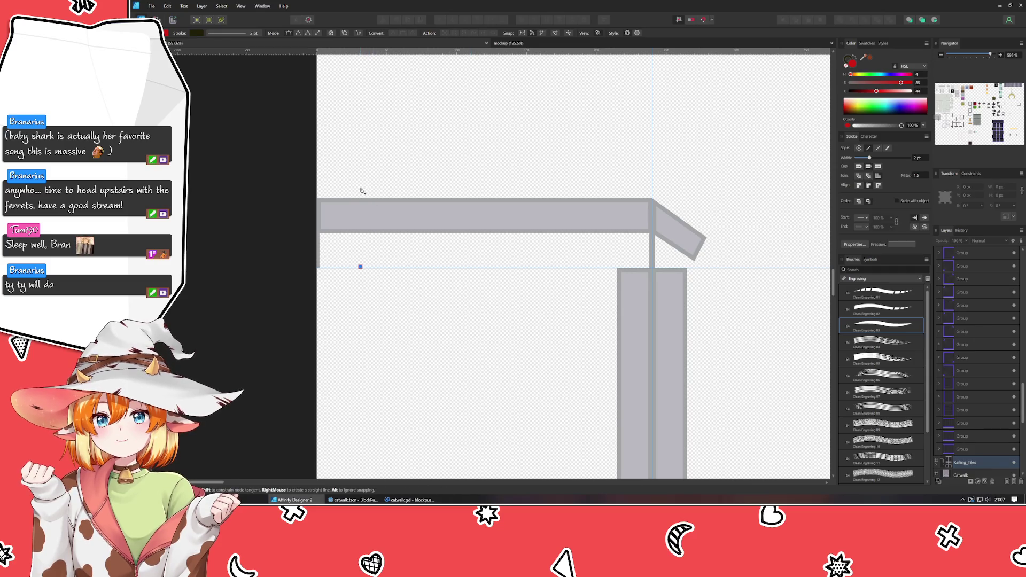
{"action": "left_click", "coordinate": [360, 122]}
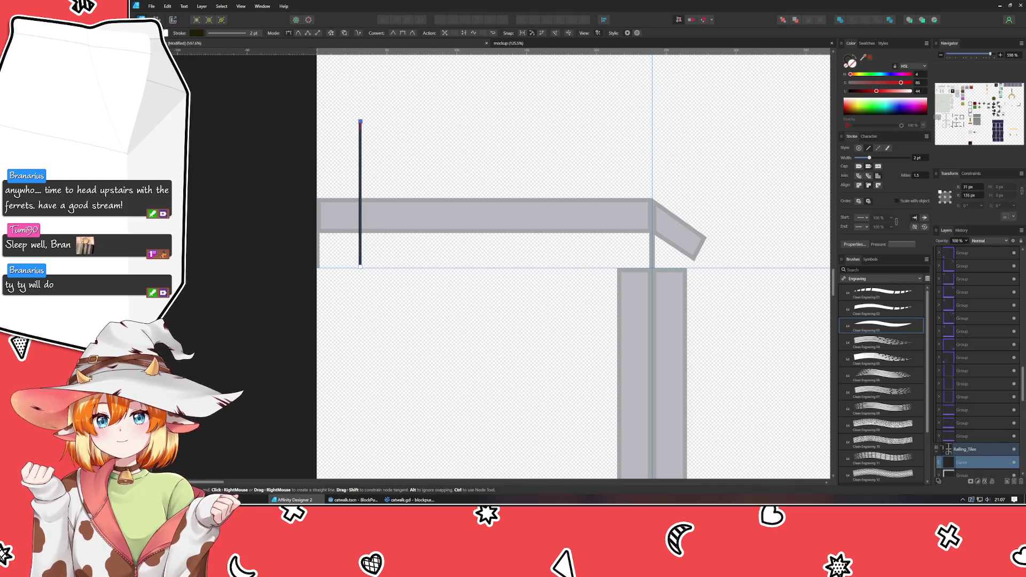
{"action": "key", "text": "v"}
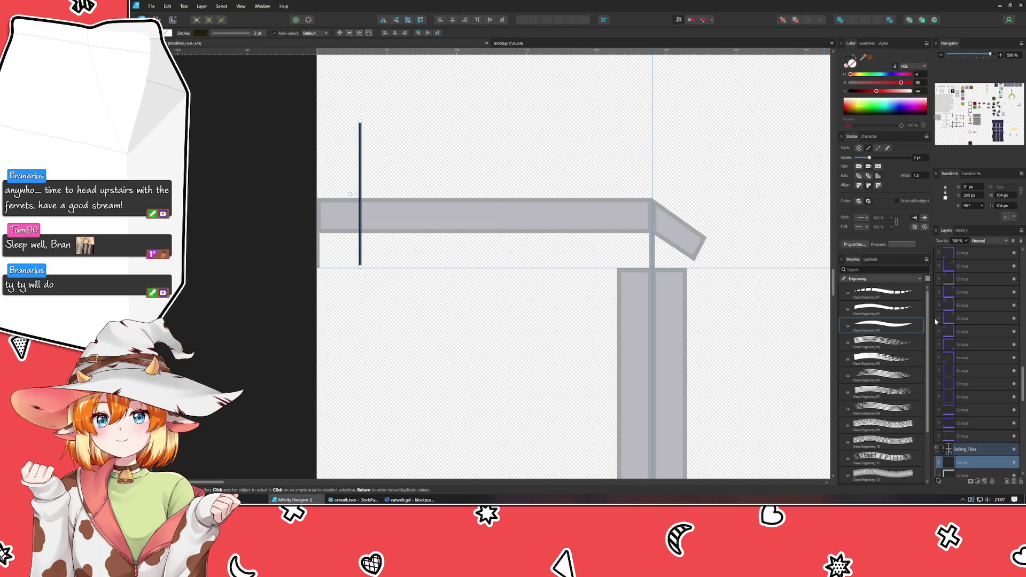
Step: Colour the post's stroke with the rail's sampled grey, slightly lightened
{"action": "scroll", "coordinate": [921, 164], "scroll_direction": "up", "scroll_amount": 8}
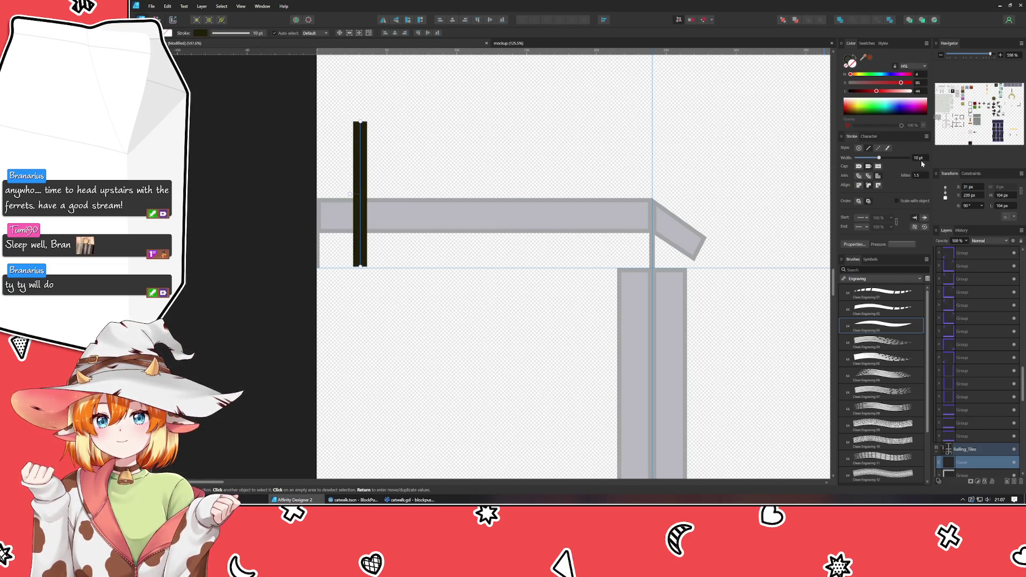
{"action": "left_click_drag", "start_coordinate": [861, 59], "coordinate": [617, 200]}
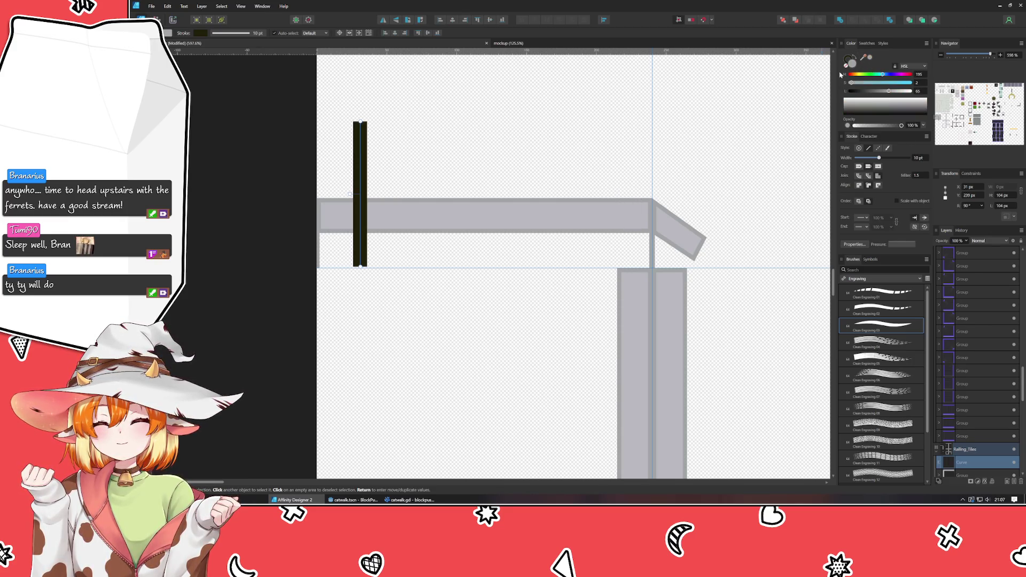
{"action": "left_click", "coordinate": [852, 64]}
{"action": "left_click", "coordinate": [869, 57]}
{"action": "left_click", "coordinate": [875, 91]}
{"action": "left_click_drag", "start_coordinate": [875, 91], "coordinate": [879, 93]}
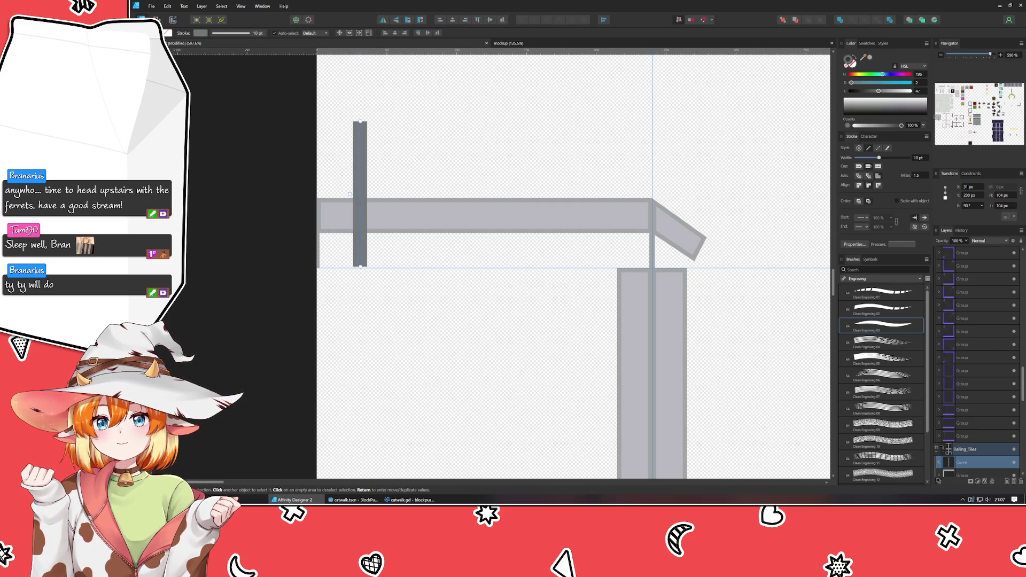
Step: Check the post's bottom node with the Node tool, then deselect the post
{"action": "key", "text": "a"}
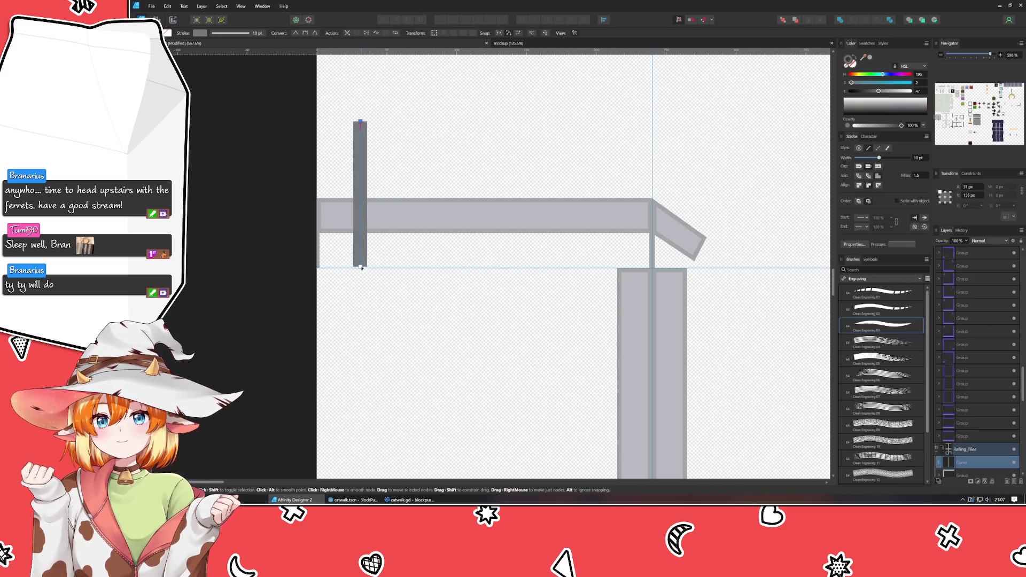
{"action": "left_click", "coordinate": [361, 268]}
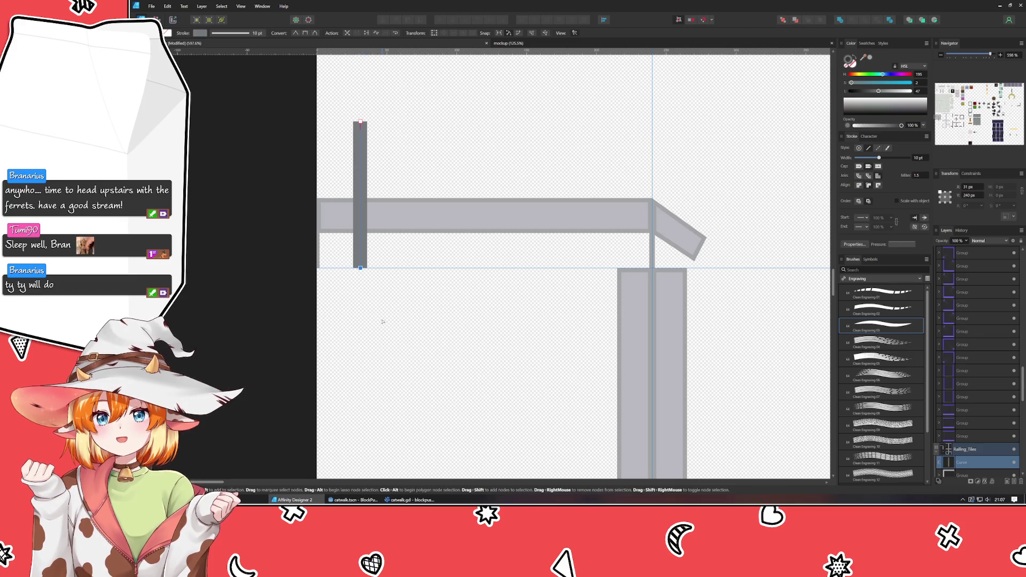
{"action": "left_click", "coordinate": [361, 279]}
{"action": "left_click", "coordinate": [356, 250]}
{"action": "left_click", "coordinate": [300, 250]}
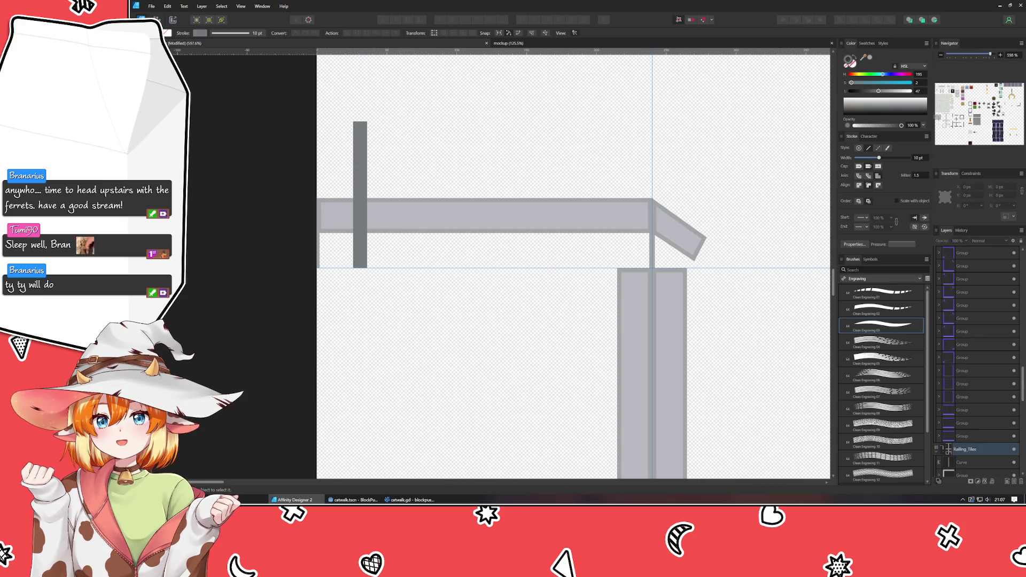
{"action": "key", "text": "p"}
{"action": "left_click_drag", "start_coordinate": [254, 139], "coordinate": [297, 207]}
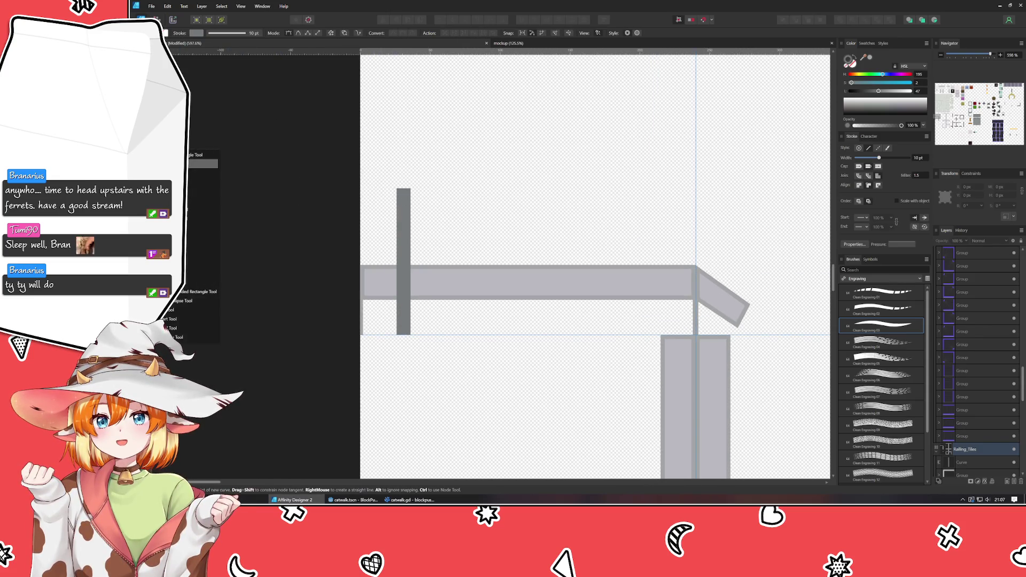
Step: Draw a trapezoid above the post with a saturated yellow fill and no outline
{"action": "key", "text": "m"}
{"action": "mouse_move", "coordinate": [378, 185]}
{"action": "left_mouse_down"}
{"action": "mouse_move", "coordinate": [462, 305]}
{"action": "mouse_move", "coordinate": [458, 265]}
{"action": "left_mouse_up"}
{"action": "left_click", "coordinate": [846, 63]}
{"action": "left_click", "coordinate": [871, 106]}
{"action": "mouse_move", "coordinate": [873, 85]}
{"action": "left_mouse_down"}
{"action": "mouse_move", "coordinate": [910, 83]}
{"action": "mouse_move", "coordinate": [854, 74]}
{"action": "mouse_move", "coordinate": [889, 94]}
{"action": "left_mouse_up"}
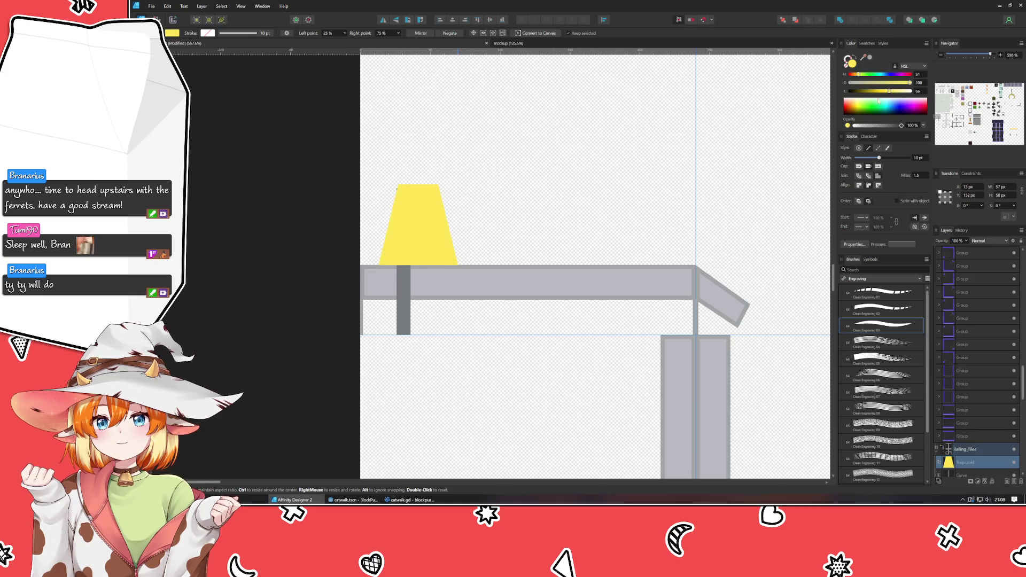
Step: Stretch the trapezoid down to the rail, centre it over the post and widen its top
{"action": "left_click_drag", "start_coordinate": [418, 265], "coordinate": [418, 293]}
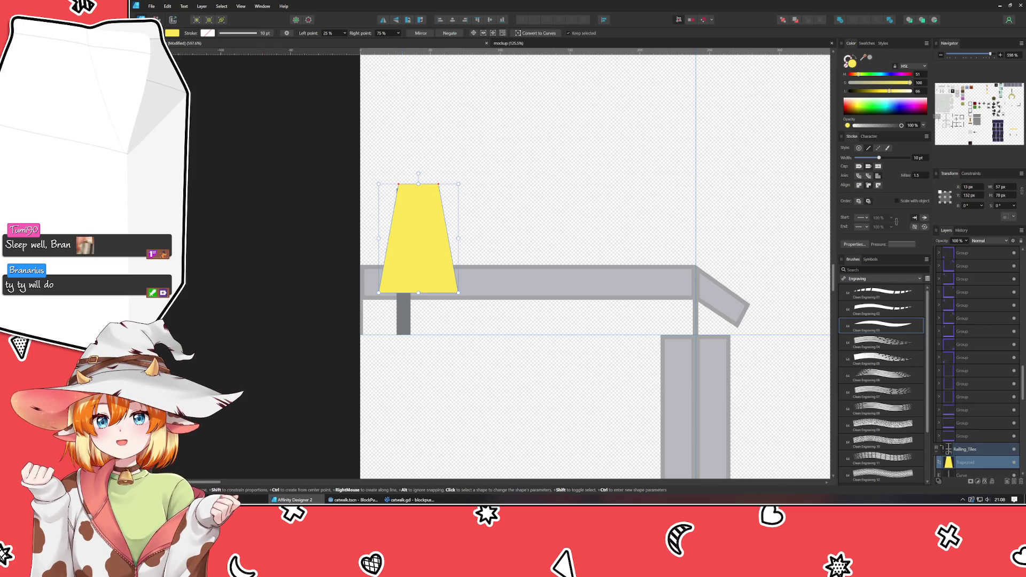
{"action": "key", "text": "v"}
{"action": "left_click_drag", "start_coordinate": [396, 233], "coordinate": [380, 233]}
{"action": "mouse_move", "coordinate": [403, 185]}
{"action": "left_mouse_down"}
{"action": "mouse_move", "coordinate": [403, 201]}
{"action": "mouse_move", "coordinate": [403, 178]}
{"action": "mouse_move", "coordinate": [403, 188]}
{"action": "left_mouse_up"}
{"action": "left_click_drag", "start_coordinate": [403, 291], "coordinate": [403, 280]}
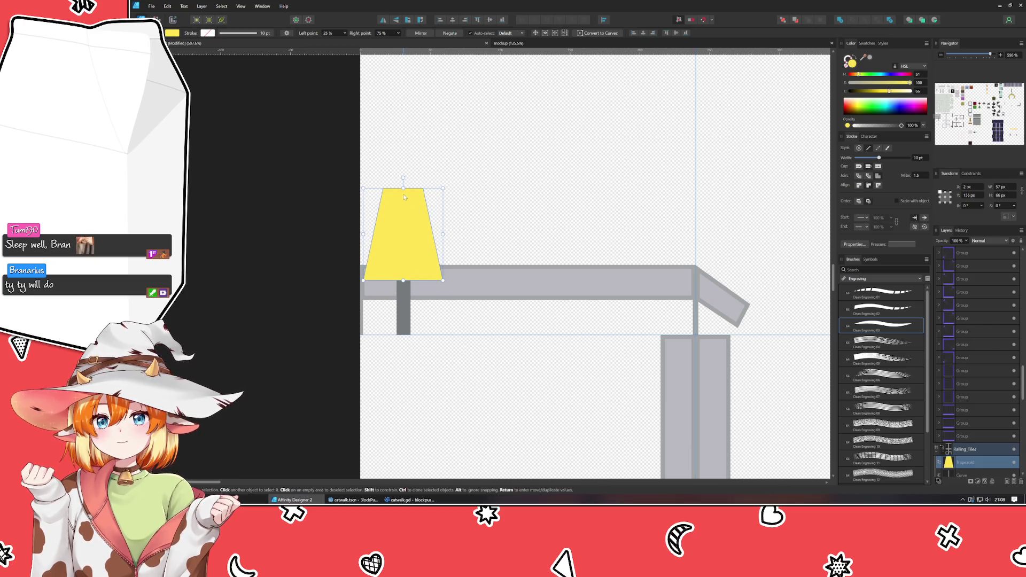
{"action": "left_click_drag", "start_coordinate": [423, 189], "coordinate": [430, 188]}
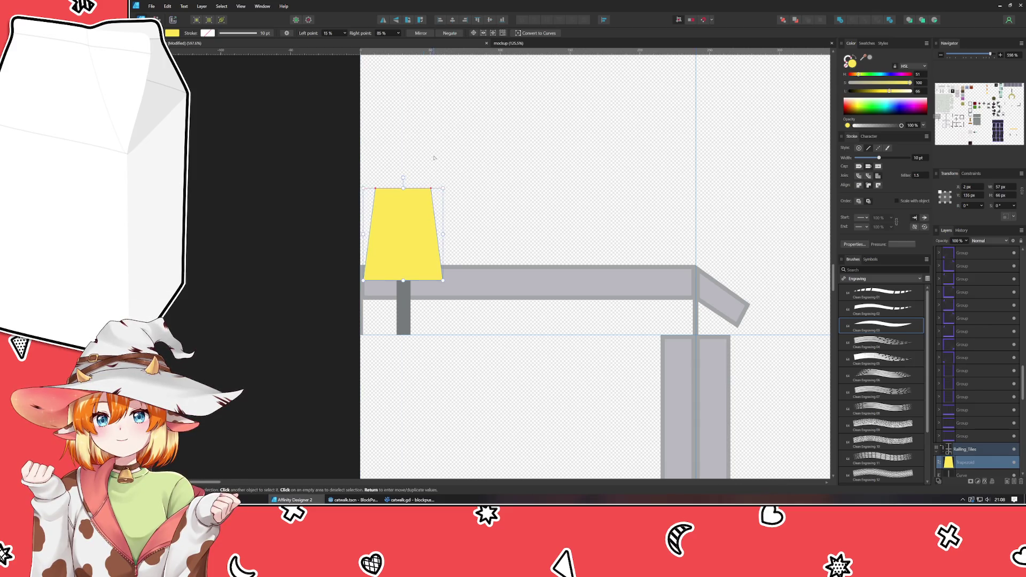
{"action": "left_click", "coordinate": [437, 163]}
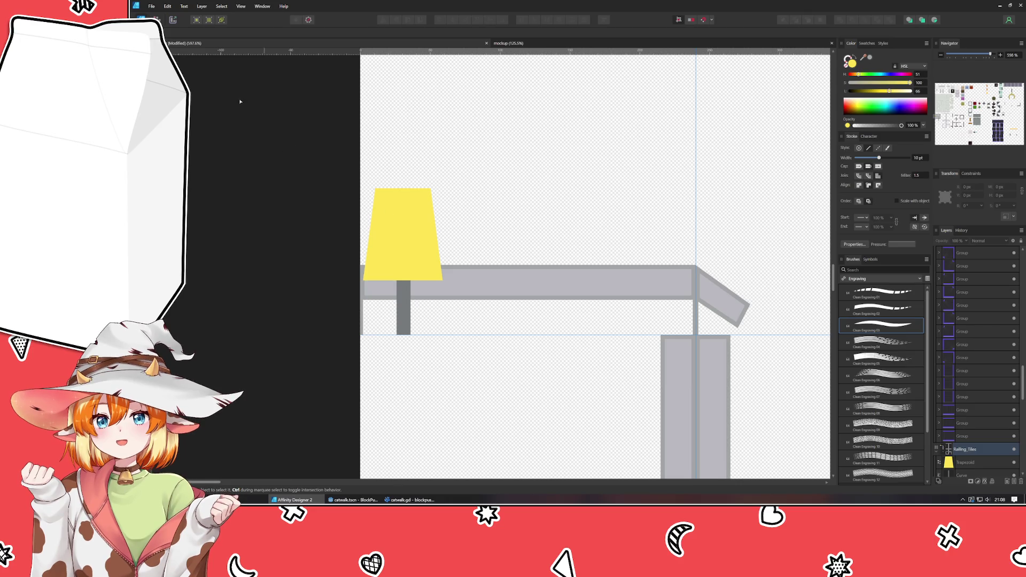
{"action": "left_click", "coordinate": [437, 241]}
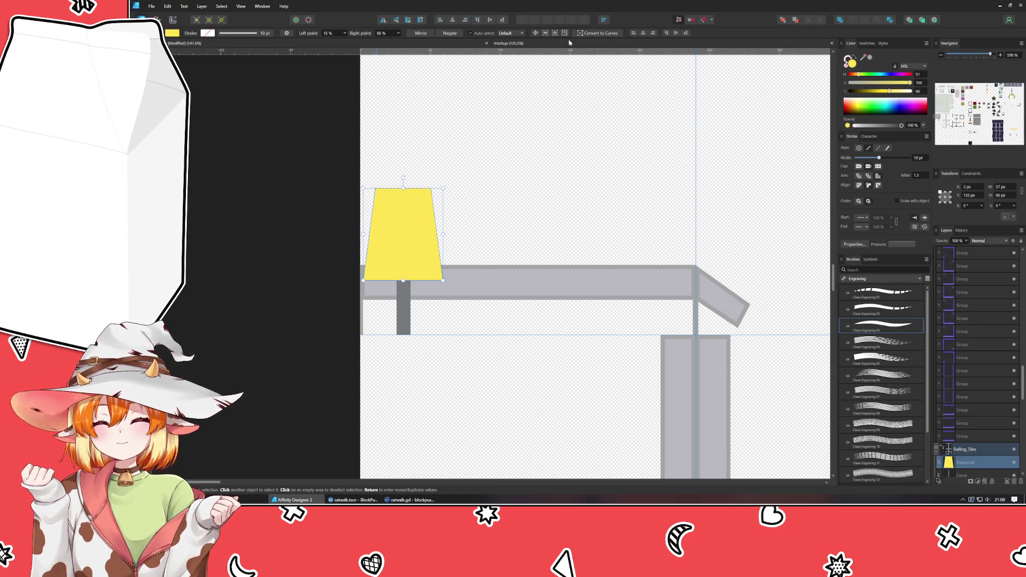
Step: Convert the trapezoid to a curve with its two top corners selected
{"action": "key", "text": "a"}
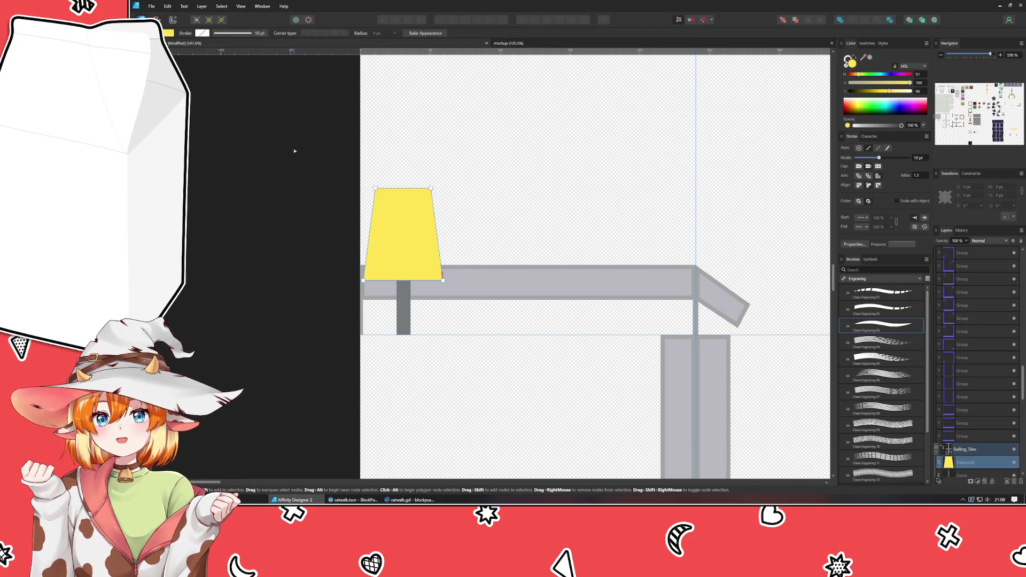
{"action": "left_click_drag", "start_coordinate": [347, 170], "coordinate": [497, 196]}
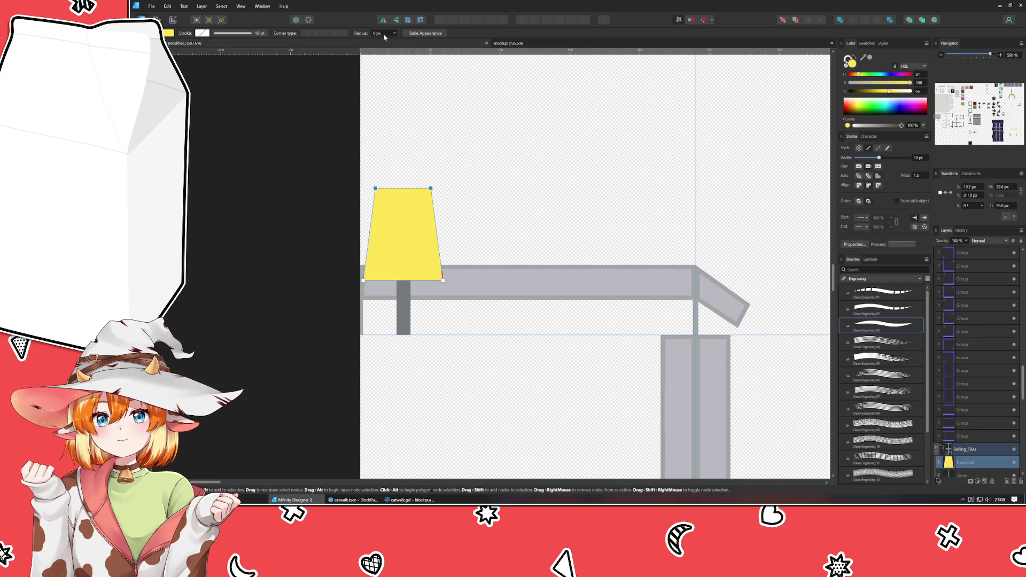
{"action": "key", "text": "ctrl+Return"}
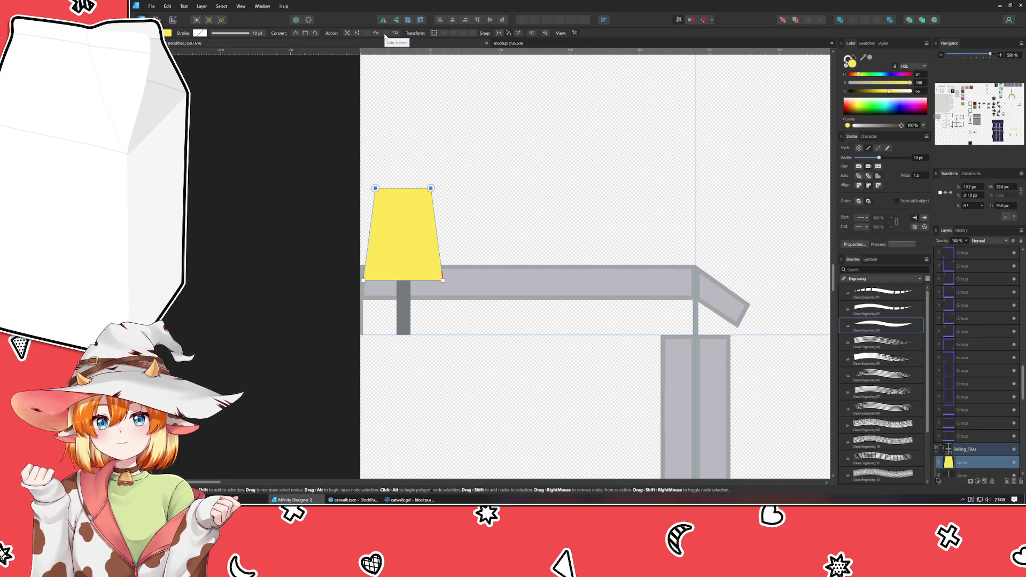
{"action": "scroll", "coordinate": [422, 155], "scroll_direction": "up", "scroll_amount": 2}
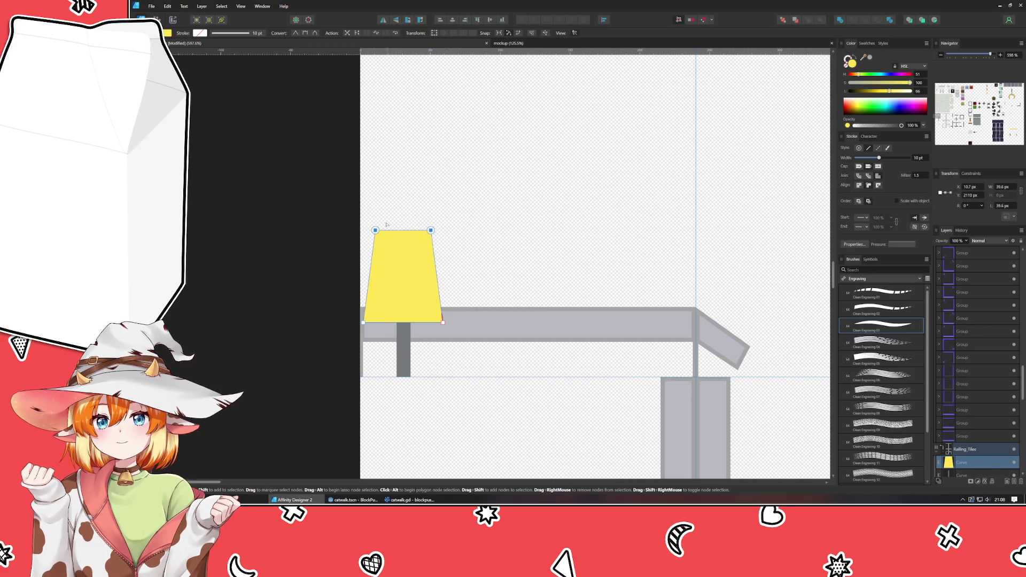
{"action": "left_click_drag", "start_coordinate": [375, 230], "coordinate": [385, 241]}
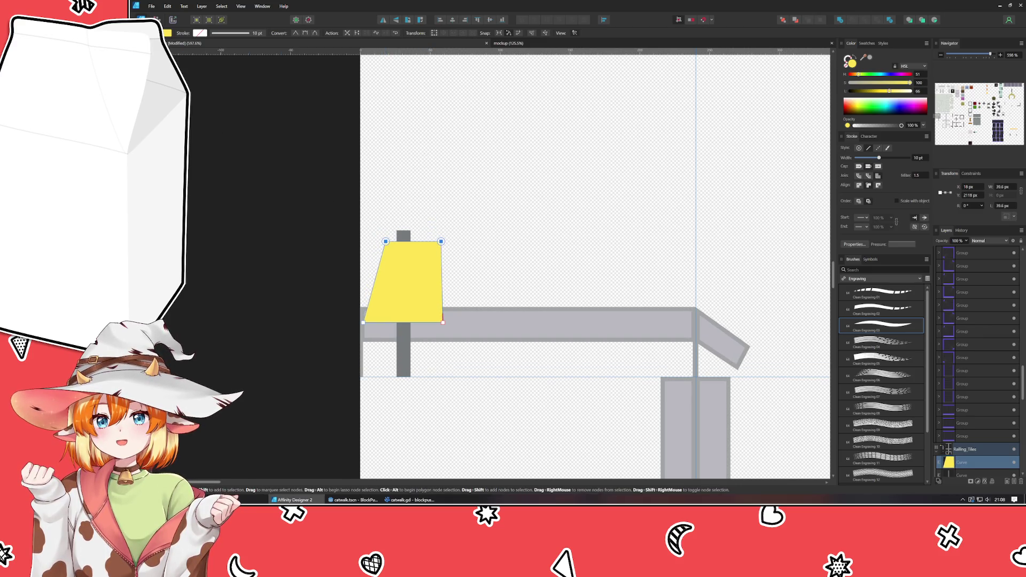
{"action": "key", "text": "ctrl+z"}
{"action": "key", "text": "c"}
Step: Round the top corners, trying 18, 8 and 7 px before settling on slight rounding
{"action": "left_click", "coordinate": [384, 32]}
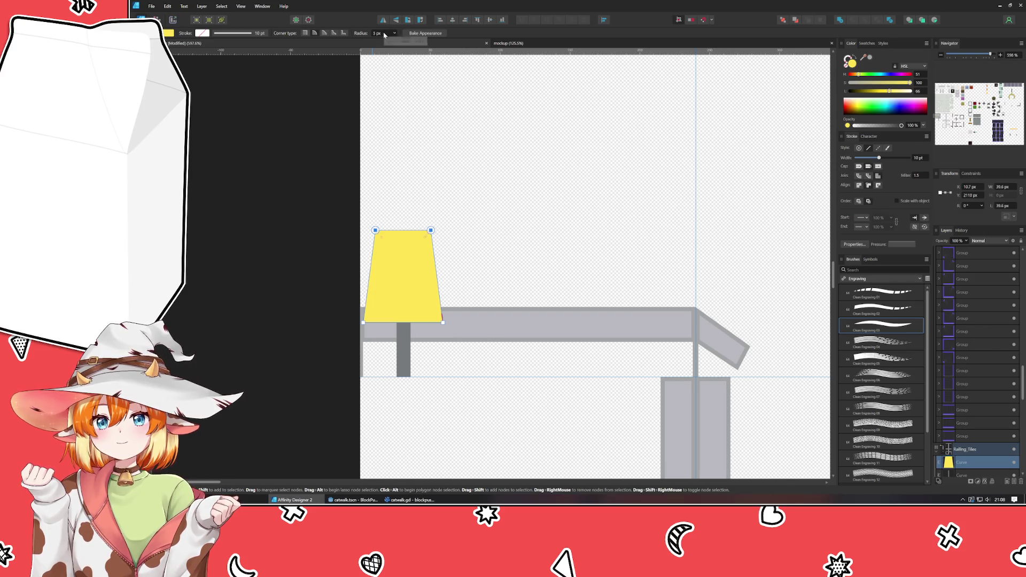
{"action": "type", "text": "18"}
{"action": "key", "text": "Return"}
{"action": "type", "text": "8"}
{"action": "key", "text": "Return"}
{"action": "type", "text": "7"}
{"action": "key", "text": "Return"}
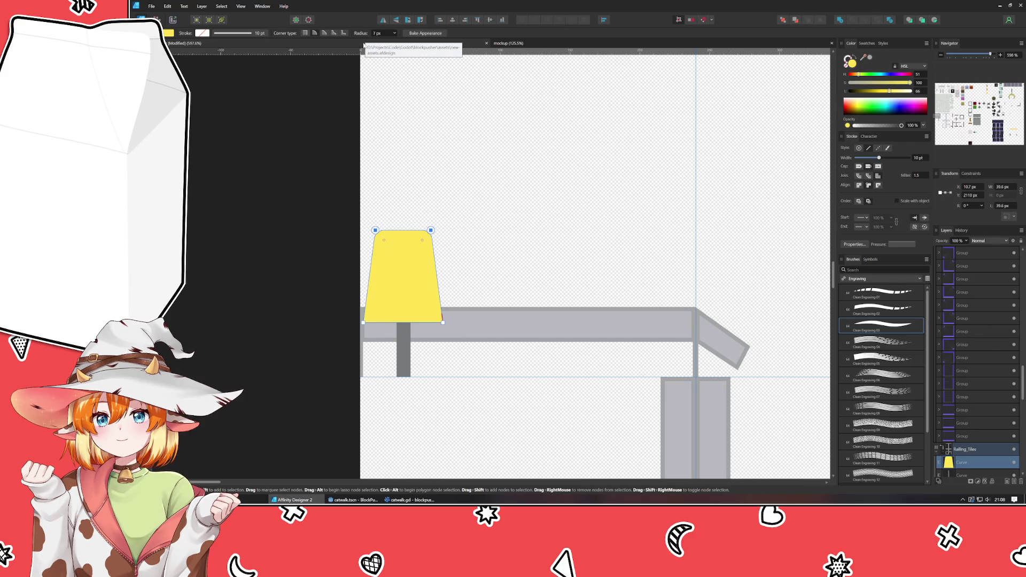
{"action": "left_click", "coordinate": [375, 34]}
{"action": "type", "text": "3"}
{"action": "key", "text": "Return"}
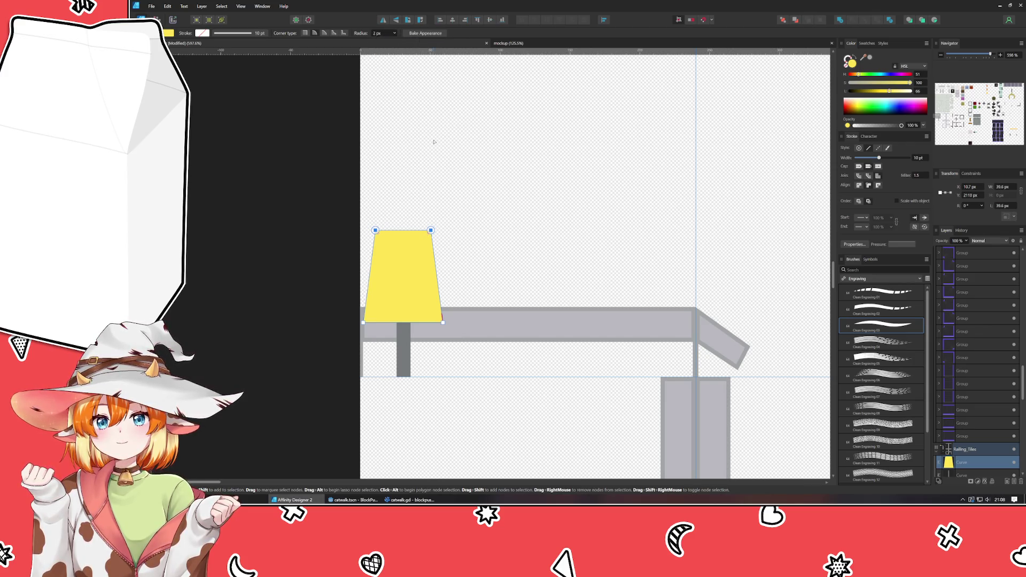
Step: Reselect the yellow shade, then switch to the Godot catwalk scene
{"action": "left_click", "coordinate": [449, 309]}
{"action": "left_click", "coordinate": [419, 318]}
{"action": "left_click_drag", "start_coordinate": [347, 316], "coordinate": [556, 350]}
{"action": "left_click", "coordinate": [417, 167]}
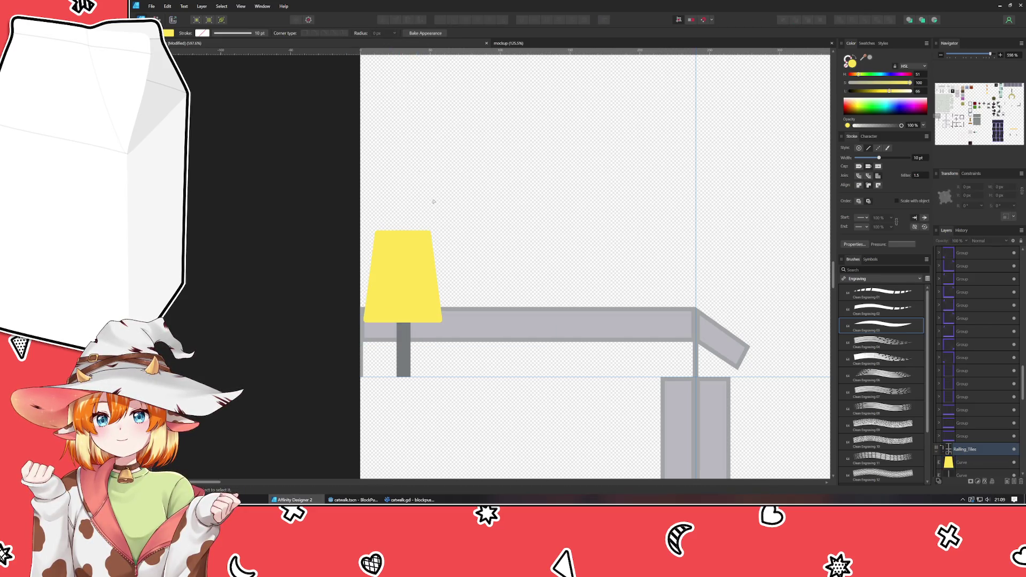
{"action": "left_click", "coordinate": [415, 300]}
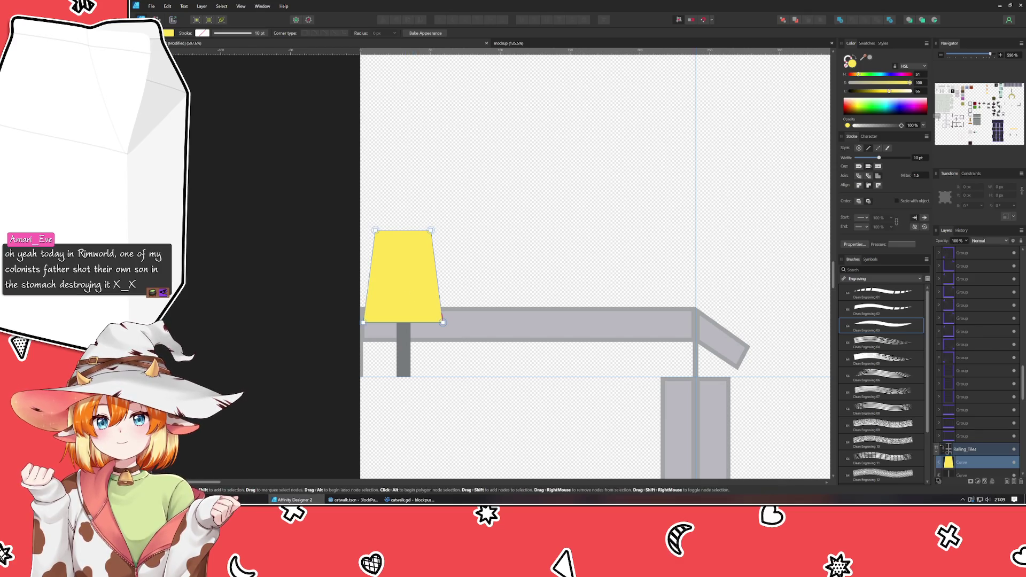
{"action": "key", "text": "alt+Tab"}
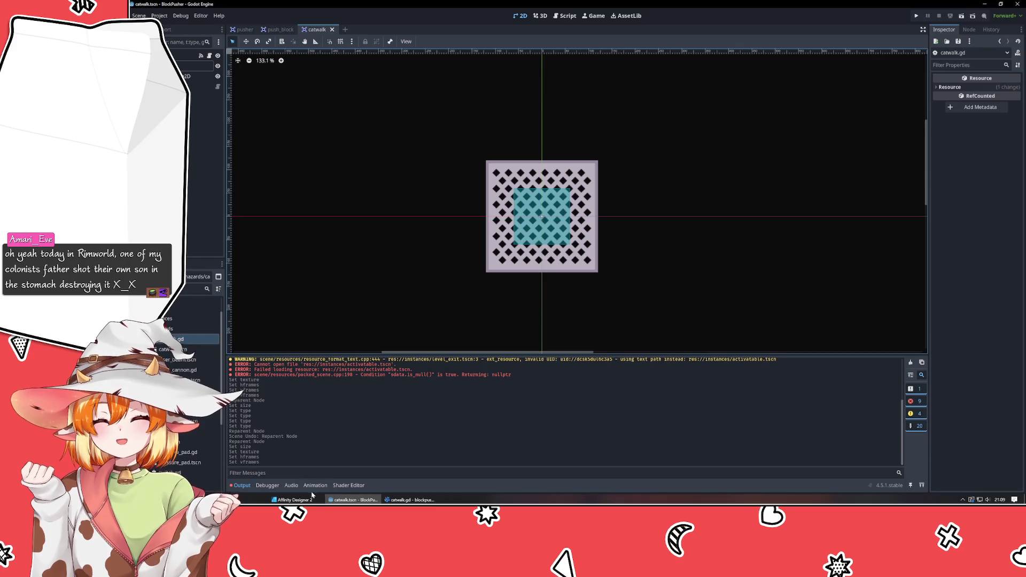
Step: Switch from Godot back to the Affinity Designer lamp drawing
{"action": "left_click", "coordinate": [312, 498]}
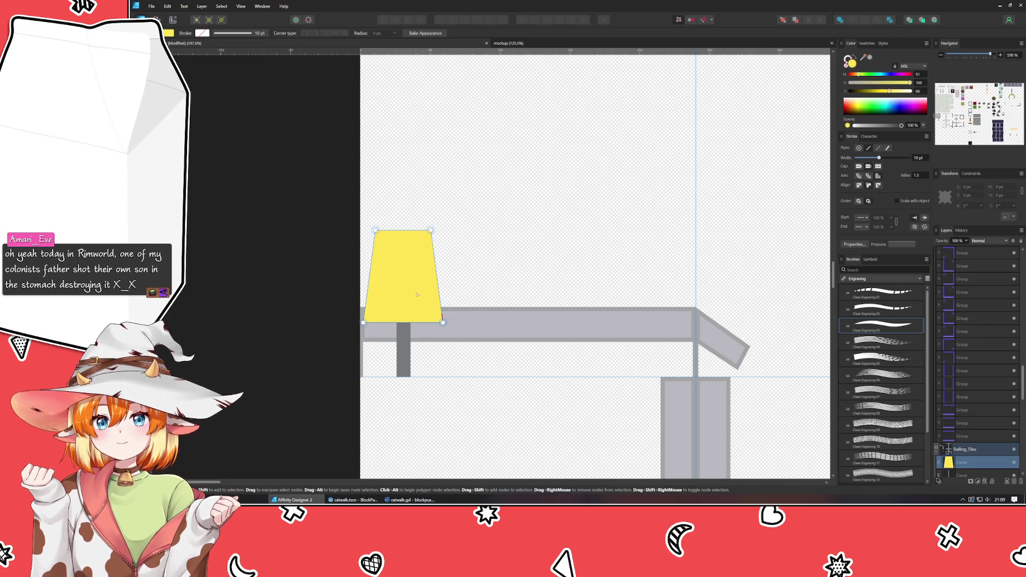
Step: Take the lamp shade and grey post out of the railing mockup
{"action": "left_click", "coordinate": [407, 350], "text": "shift"}
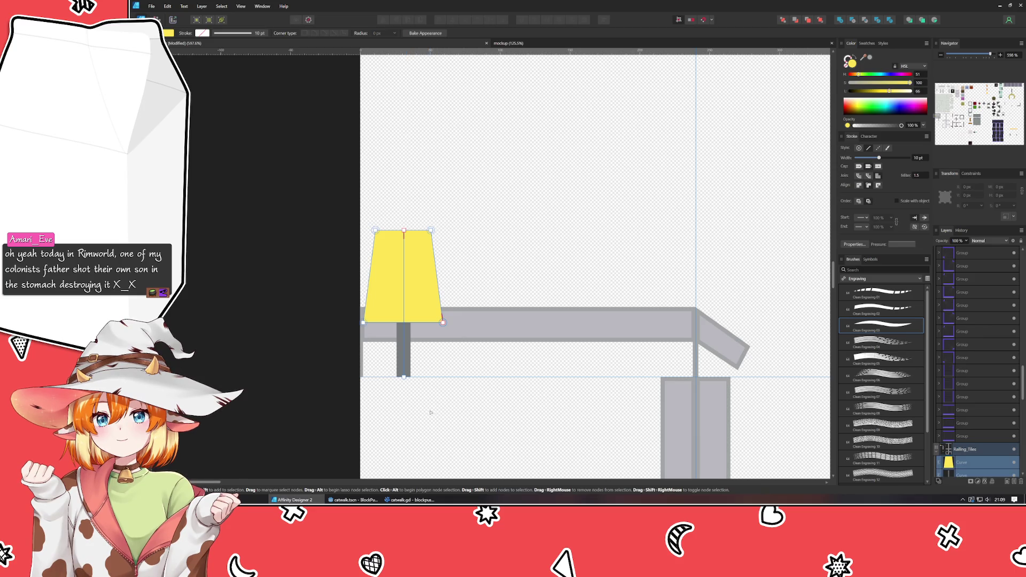
{"action": "key", "text": "Delete"}
{"action": "scroll", "coordinate": [411, 189], "scroll_direction": "down", "scroll_amount": 8}
{"action": "scroll", "coordinate": [402, 243], "scroll_direction": "down", "scroll_amount": 1}
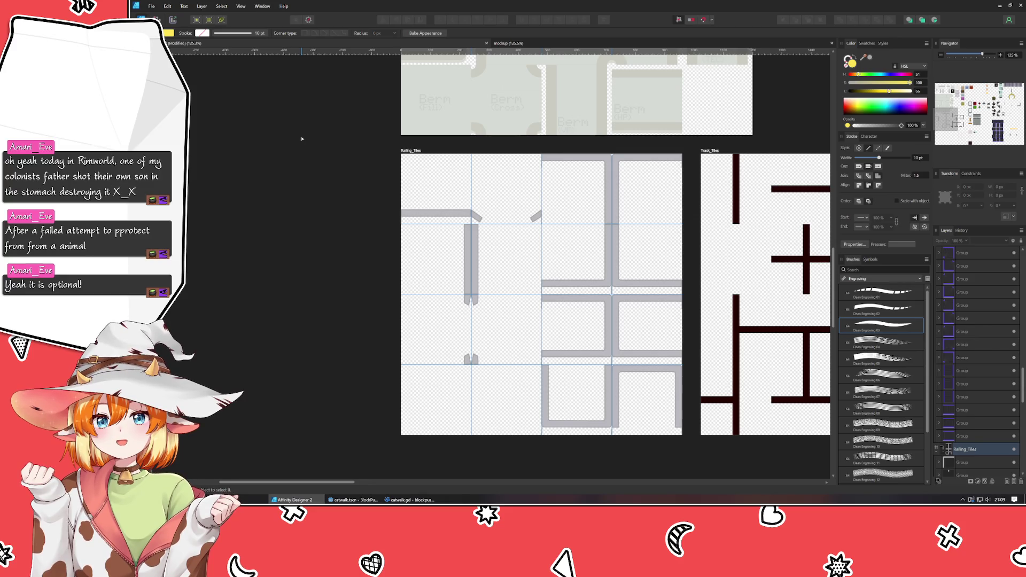
Step: Create a 240×240 px artboard just left of Railing_Tiles
{"action": "mouse_move", "coordinate": [332, 153]}
{"action": "left_mouse_down"}
{"action": "mouse_move", "coordinate": [414, 204]}
{"action": "mouse_move", "coordinate": [382, 217]}
{"action": "left_mouse_up"}
{"action": "left_click", "coordinate": [1004, 187]}
{"action": "type", "text": "240"}
{"action": "key", "text": "Tab"}
{"action": "type", "text": "240"}
{"action": "key", "text": "Tab"}
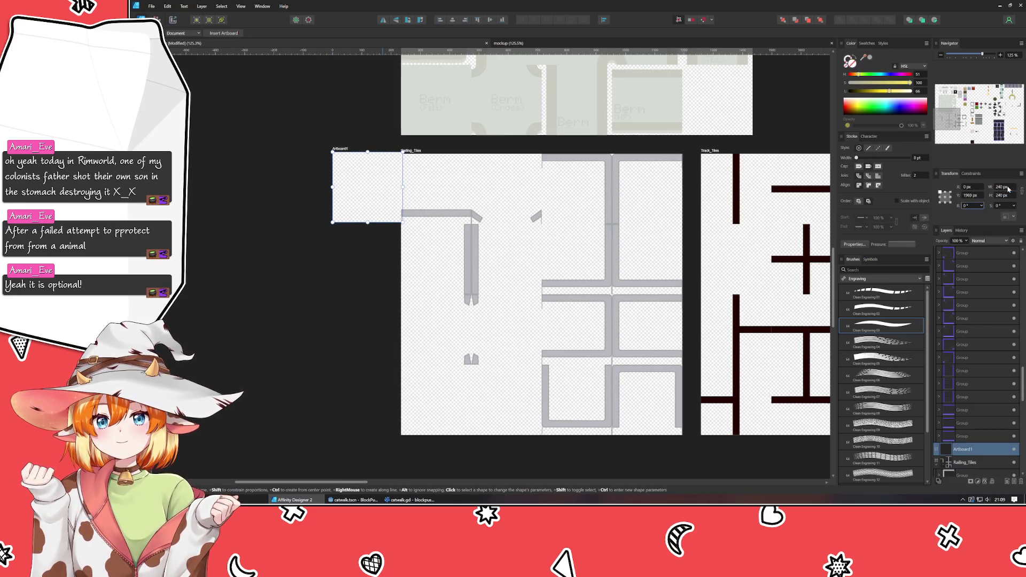
{"action": "key", "text": "v"}
{"action": "left_click_drag", "start_coordinate": [343, 149], "coordinate": [328, 150]}
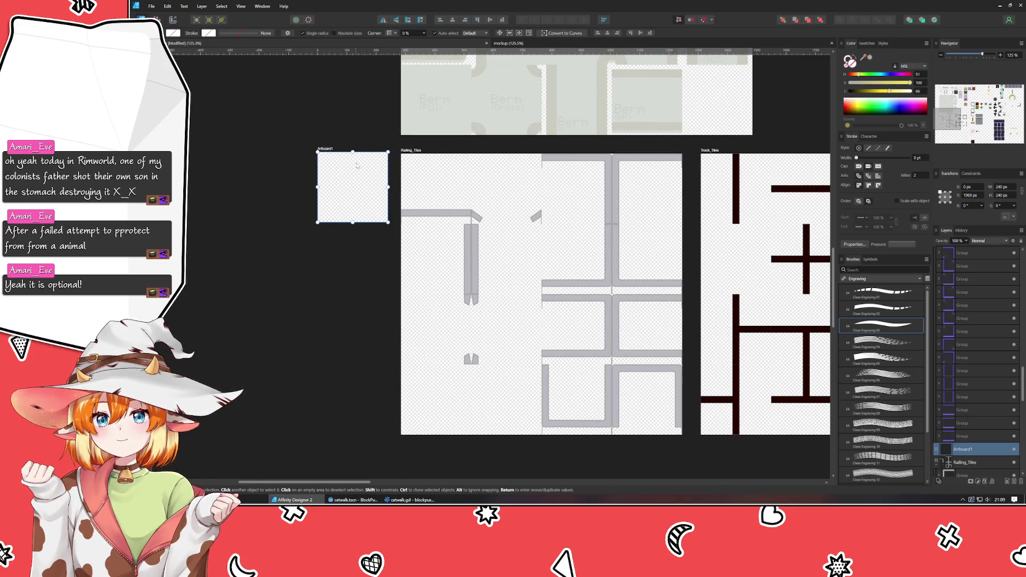
Step: Paste the lamp into the new artboard and nudge it into position
{"action": "key", "text": "ctrl+v"}
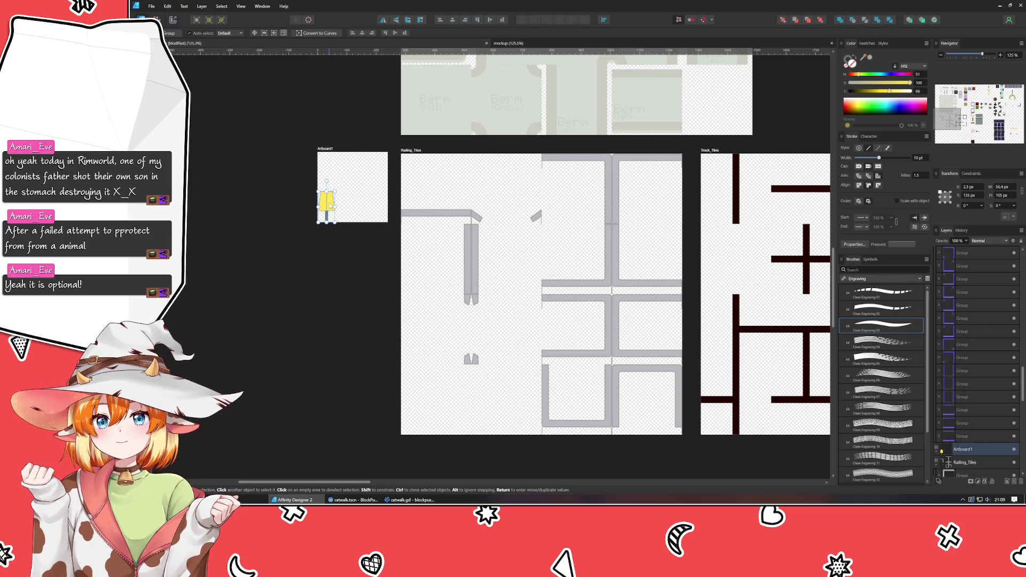
{"action": "left_click_drag", "start_coordinate": [330, 205], "coordinate": [335, 206]}
{"action": "key", "text": "ctrl+alt+0"}
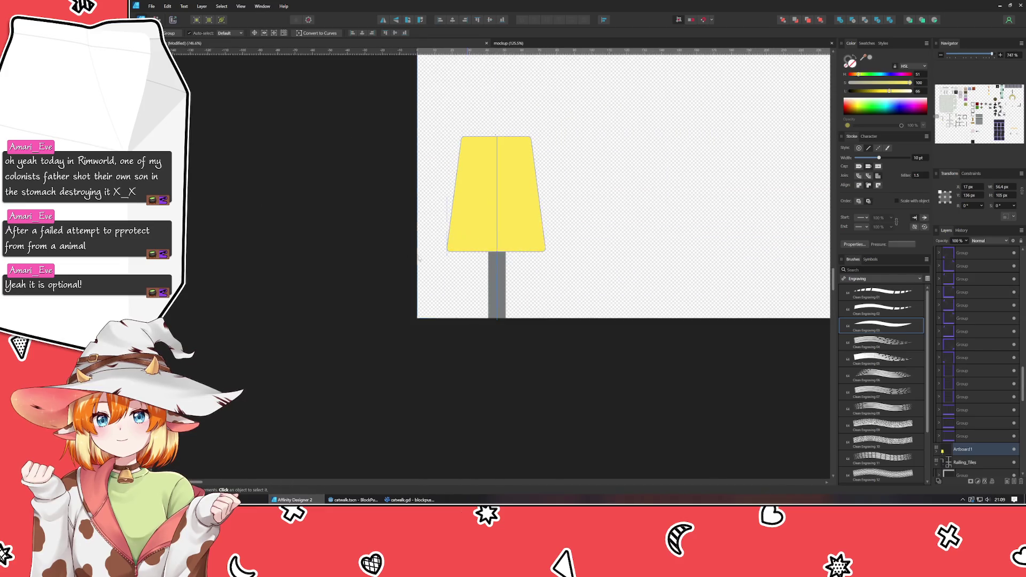
{"action": "key", "text": "Up"}
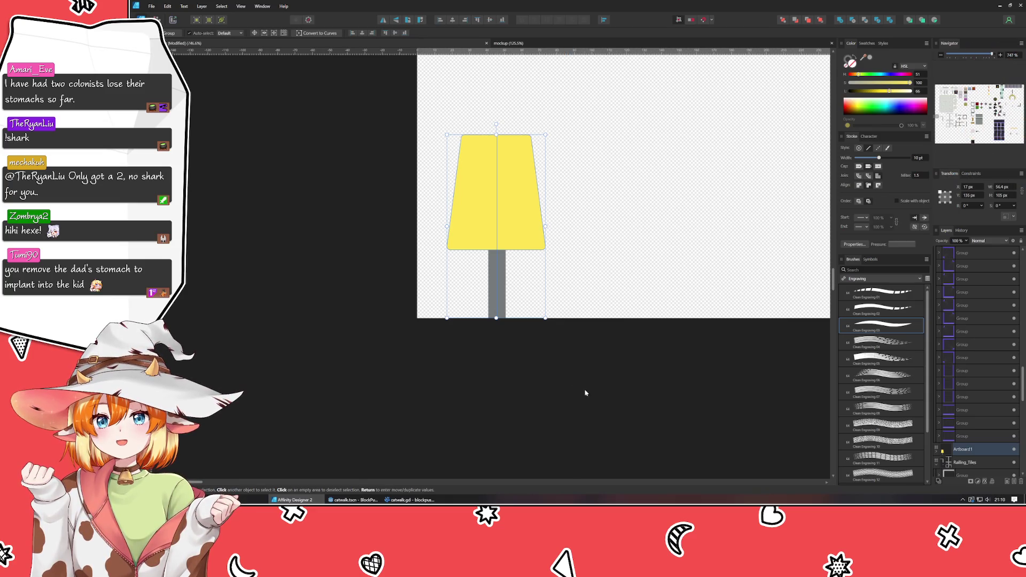
Step: Give the yellow lamp shade a grey outline thinned to 2 pt
{"action": "left_click", "coordinate": [587, 390]}
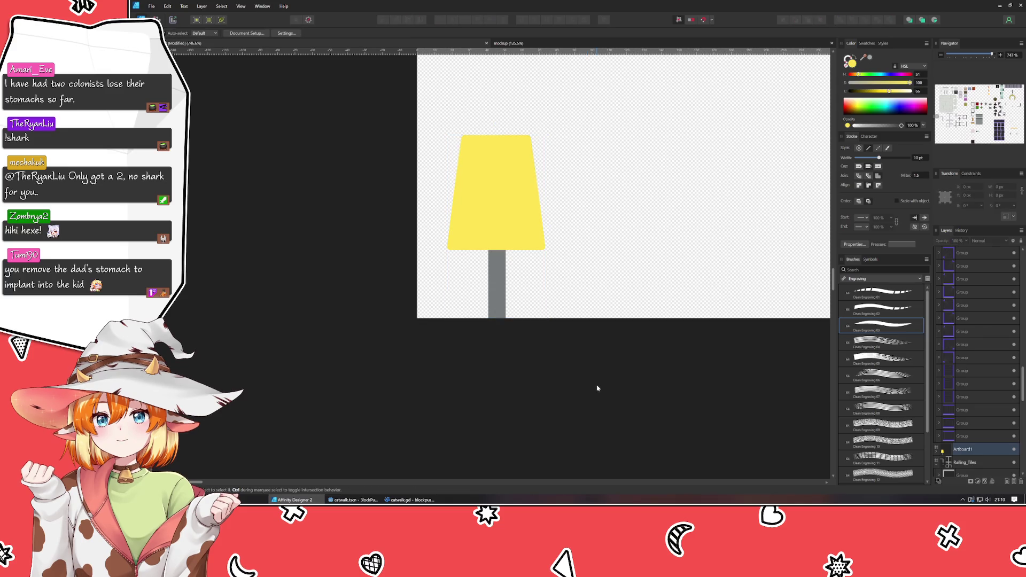
{"action": "scroll", "coordinate": [631, 224], "scroll_direction": "up", "scroll_amount": 5}
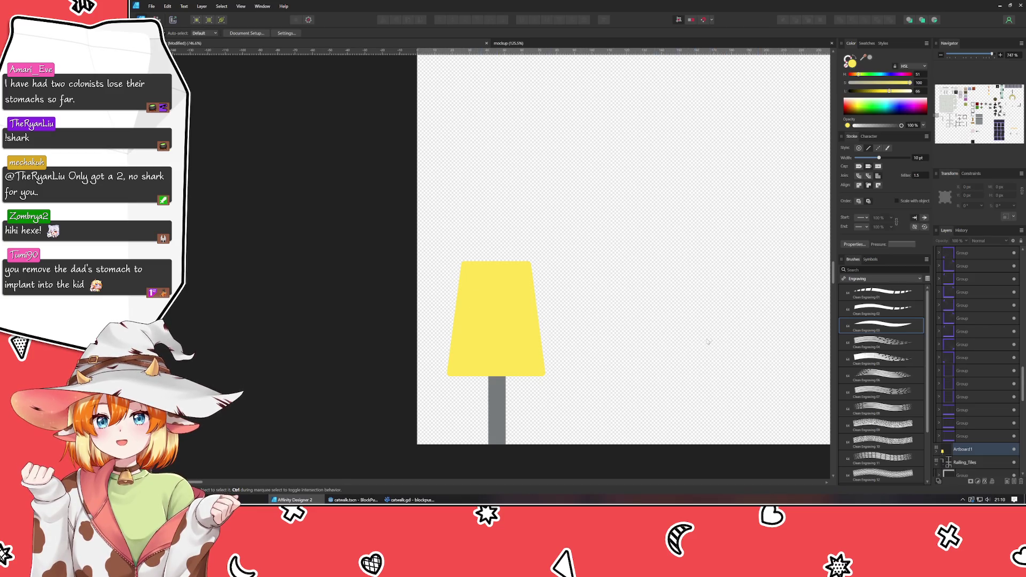
{"action": "scroll", "coordinate": [658, 320], "scroll_direction": "down", "scroll_amount": 3}
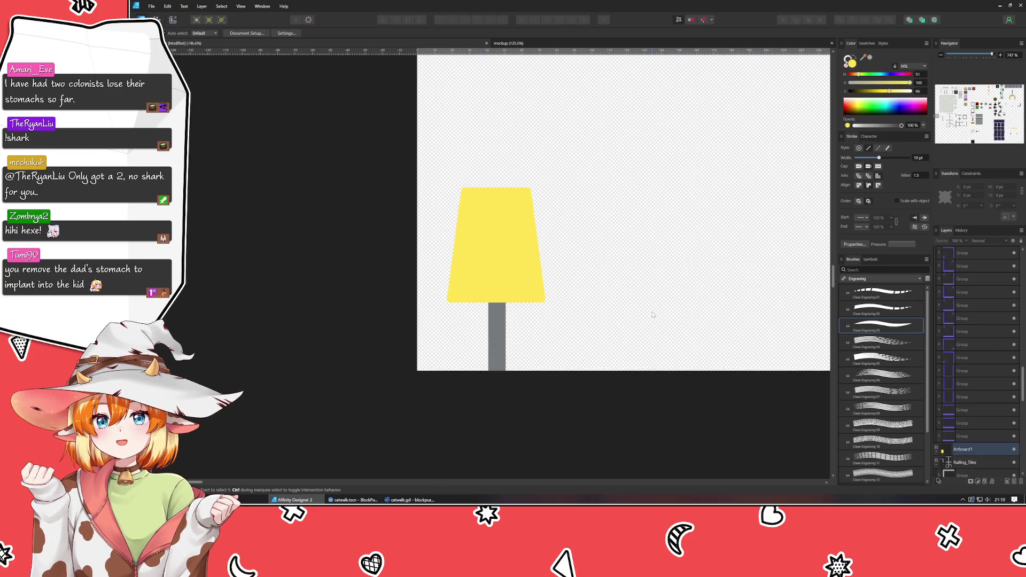
{"action": "scroll", "coordinate": [615, 321], "scroll_direction": "down", "scroll_amount": 5, "text": "ctrl"}
{"action": "left_click", "coordinate": [439, 338]}
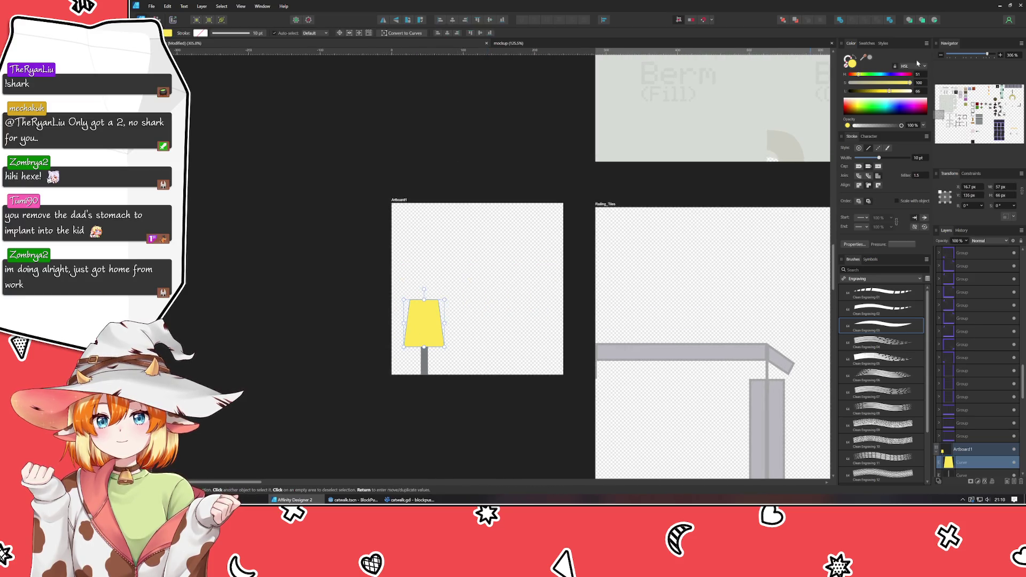
{"action": "left_click", "coordinate": [847, 58]}
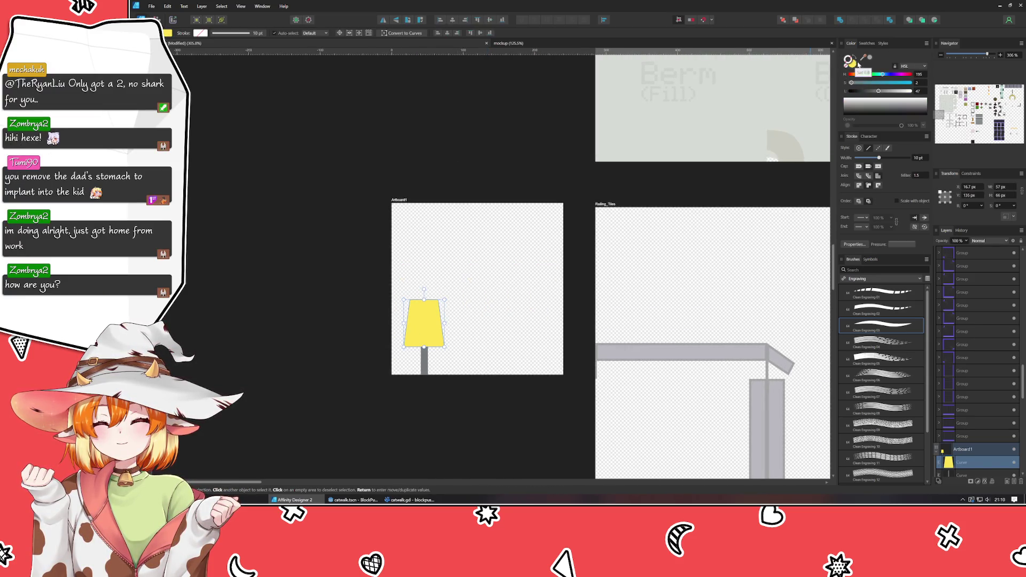
{"action": "left_click", "coordinate": [871, 57]}
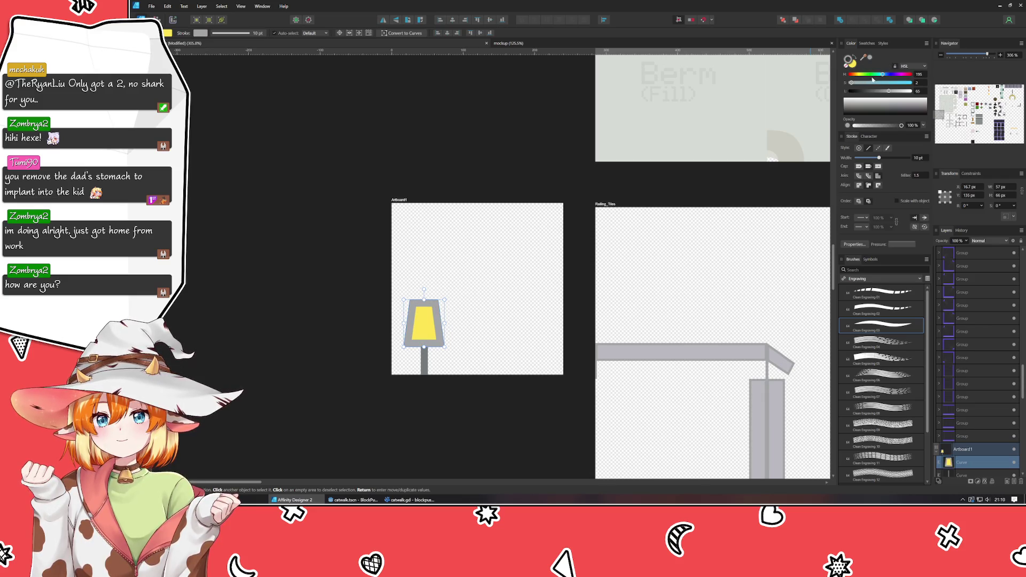
{"action": "left_click_drag", "start_coordinate": [879, 159], "coordinate": [867, 160]}
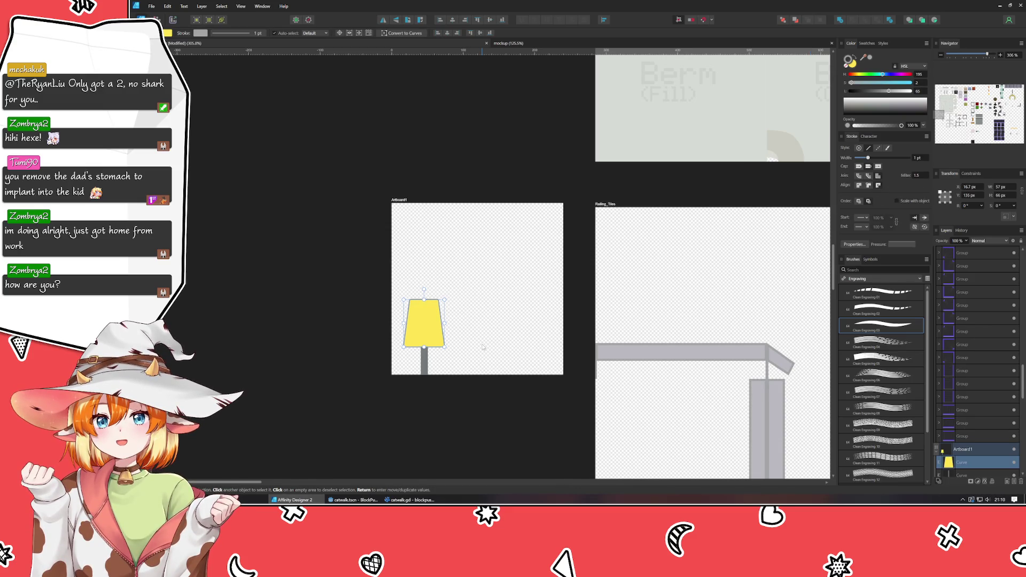
Step: Check the shade's new outline against the grey pole, then deselect everything
{"action": "left_click", "coordinate": [483, 346]}
{"action": "scroll", "coordinate": [447, 327], "scroll_direction": "up", "scroll_amount": 3}
{"action": "left_click", "coordinate": [441, 342]}
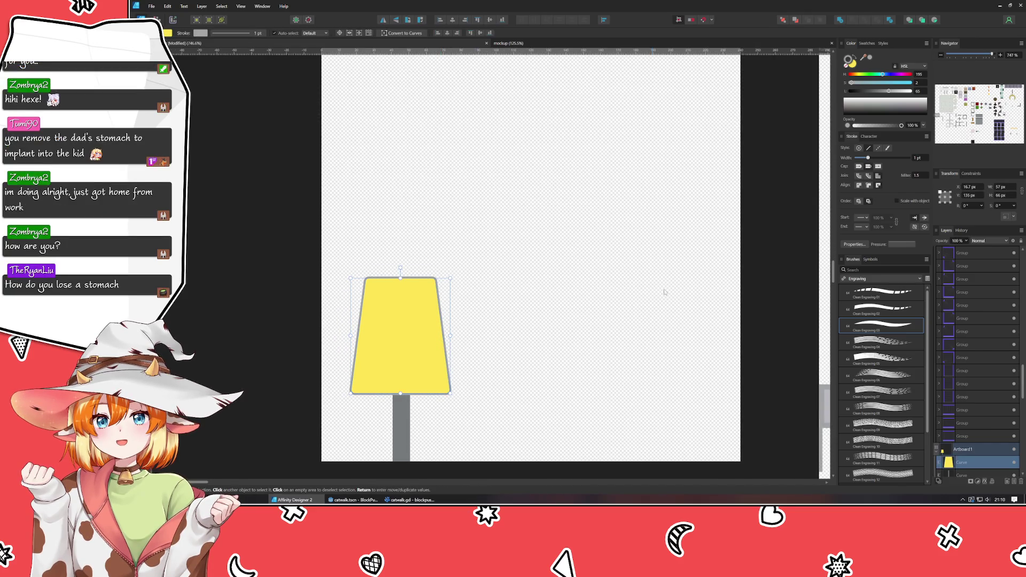
{"action": "scroll", "coordinate": [914, 158], "scroll_direction": "up", "scroll_amount": 1}
{"action": "left_click", "coordinate": [596, 305]}
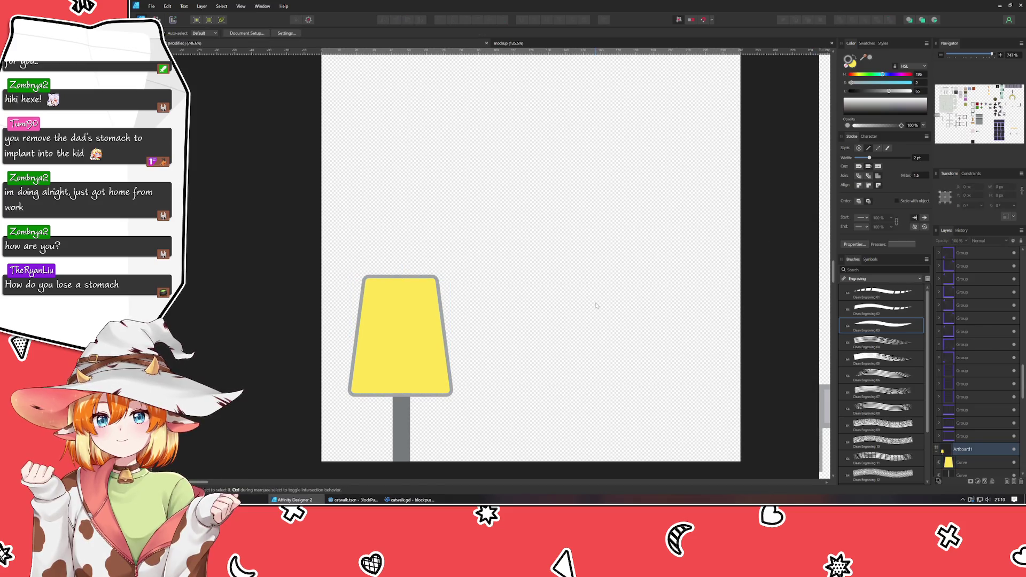
{"action": "left_click", "coordinate": [420, 342]}
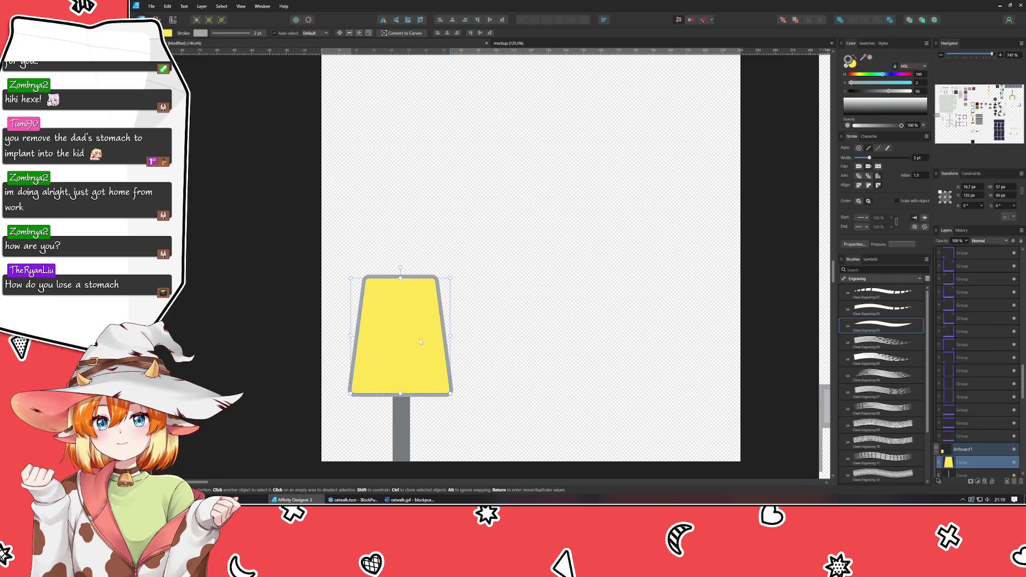
{"action": "left_click", "coordinate": [424, 378], "text": "alt"}
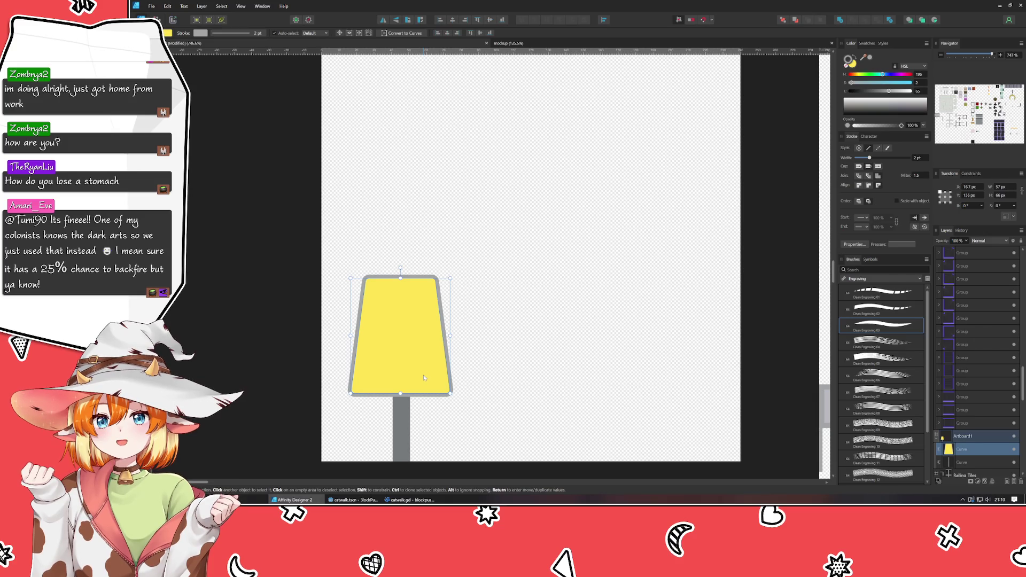
{"action": "left_click", "coordinate": [651, 208]}
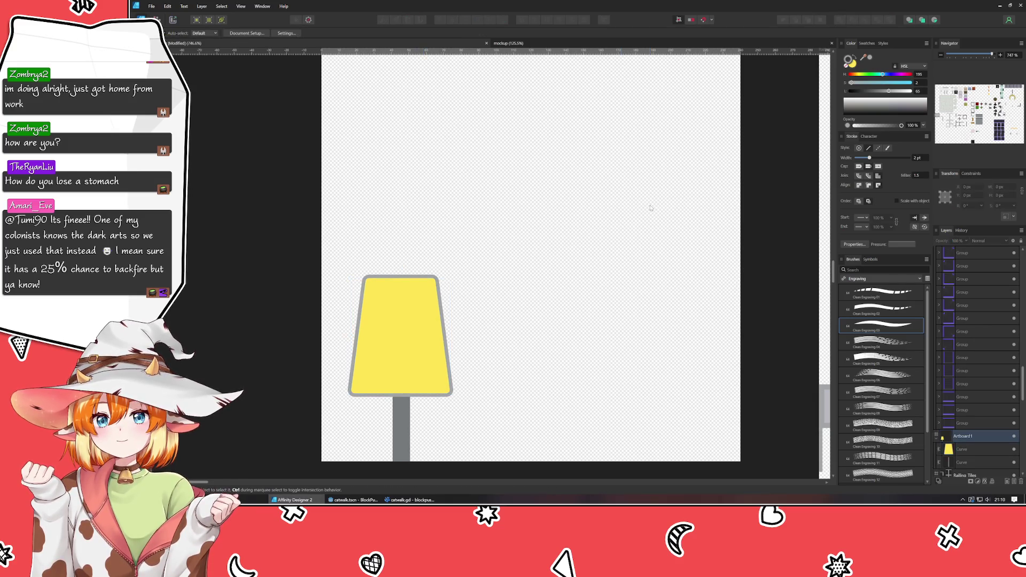
Step: Pan to the lamp's artboard and rename it 'Signpost' in the Layers panel
{"action": "scroll", "coordinate": [650, 207], "scroll_direction": "down", "scroll_amount": 3}
{"action": "mouse_move", "coordinate": [650, 213]}
{"action": "left_mouse_down"}
{"action": "mouse_move", "coordinate": [478, 156]}
{"action": "mouse_move", "coordinate": [493, 178]}
{"action": "left_mouse_up"}
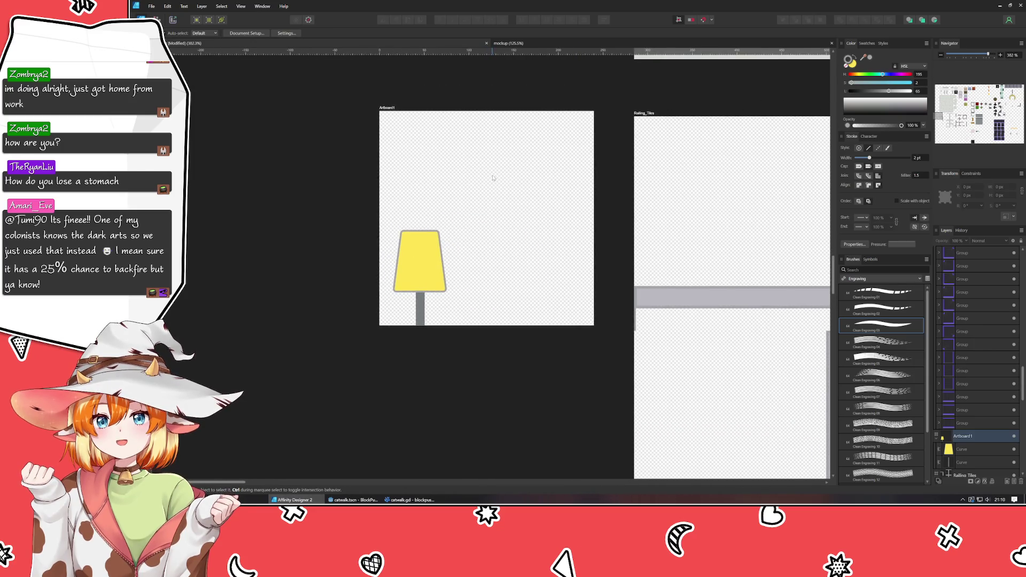
{"action": "double_click", "coordinate": [387, 108]}
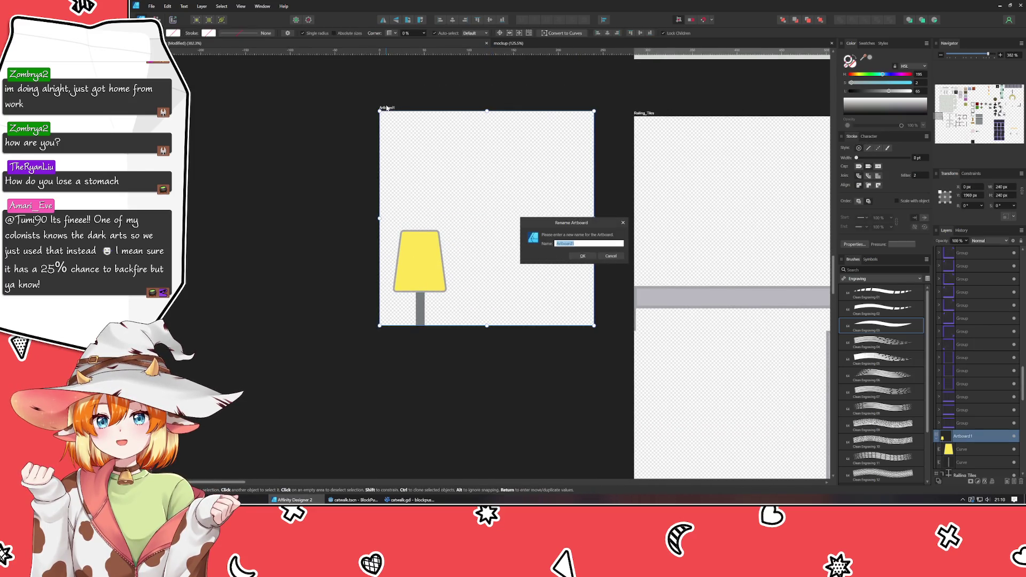
{"action": "type", "text": "Sign"}
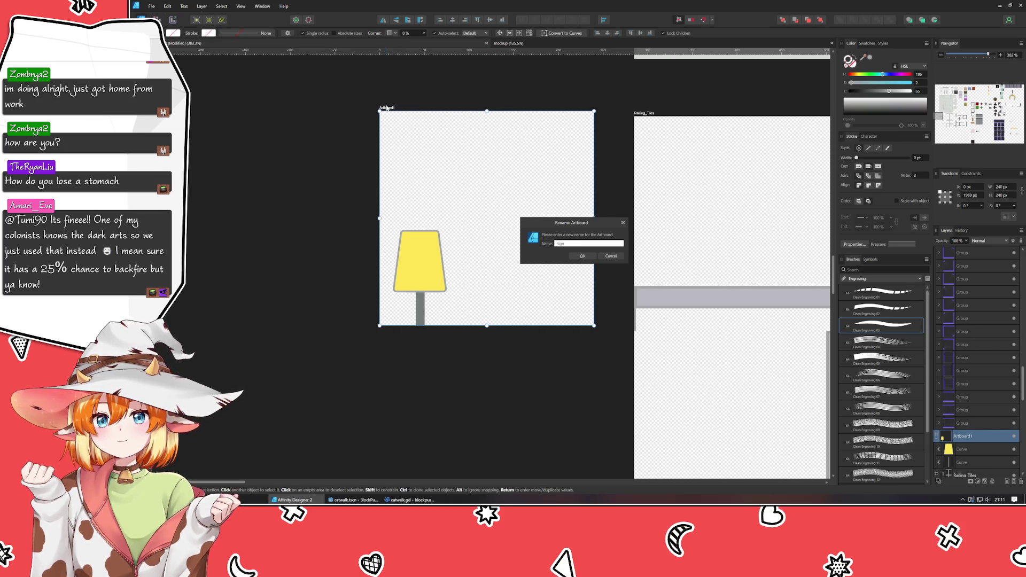
{"action": "type", "text": "post"}
{"action": "key", "text": "Return"}
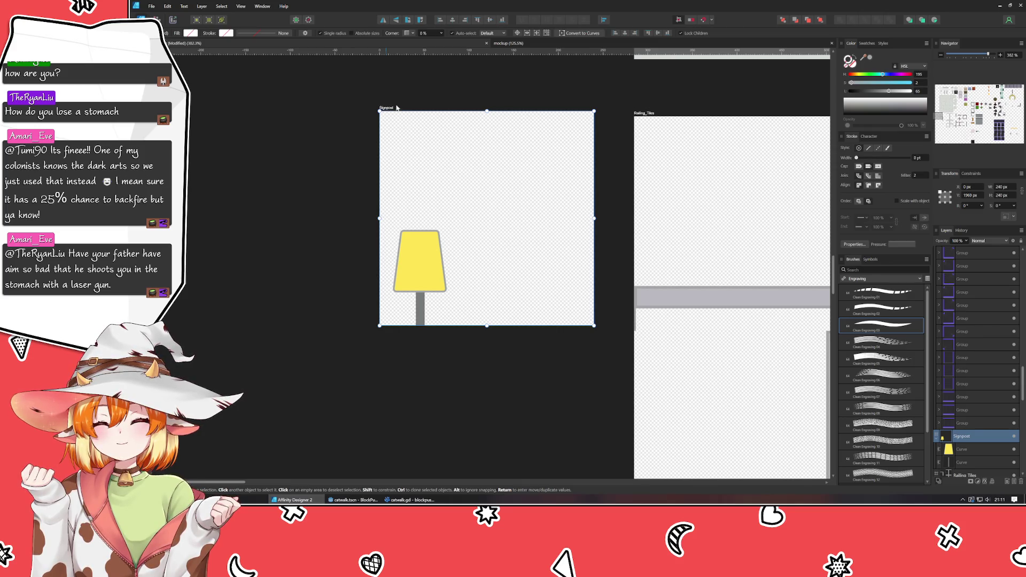
{"action": "left_click", "coordinate": [381, 390]}
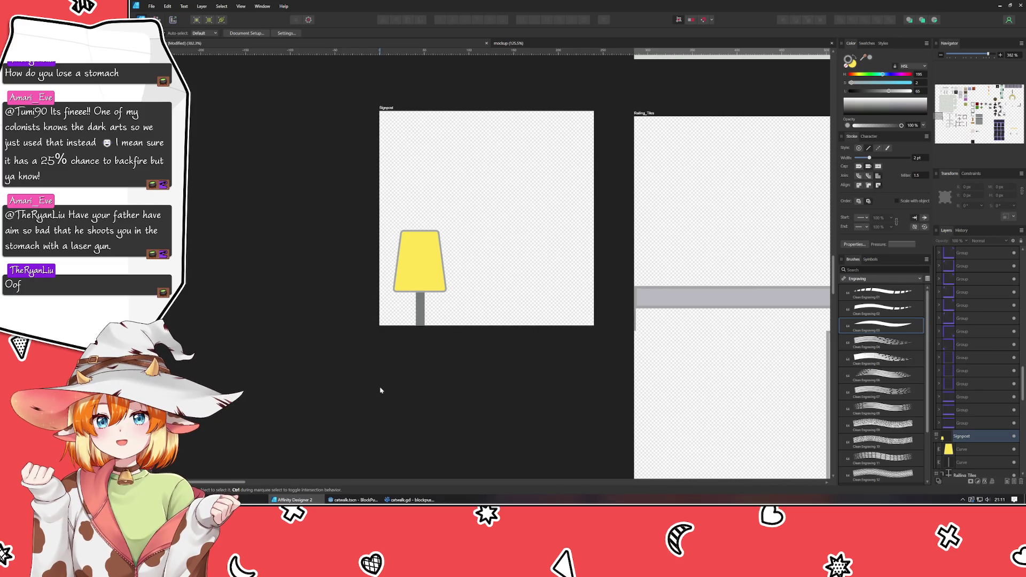
Step: Darken the yellow lamp shade's outline to near-black and slightly adjust the shade's shape
{"action": "left_click", "coordinate": [420, 260]}
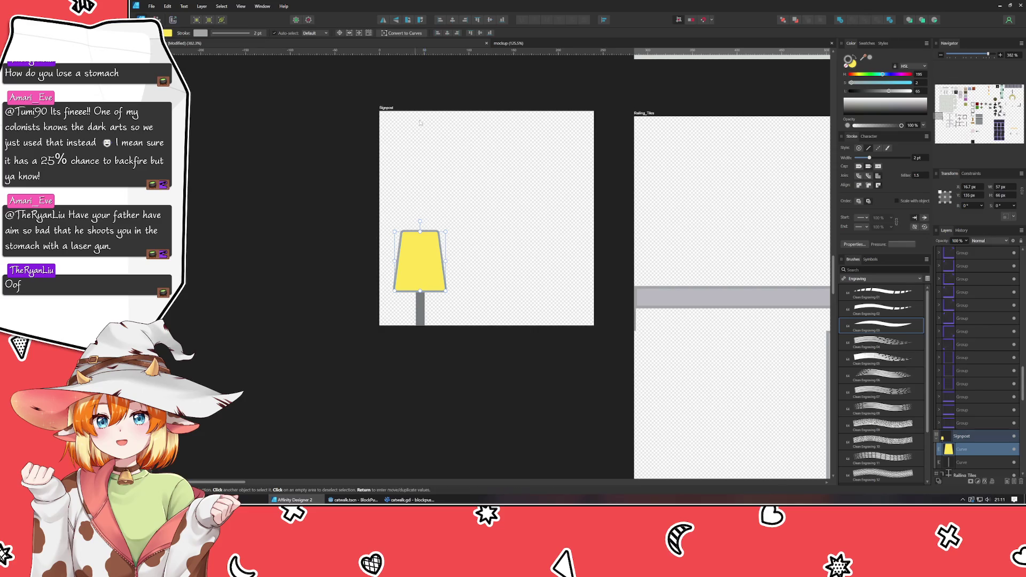
{"action": "key", "text": "a"}
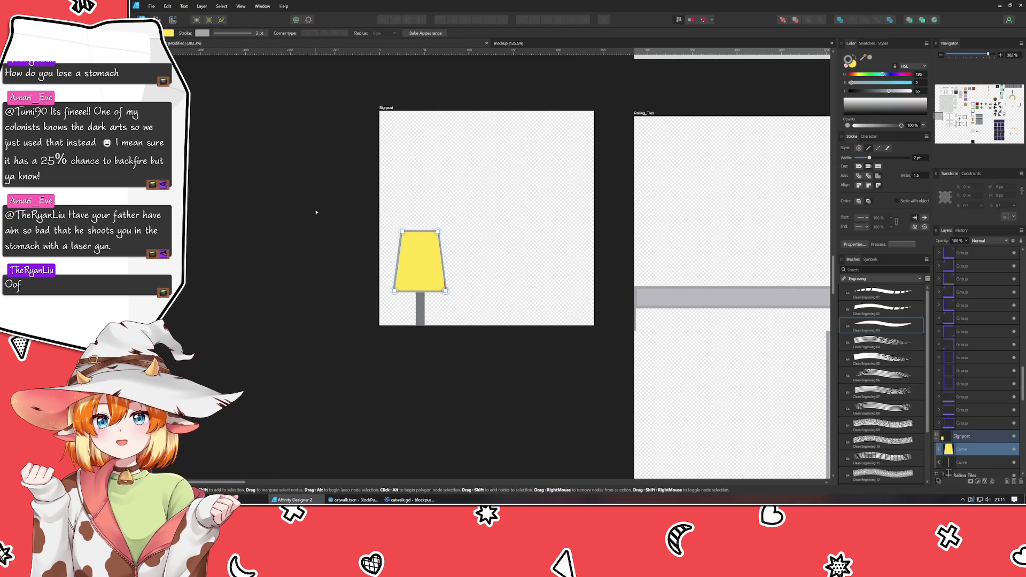
{"action": "key", "text": "ctrl+a"}
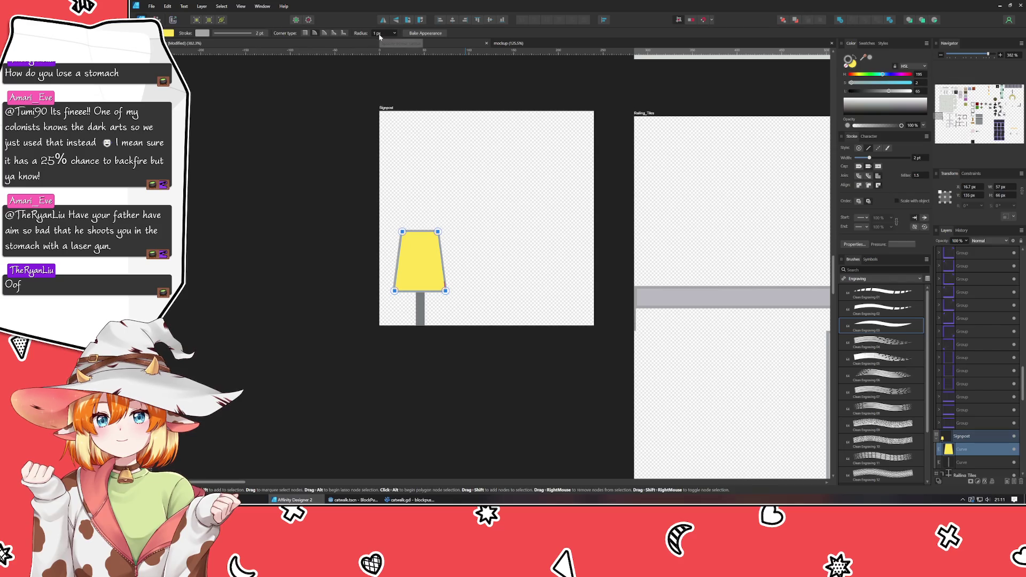
{"action": "left_click", "coordinate": [444, 212]}
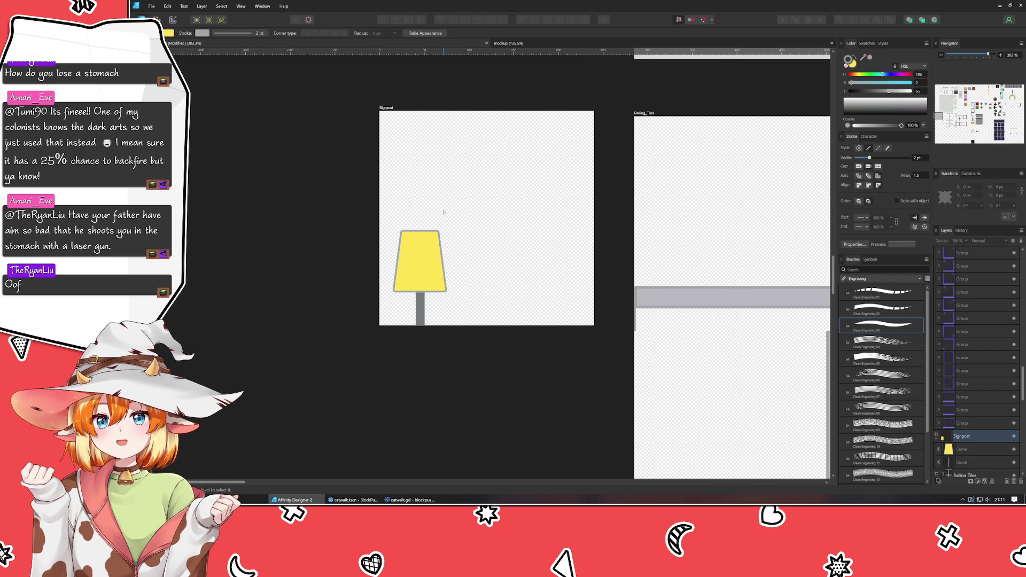
{"action": "left_click", "coordinate": [420, 262]}
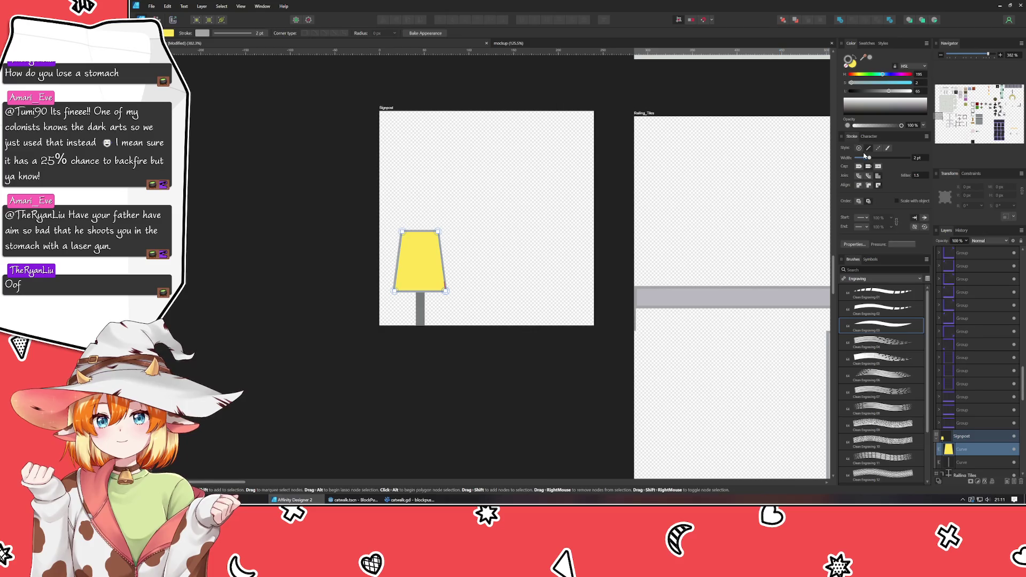
{"action": "left_click_drag", "start_coordinate": [888, 91], "coordinate": [853, 91]}
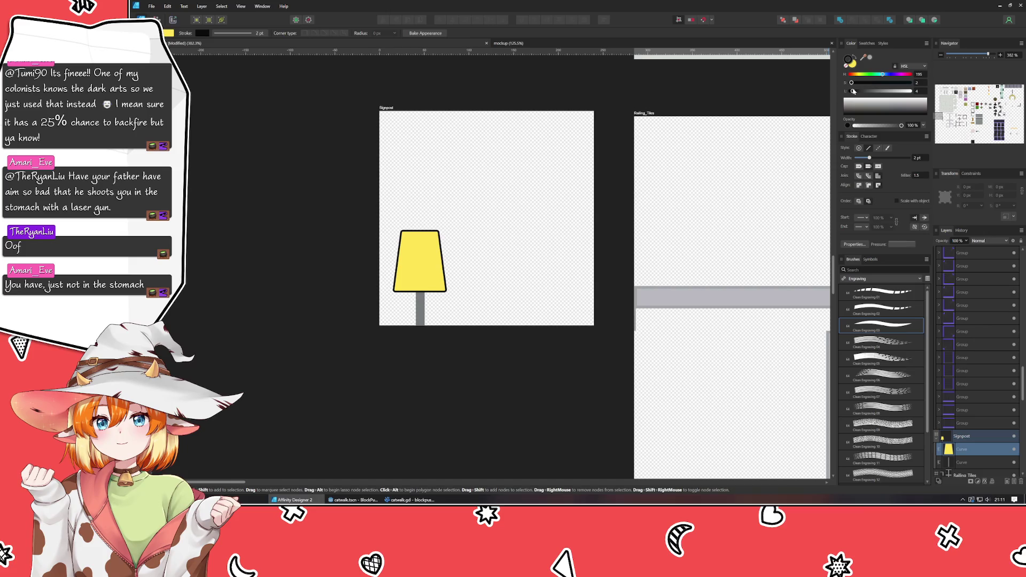
{"action": "left_click_drag", "start_coordinate": [853, 91], "coordinate": [855, 92]}
{"action": "left_click", "coordinate": [366, 251]}
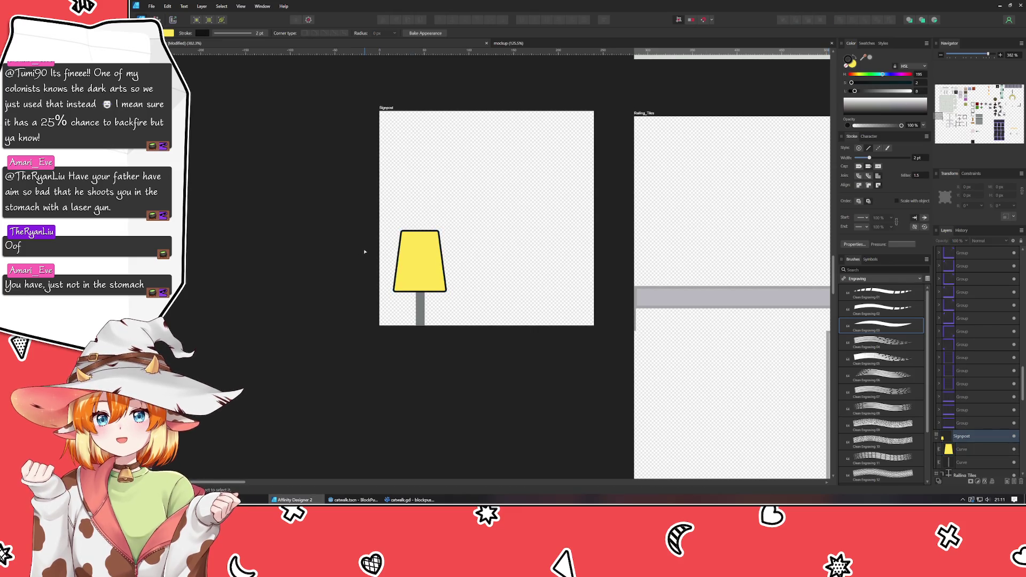
Step: Set the Signpost artboard's height to 480 px
{"action": "key", "text": "v"}
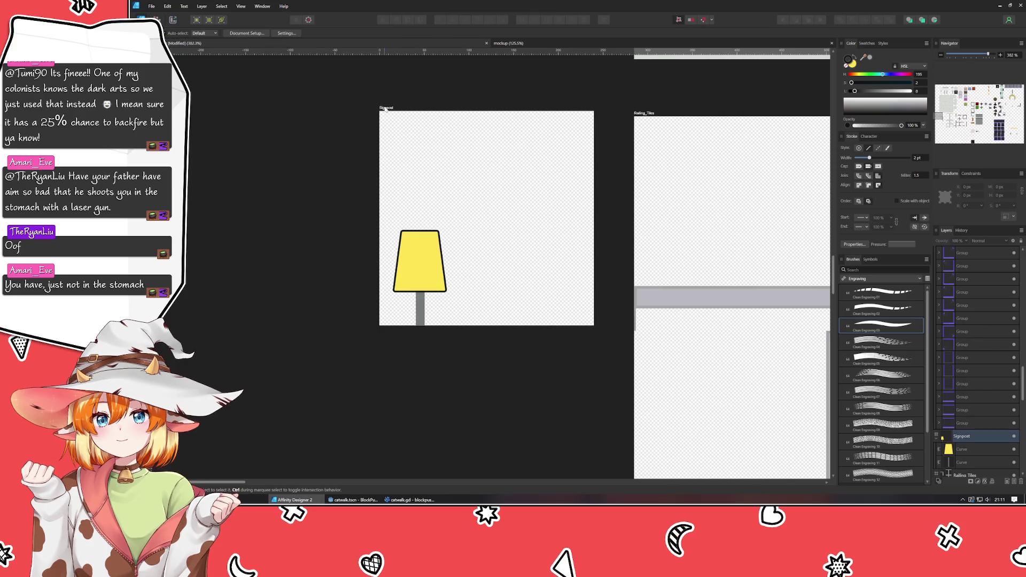
{"action": "left_click", "coordinate": [386, 108]}
{"action": "left_click", "coordinate": [1002, 195]}
{"action": "type", "text": "480"}
{"action": "key", "text": "Return"}
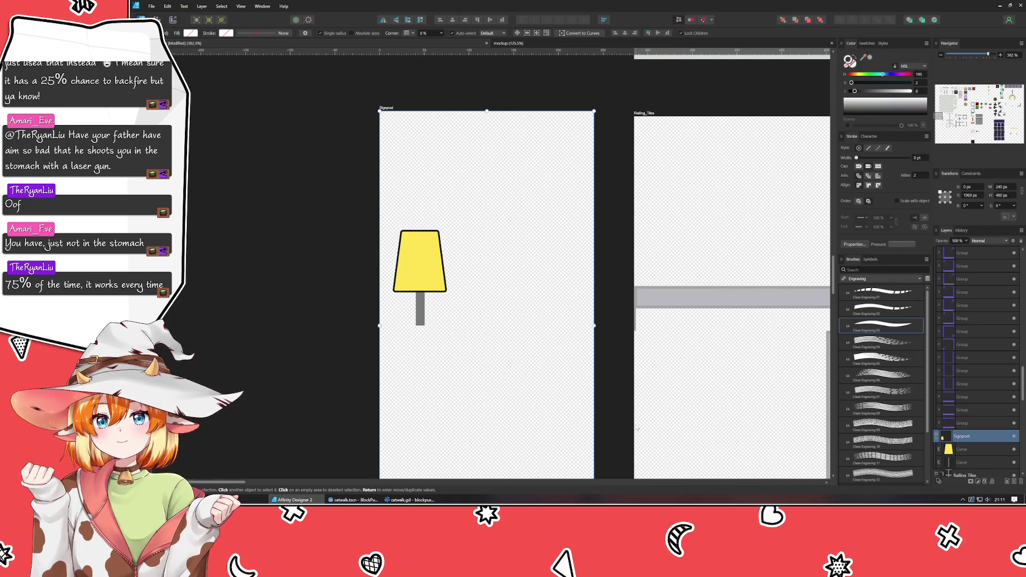
Step: Add a mid-height guide, group the shade and post, and duplicate the signpost into the lower half
{"action": "scroll", "coordinate": [531, 357], "scroll_direction": "down", "scroll_amount": 2}
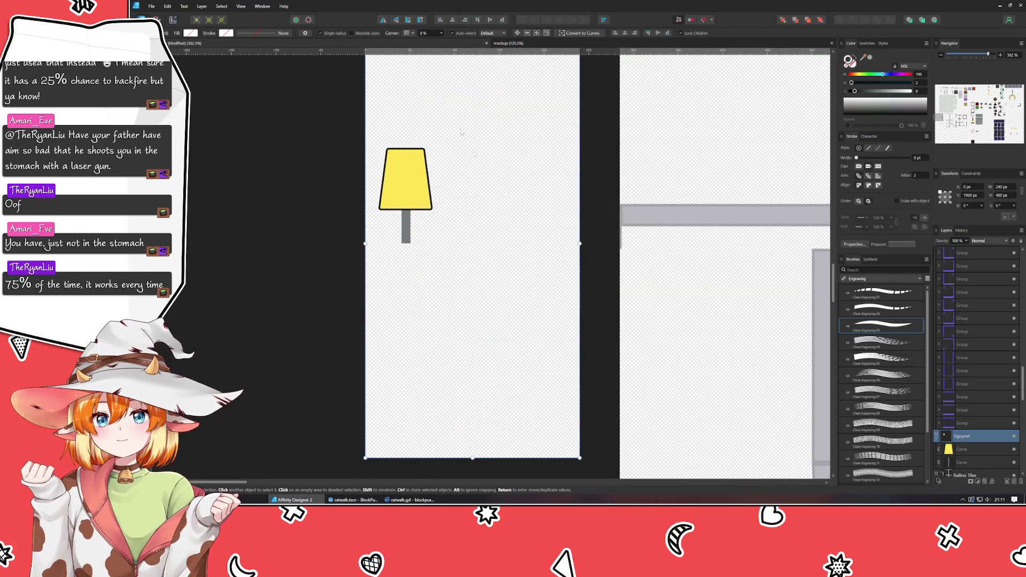
{"action": "left_click_drag", "start_coordinate": [446, 52], "coordinate": [457, 243]}
{"action": "left_click", "coordinate": [396, 207]}
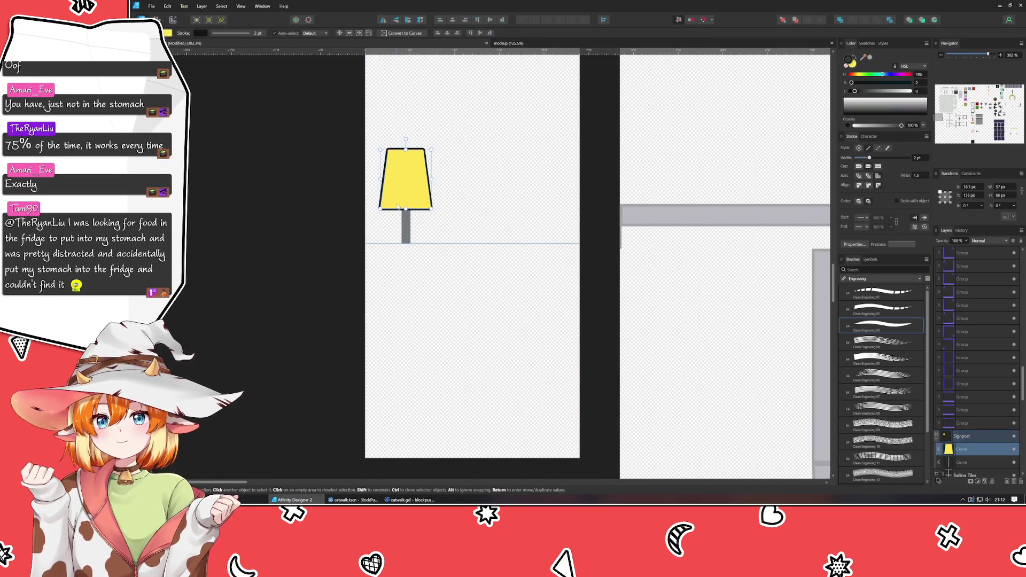
{"action": "left_click_drag", "start_coordinate": [348, 126], "coordinate": [513, 287]}
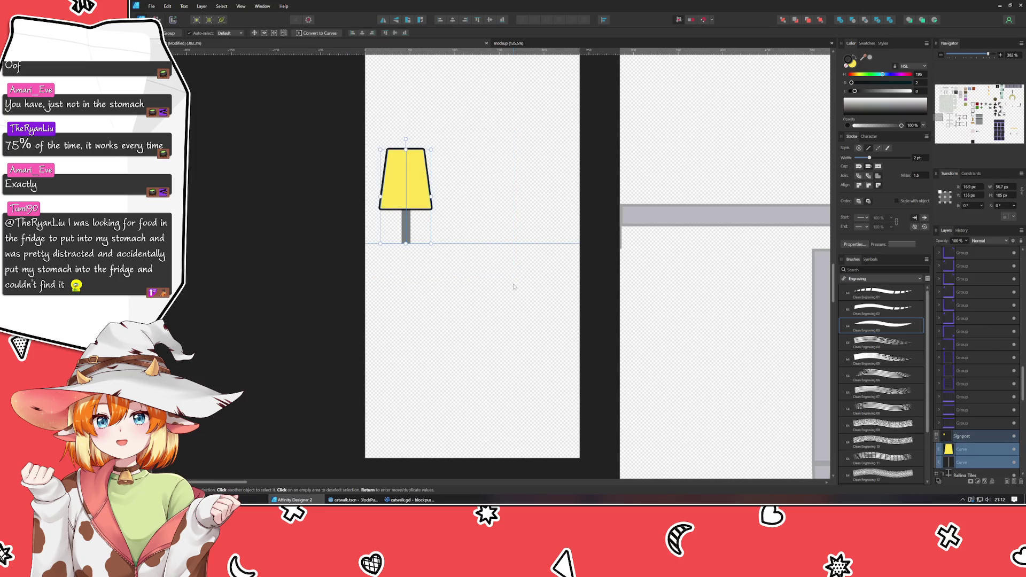
{"action": "key", "text": "ctrl+g"}
{"action": "mouse_move", "coordinate": [412, 195]}
{"action": "left_mouse_down"}
{"action": "mouse_move", "coordinate": [518, 428]}
{"action": "mouse_move", "coordinate": [547, 409]}
{"action": "left_mouse_up"}
Step: Nudge the upper signpost left and set its lamp shade's X to 16 px
{"action": "left_click", "coordinate": [406, 182]}
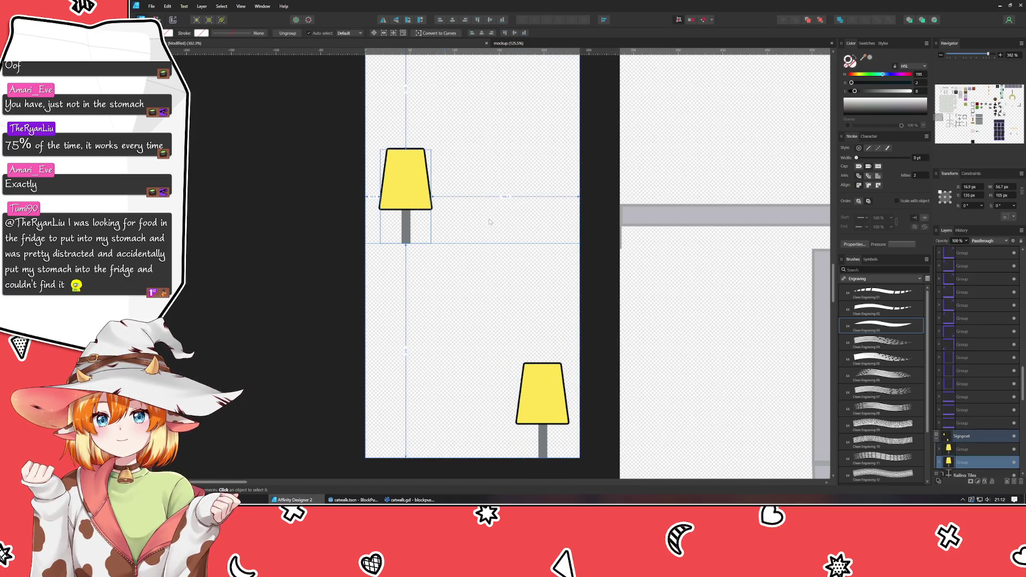
{"action": "left_click_drag", "start_coordinate": [405, 182], "coordinate": [404, 182]}
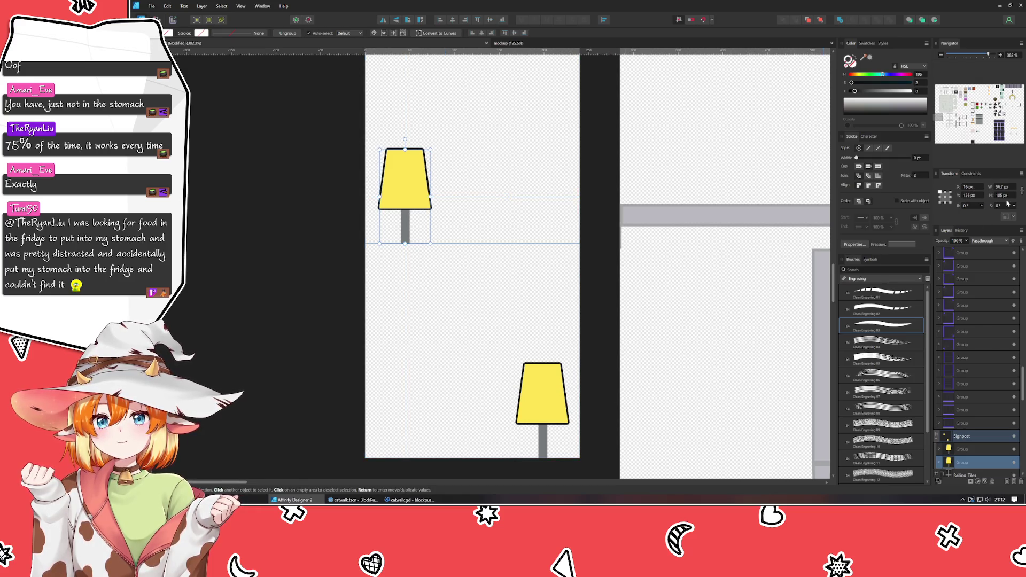
{"action": "double_click", "coordinate": [421, 203]}
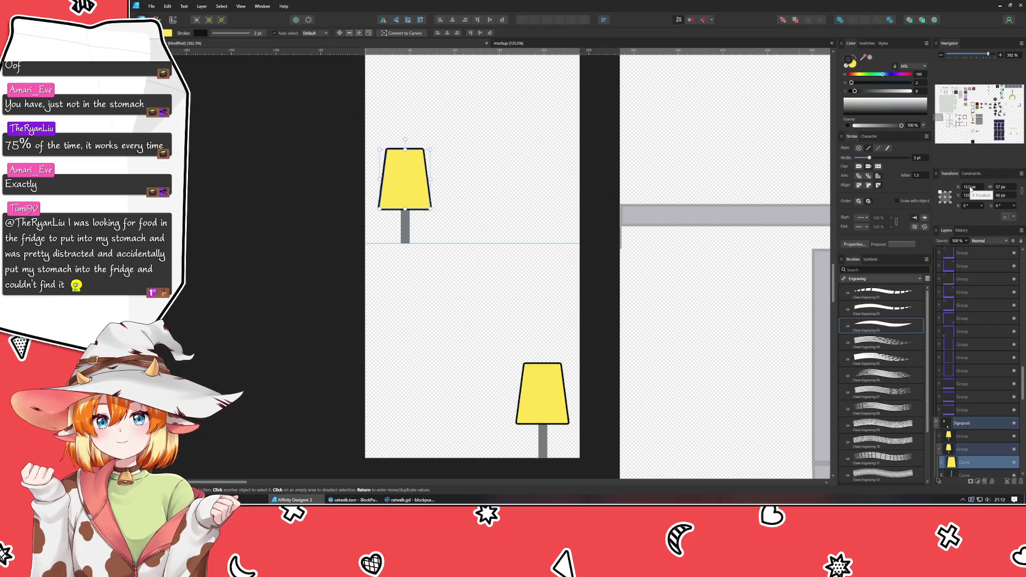
{"action": "type", "text": "16"}
{"action": "key", "text": "Return"}
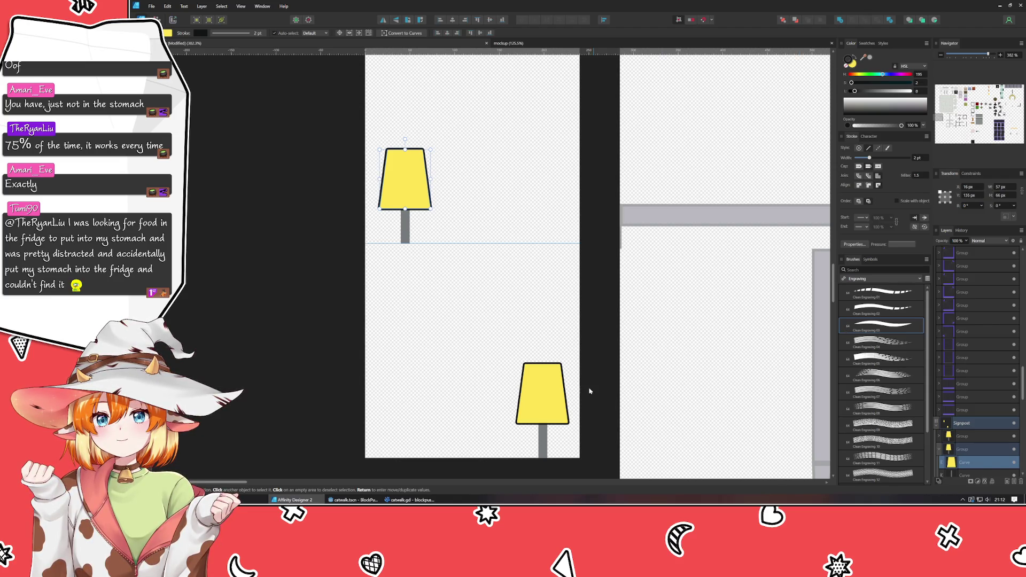
Step: Place the lower signpost at X 168 px, nudged 1 px left, with a 57 px width
{"action": "double_click", "coordinate": [545, 418]}
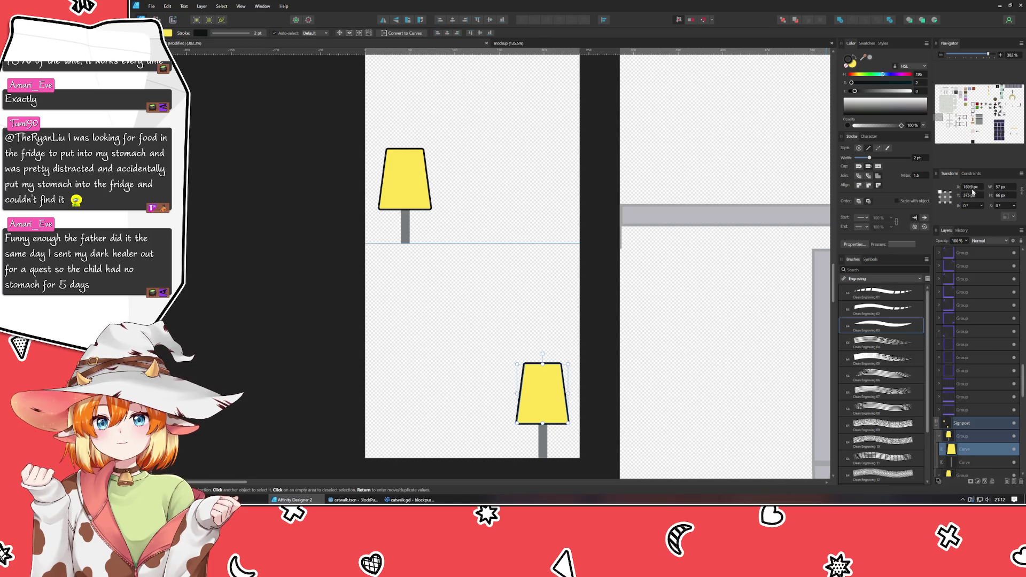
{"action": "left_click", "coordinate": [540, 395]}
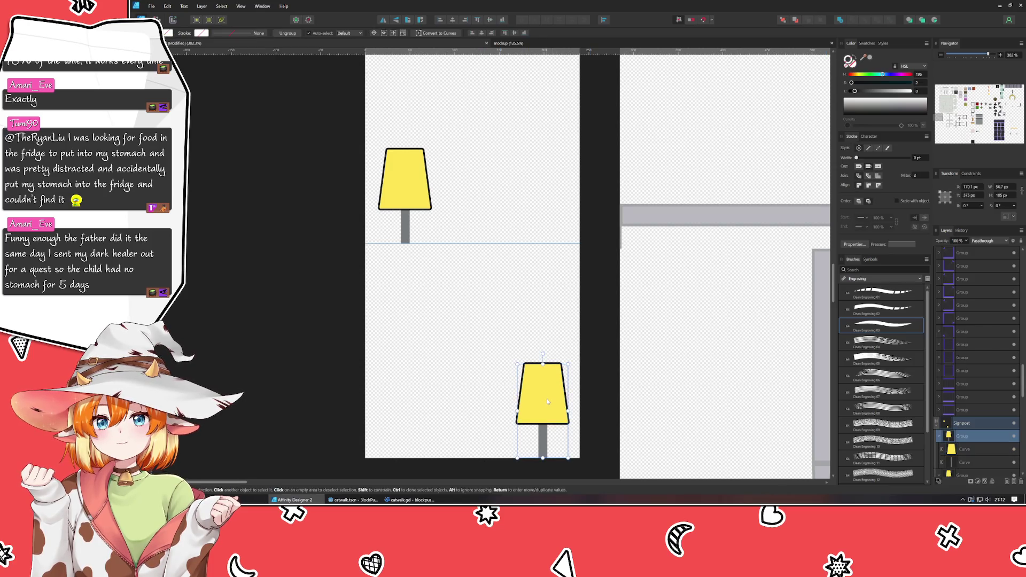
{"action": "left_click", "coordinate": [978, 187]}
{"action": "type", "text": "168"}
{"action": "key", "text": "Return"}
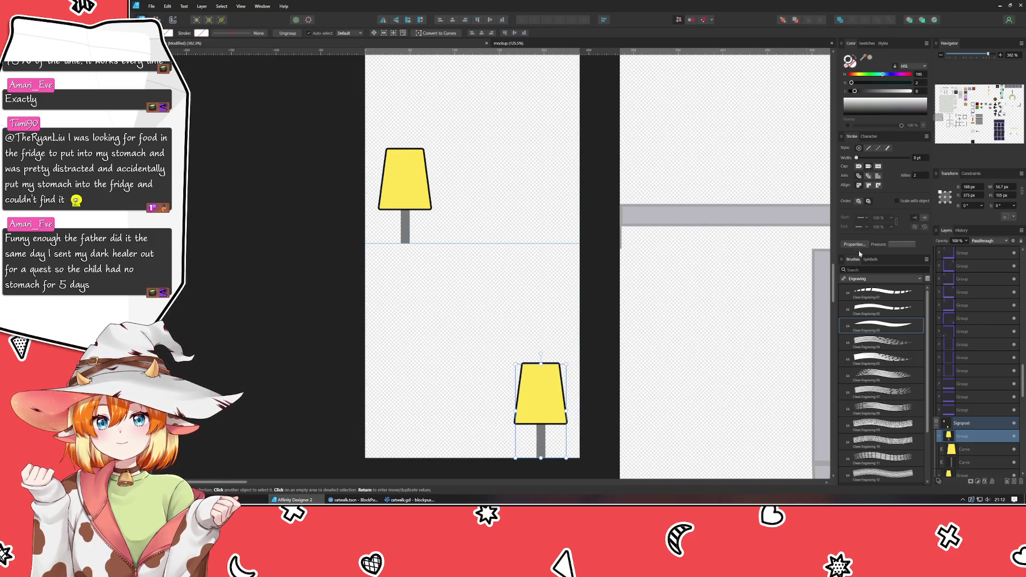
{"action": "key", "text": "Left"}
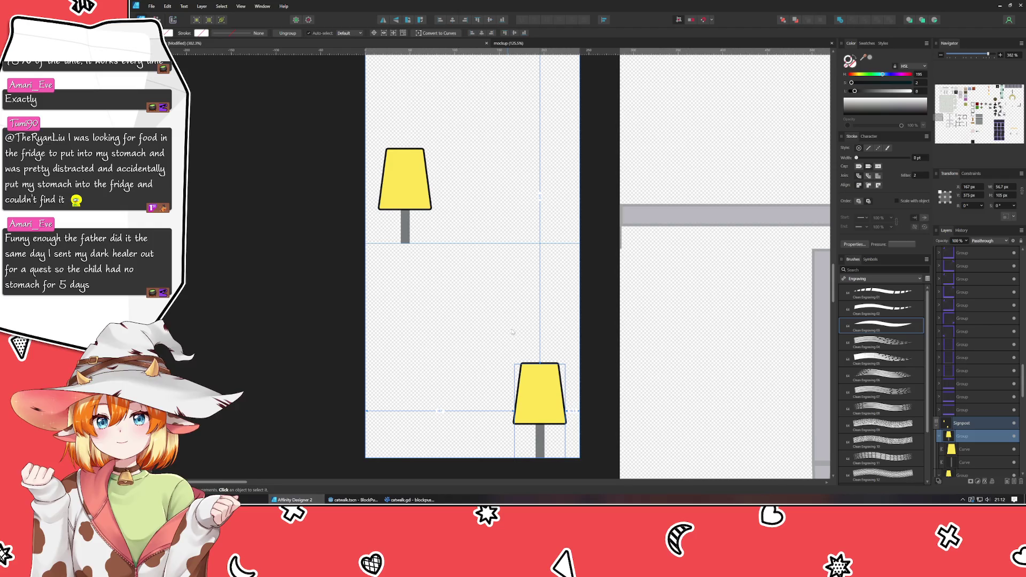
{"action": "left_click", "coordinate": [999, 186]}
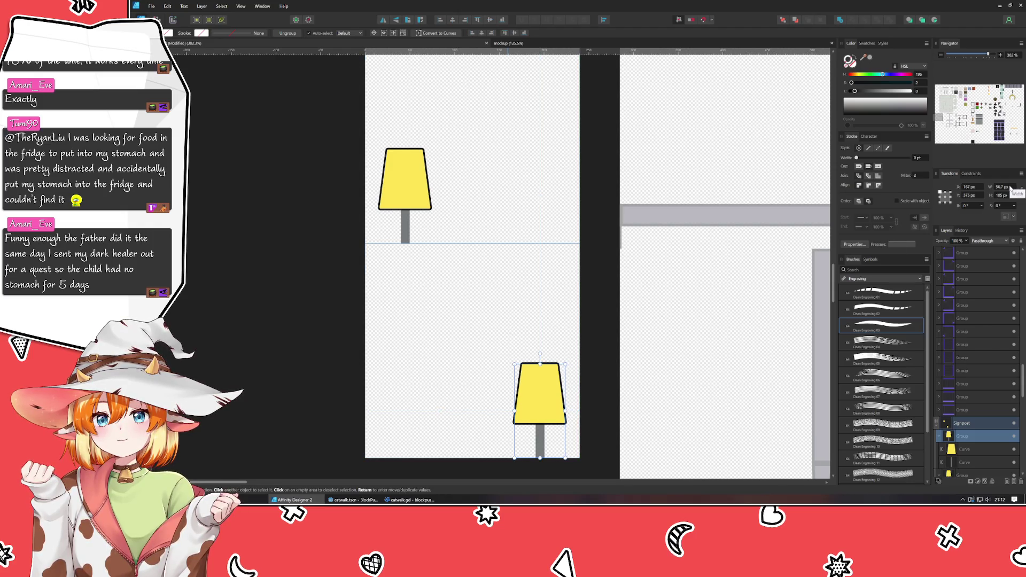
{"action": "type", "text": "57"}
{"action": "key", "text": "Return"}
{"action": "left_click_drag", "start_coordinate": [516, 363], "coordinate": [517, 365]}
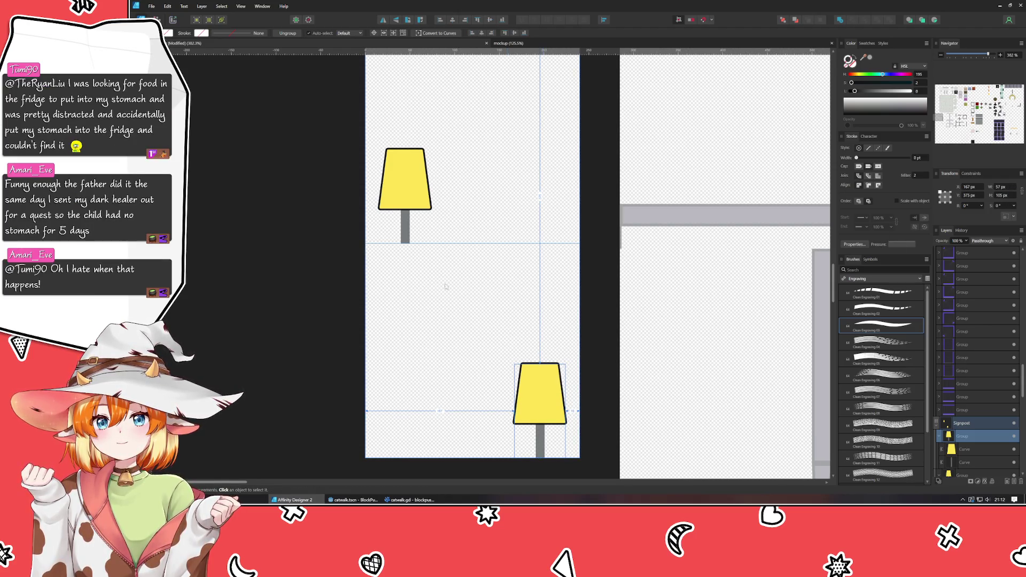
Step: Align the lower lamp against the upper one, keeping its width at 57 px
{"action": "left_click", "coordinate": [405, 182]}
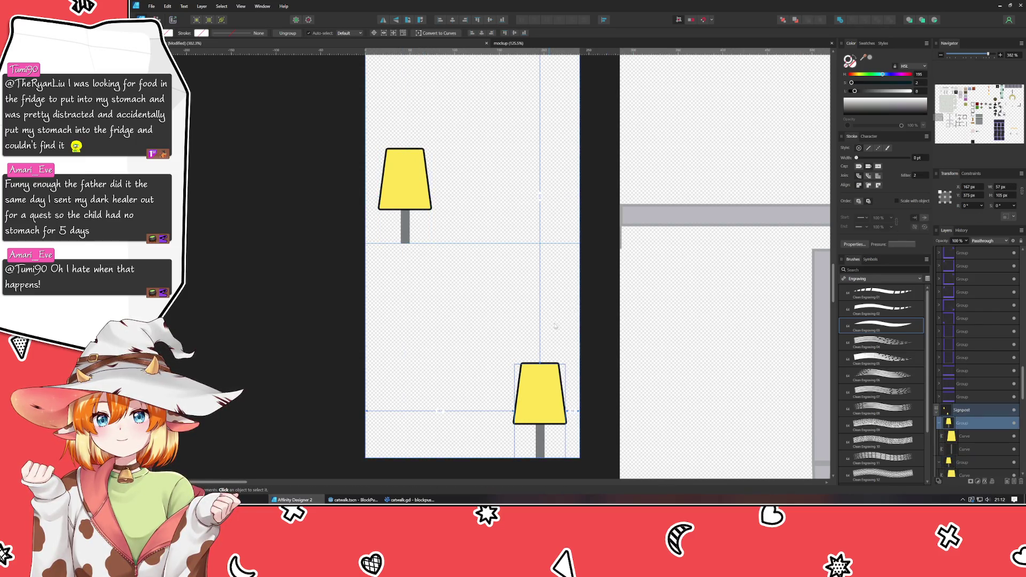
{"action": "left_click", "coordinate": [526, 399]}
{"action": "left_click_drag", "start_coordinate": [527, 400], "coordinate": [542, 403]}
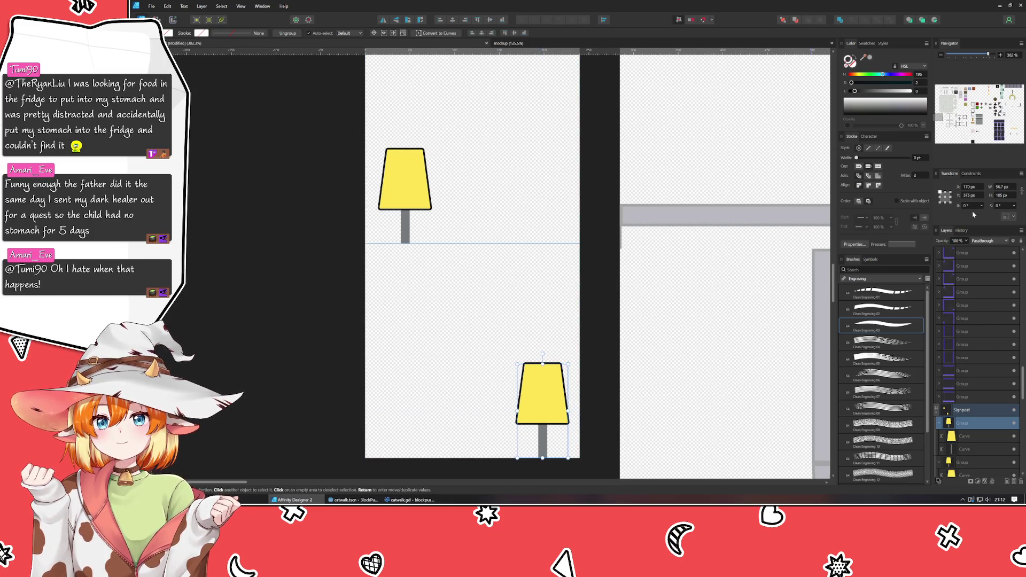
{"action": "key", "text": "Left"}
{"action": "key", "text": "Left"}
{"action": "key", "text": "Left"}
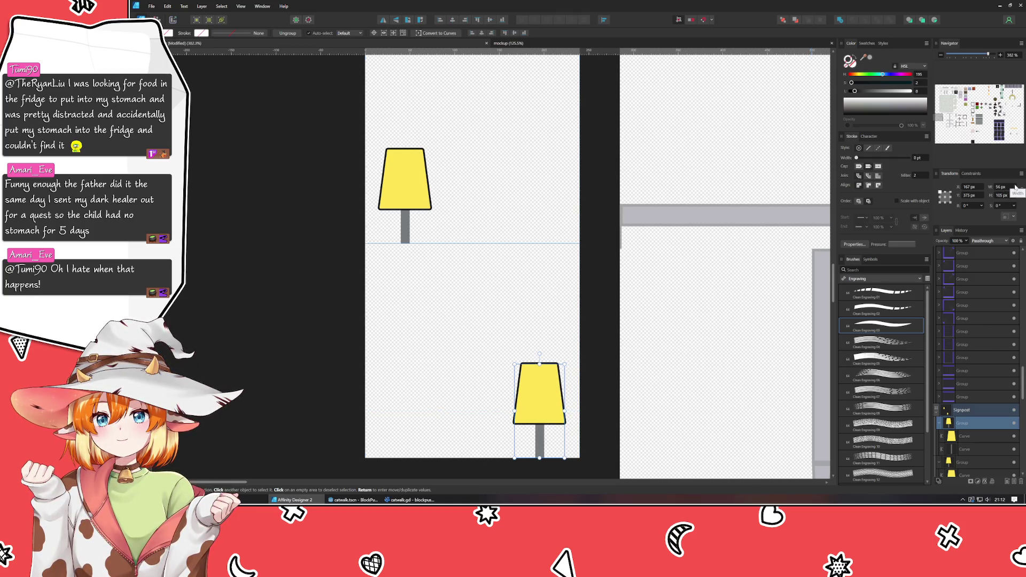
{"action": "type", "text": "57"}
{"action": "key", "text": "Return"}
{"action": "left_click", "coordinate": [427, 190]}
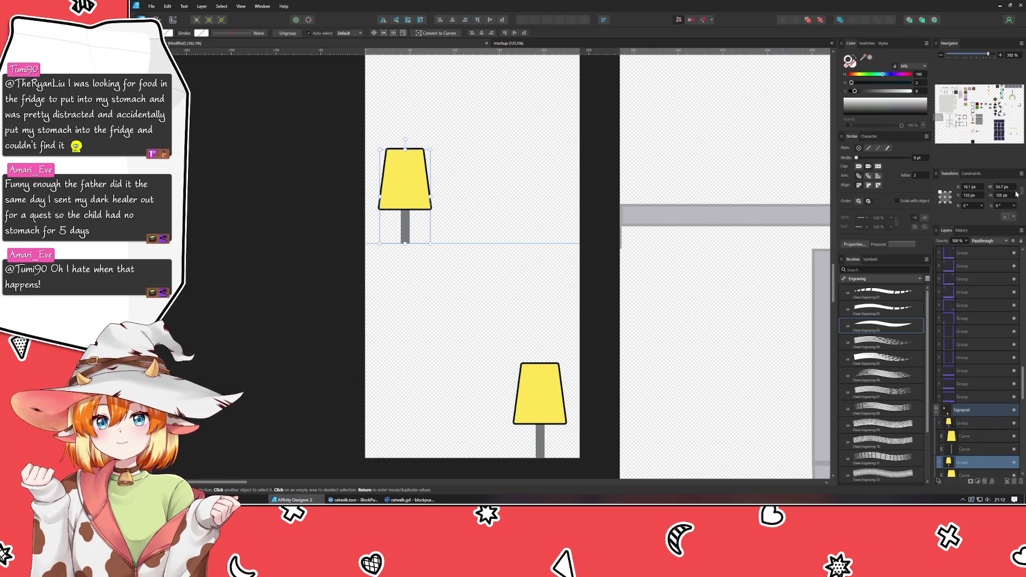
{"action": "left_click", "coordinate": [495, 302]}
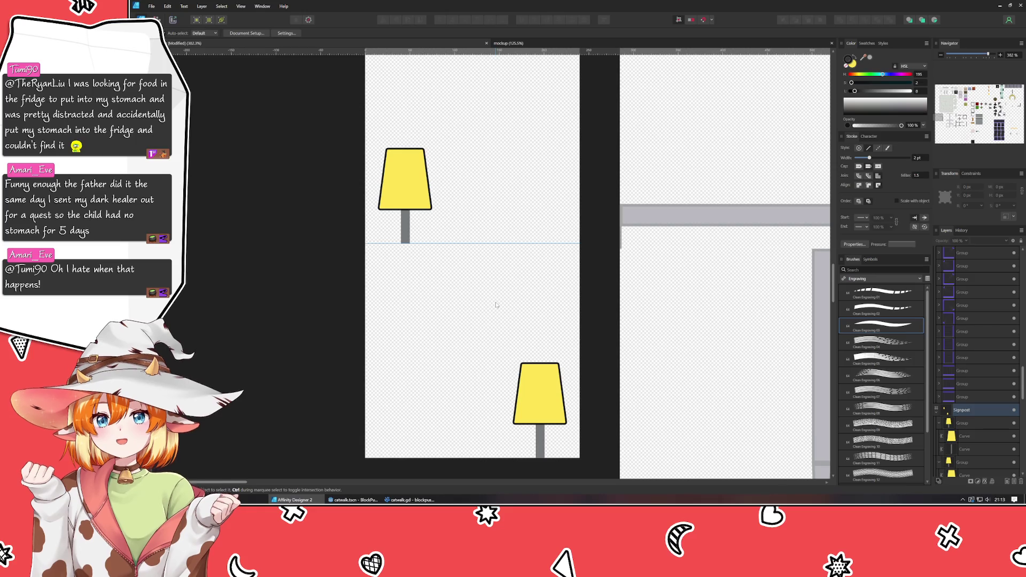
Step: Export all 39 slices as PNGs to the Sprites folder, overwriting the existing files
{"action": "scroll", "coordinate": [489, 318], "scroll_direction": "down", "scroll_amount": 3}
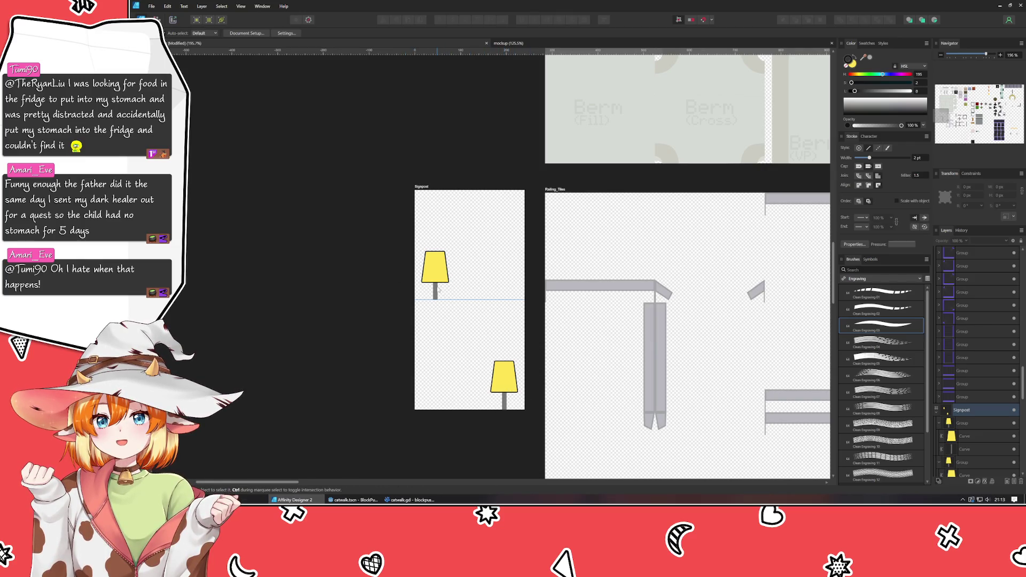
{"action": "scroll", "coordinate": [413, 253], "scroll_direction": "down", "scroll_amount": 5}
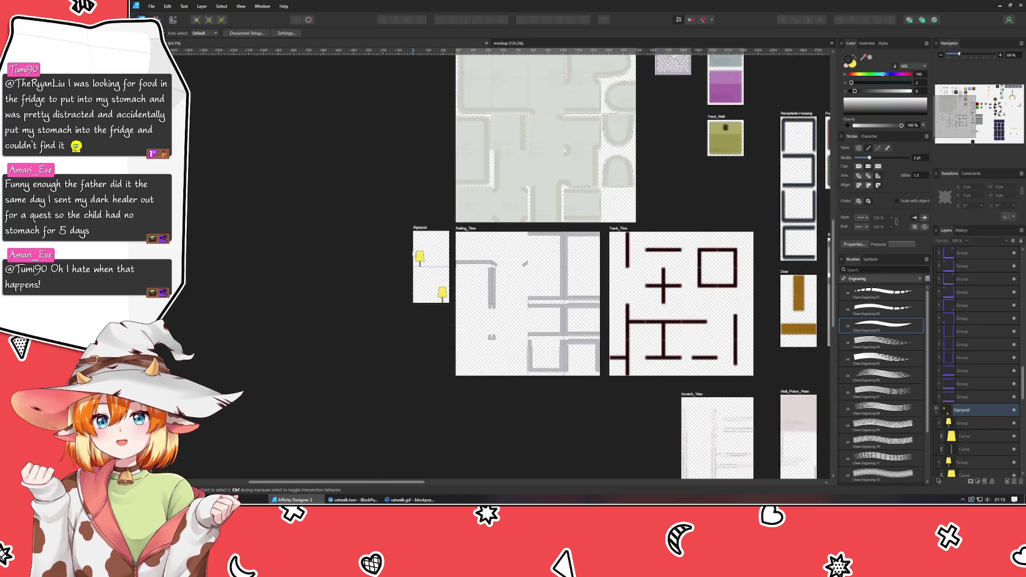
{"action": "key", "text": "ctrl+shift+3"}
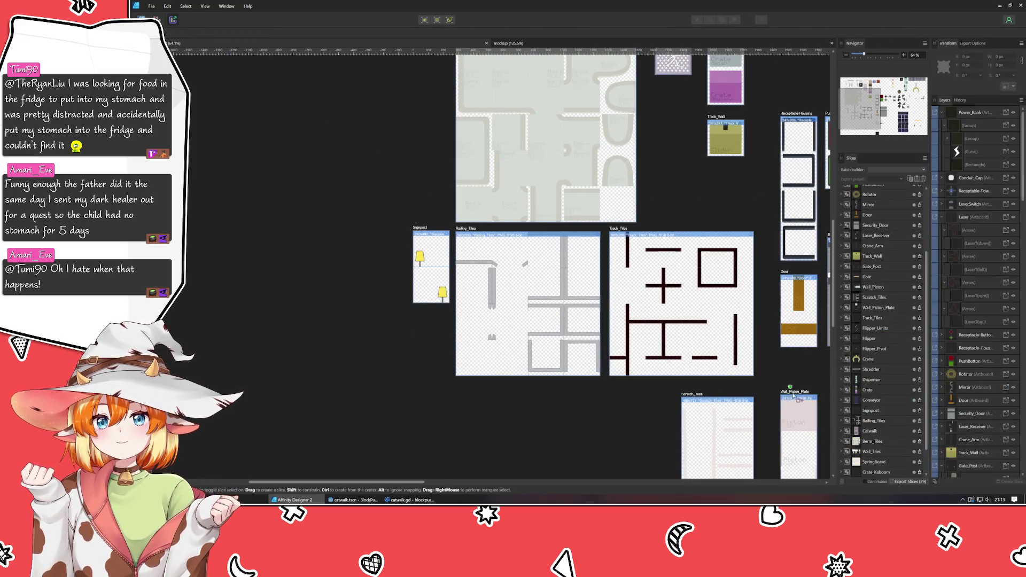
{"action": "scroll", "coordinate": [587, 352], "scroll_direction": "down", "scroll_amount": 3}
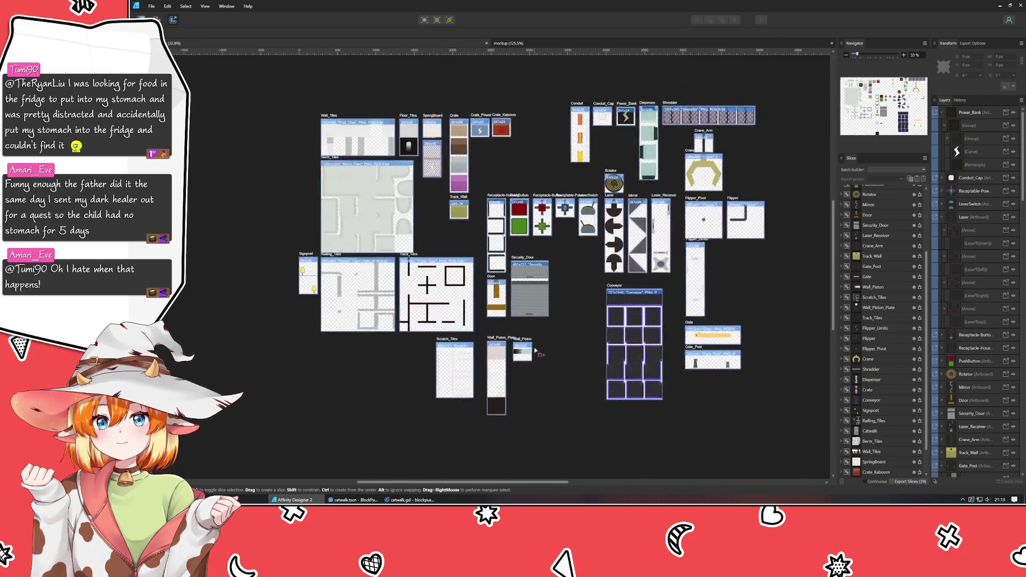
{"action": "left_click", "coordinate": [916, 482]}
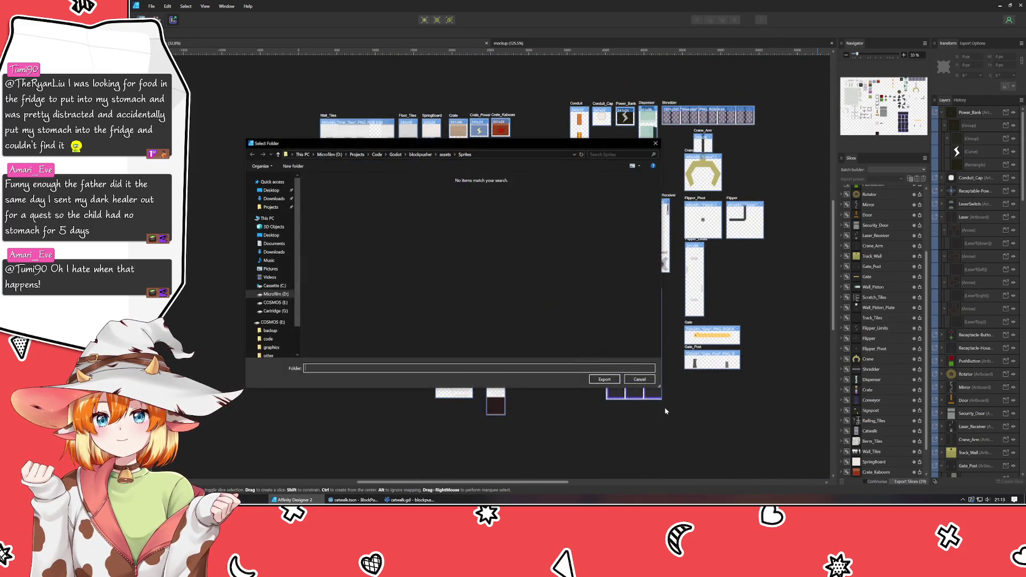
{"action": "key", "text": "Return"}
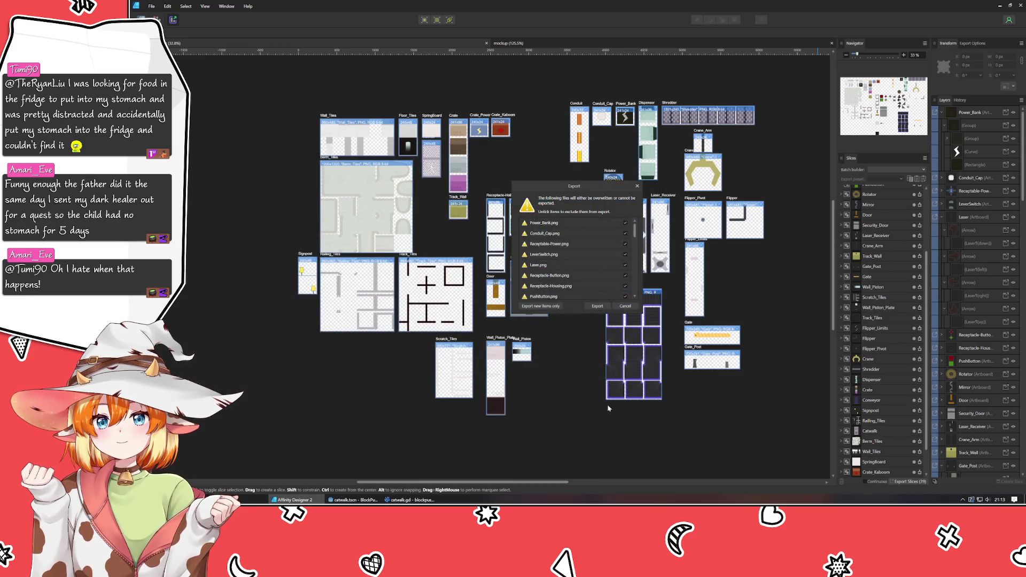
{"action": "left_click", "coordinate": [538, 308]}
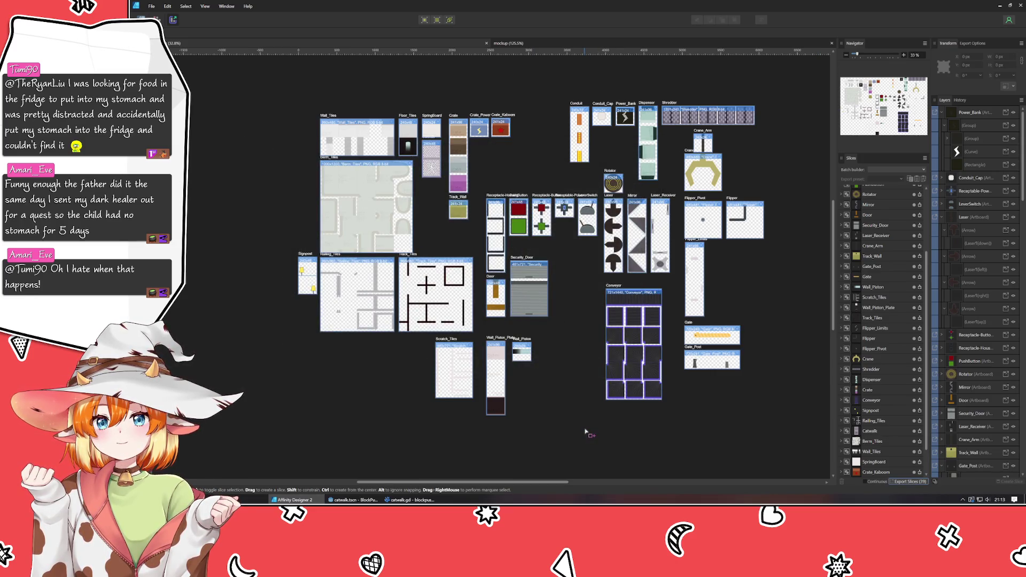
{"action": "key", "text": "ctrl+1"}
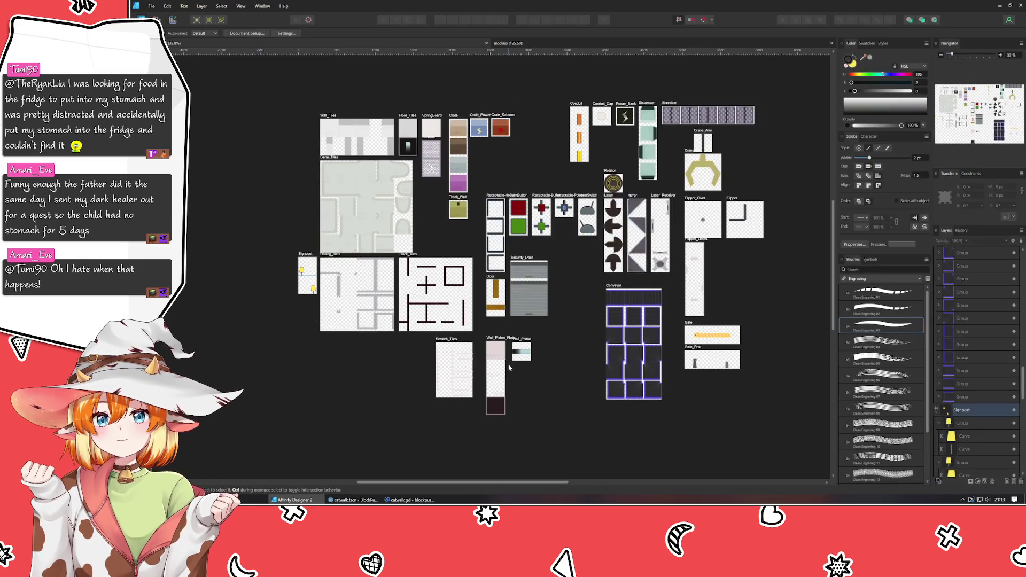
Step: Open the laser_cannon.tscn scene in the Godot editor
{"action": "left_click", "coordinate": [294, 499]}
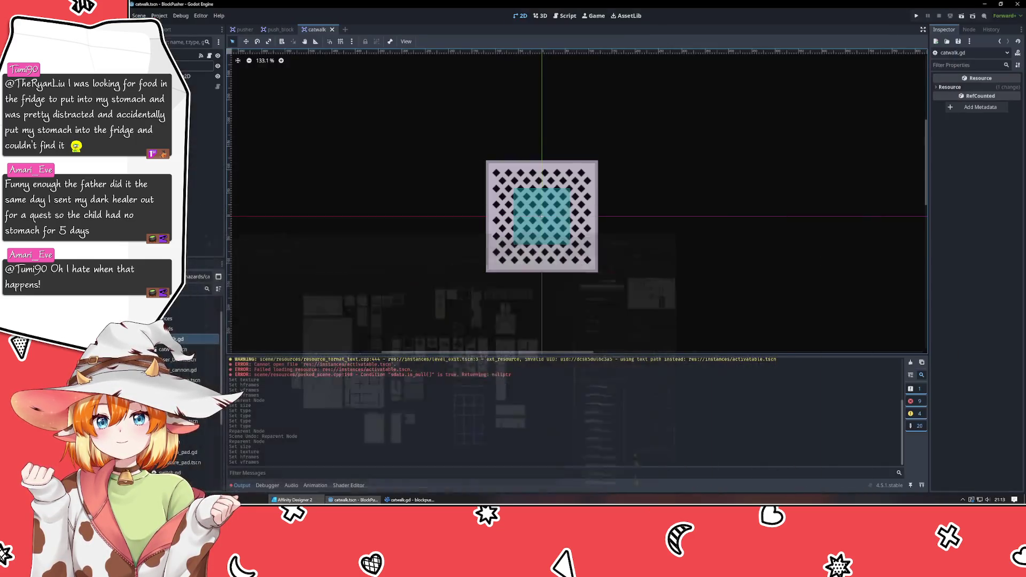
{"action": "scroll", "coordinate": [412, 260], "scroll_direction": "down", "scroll_amount": 6}
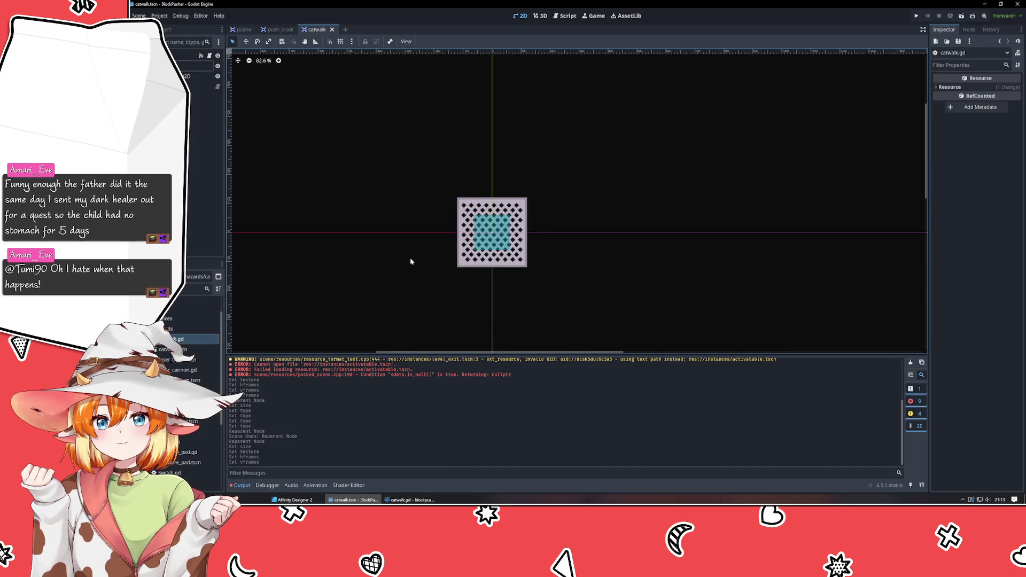
{"action": "scroll", "coordinate": [464, 227], "scroll_direction": "down", "scroll_amount": 1}
{"action": "mouse_move", "coordinate": [457, 227]}
{"action": "left_mouse_down"}
{"action": "mouse_move", "coordinate": [494, 266]}
{"action": "mouse_move", "coordinate": [477, 266]}
{"action": "left_mouse_up"}
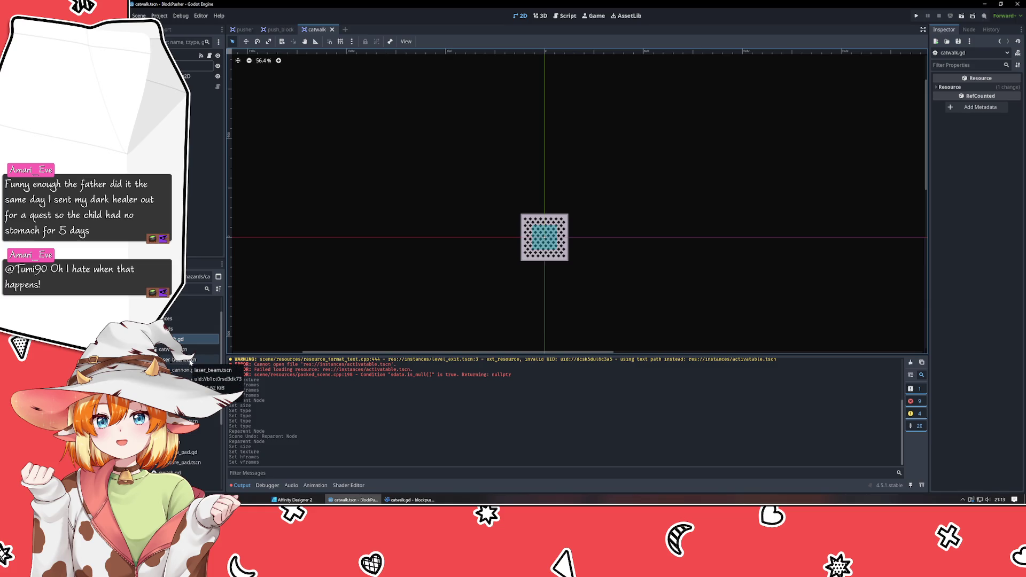
{"action": "double_click", "coordinate": [186, 380]}
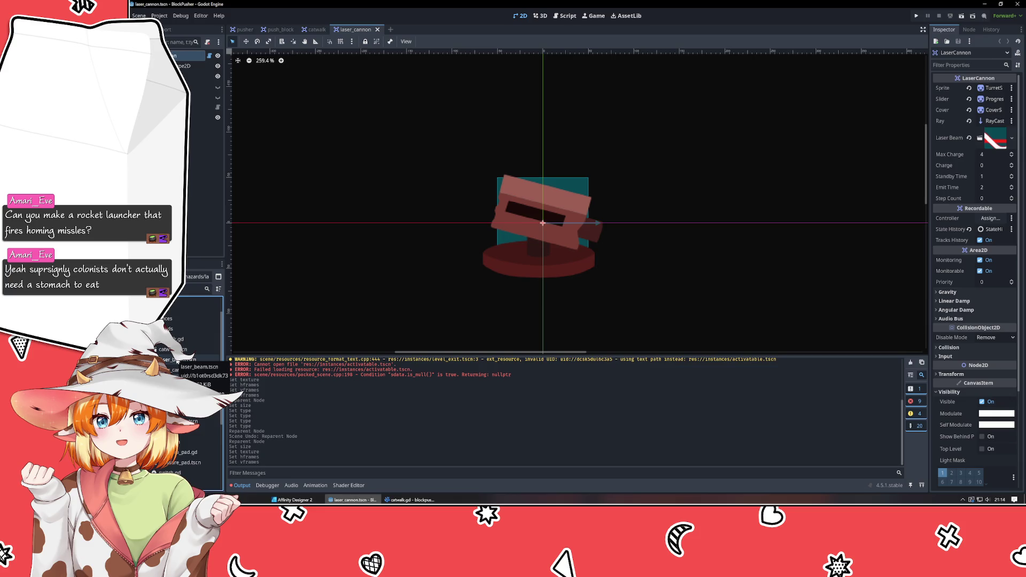
Step: Select the two old cannon sprite nodes in the Scene tree
{"action": "mouse_move", "coordinate": [176, 362]}
{"action": "left_mouse_down"}
{"action": "mouse_move", "coordinate": [263, 201]}
{"action": "mouse_move", "coordinate": [228, 171]}
{"action": "left_mouse_up"}
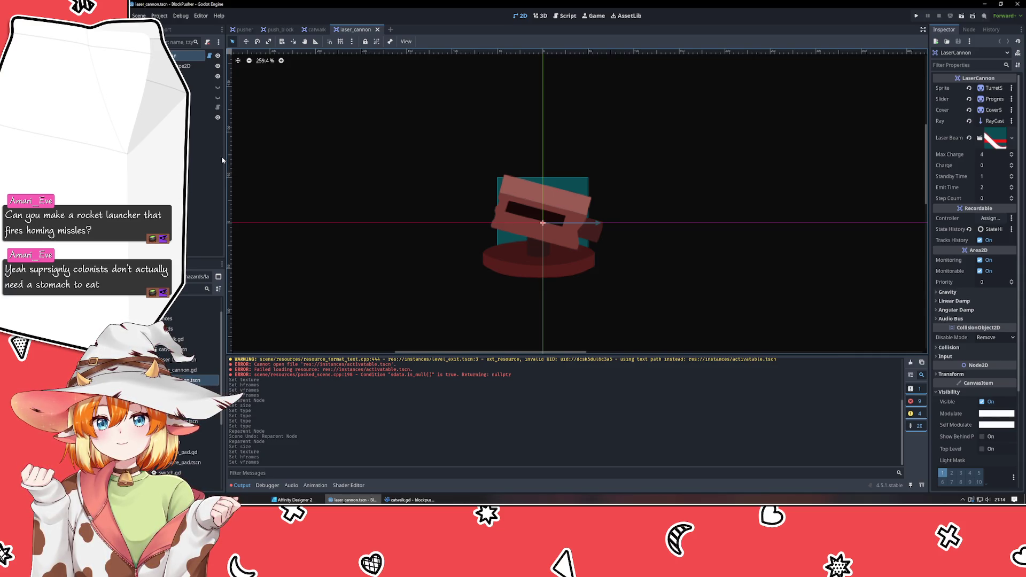
{"action": "left_click", "coordinate": [200, 97]}
{"action": "left_click", "coordinate": [201, 87], "text": "shift"}
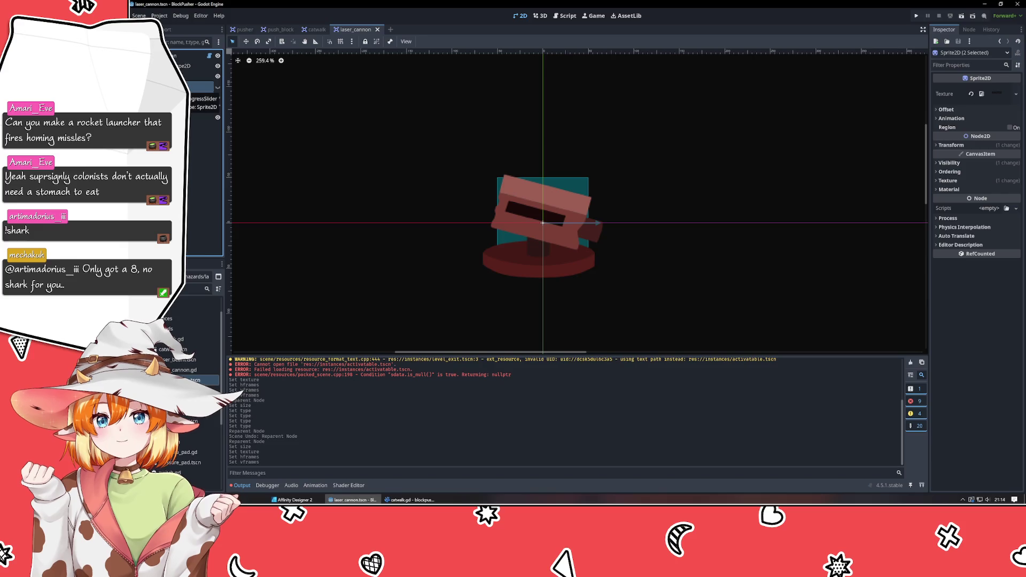
Step: Delete the two old sprite nodes and move CollisionShape2D below TurretSprite
{"action": "key", "text": "Delete"}
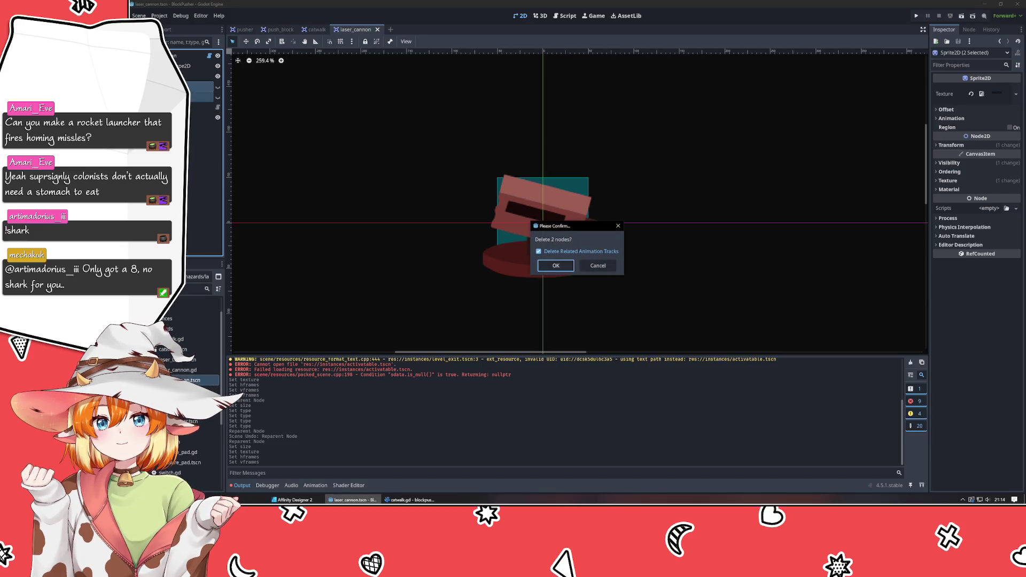
{"action": "left_click", "coordinate": [555, 266]}
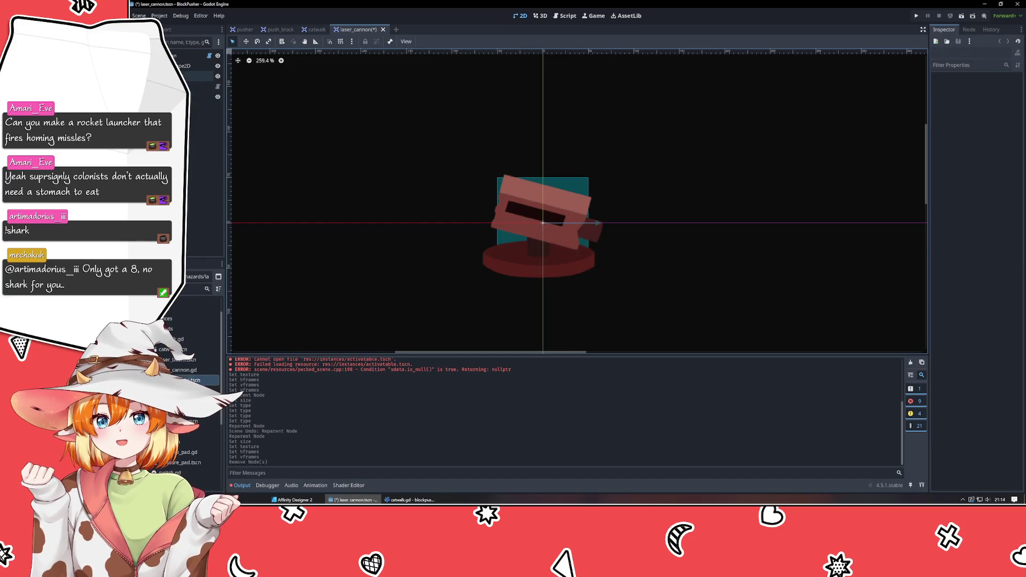
{"action": "left_click", "coordinate": [201, 75]}
{"action": "left_click_drag", "start_coordinate": [184, 65], "coordinate": [190, 82]}
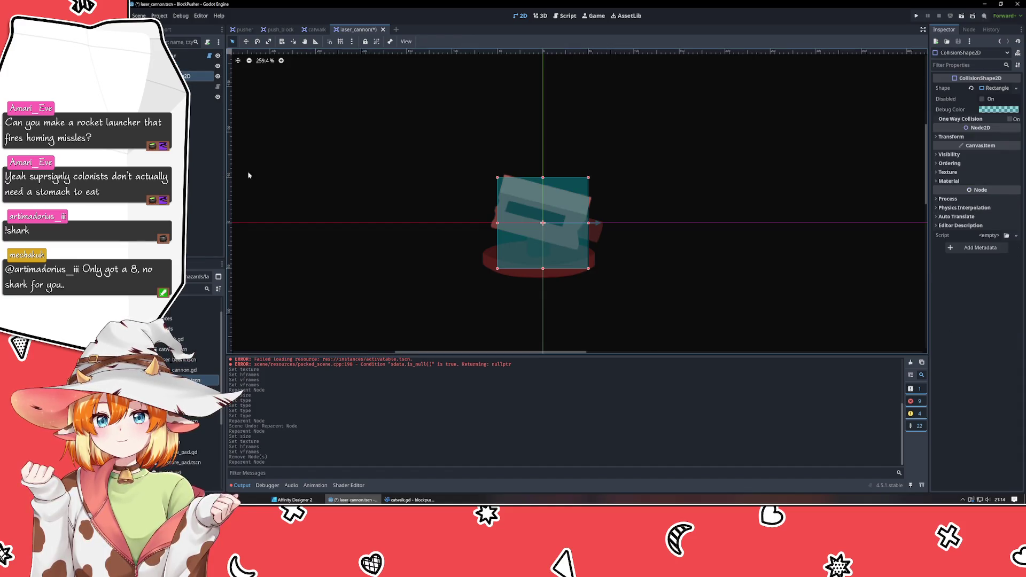
Step: Load assets/Sprites/Laser.png as TurretSprite's texture
{"action": "left_click", "coordinate": [198, 65]}
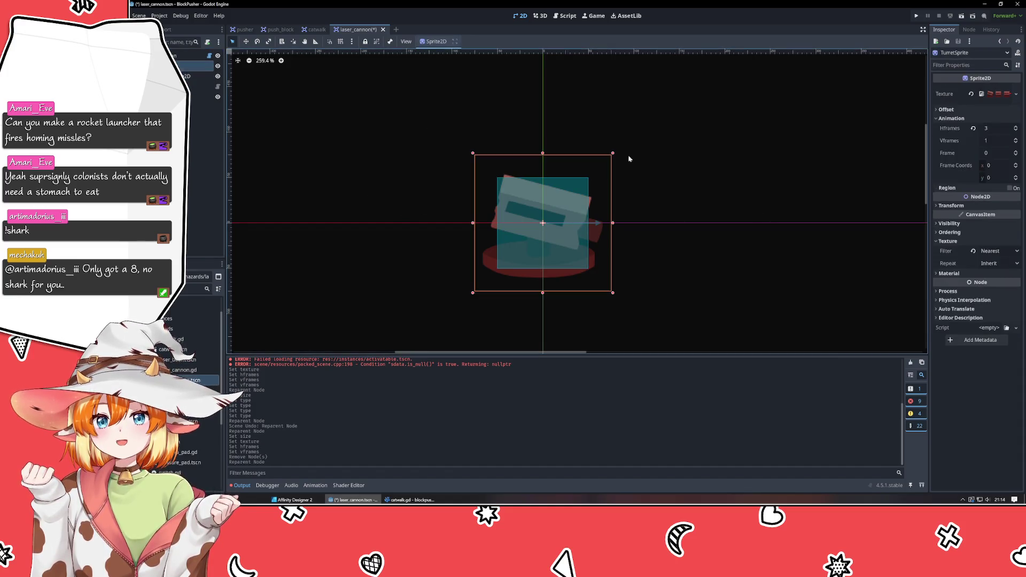
{"action": "left_click", "coordinate": [1015, 93]}
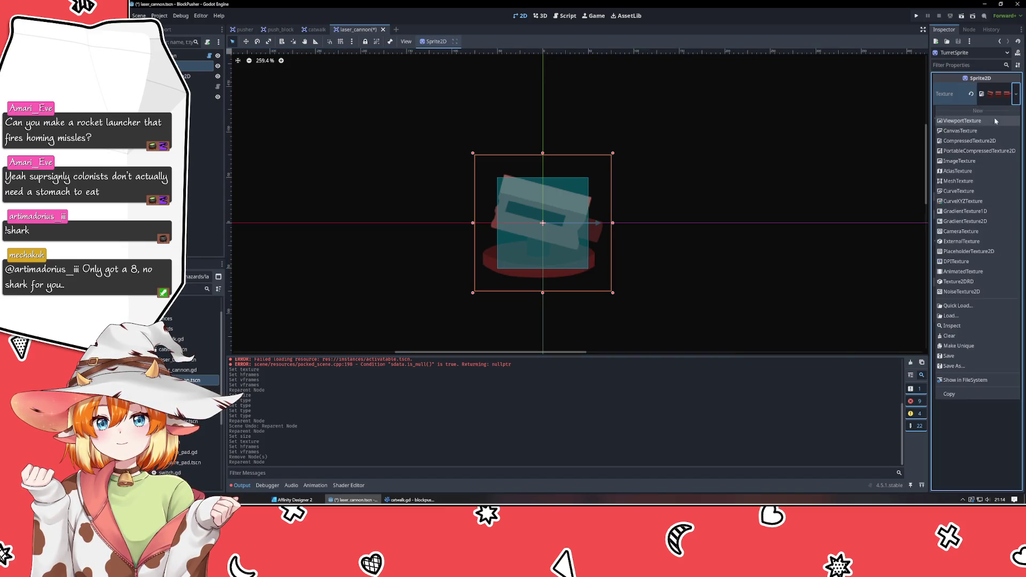
{"action": "left_click", "coordinate": [953, 316]}
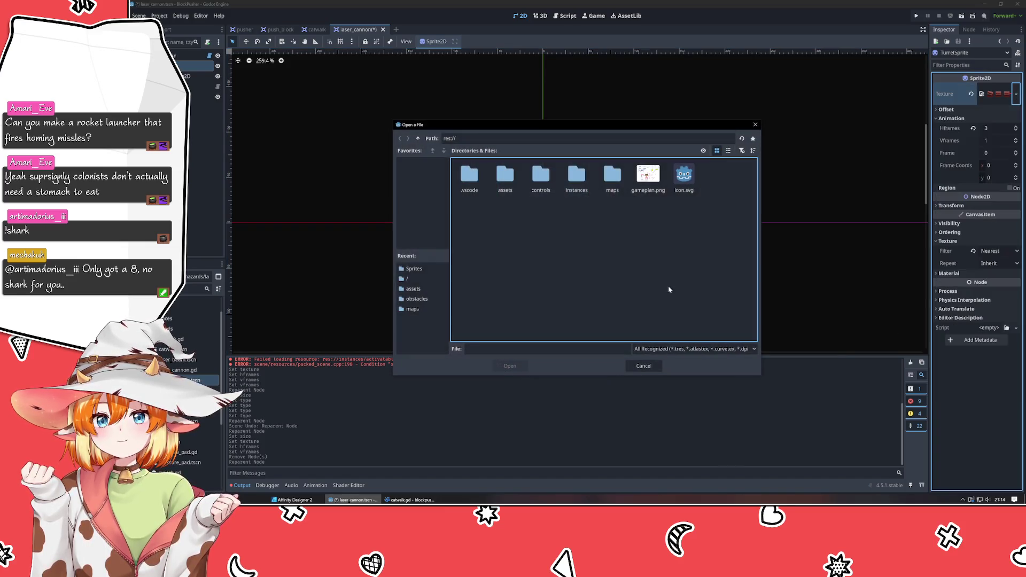
{"action": "double_click", "coordinate": [504, 176]}
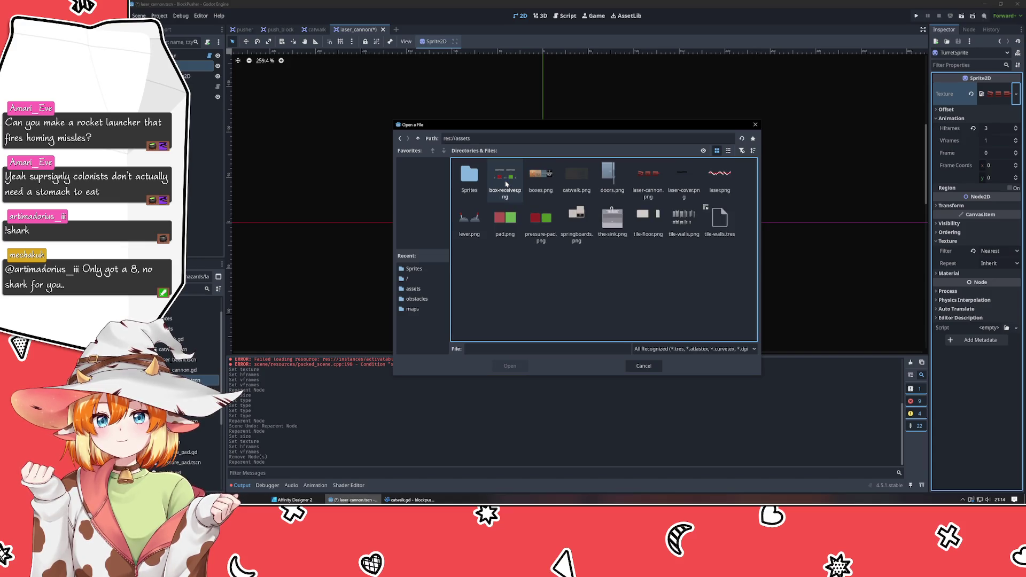
{"action": "double_click", "coordinate": [463, 176]}
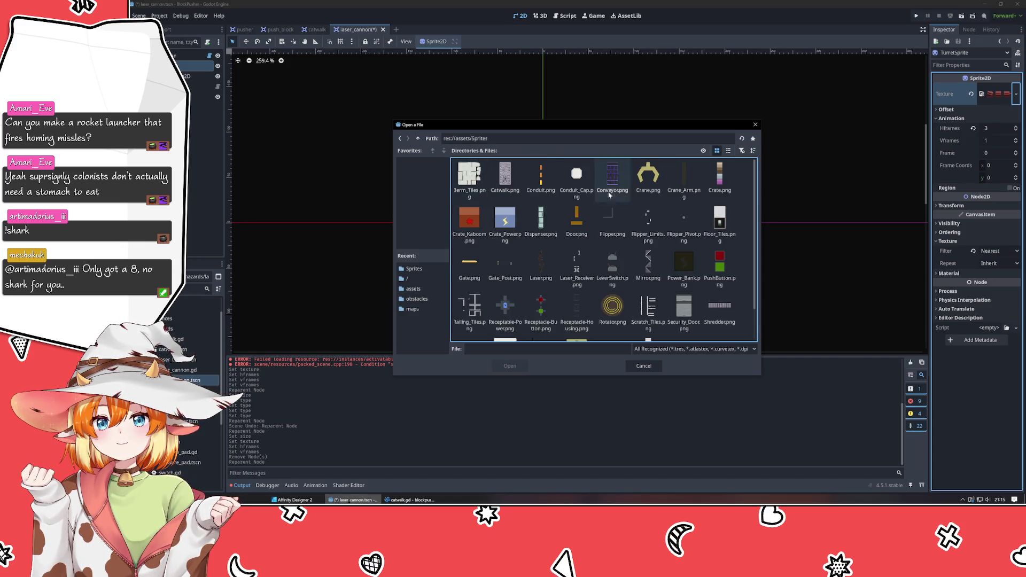
{"action": "left_click", "coordinate": [537, 274]}
{"action": "double_click", "coordinate": [537, 274]}
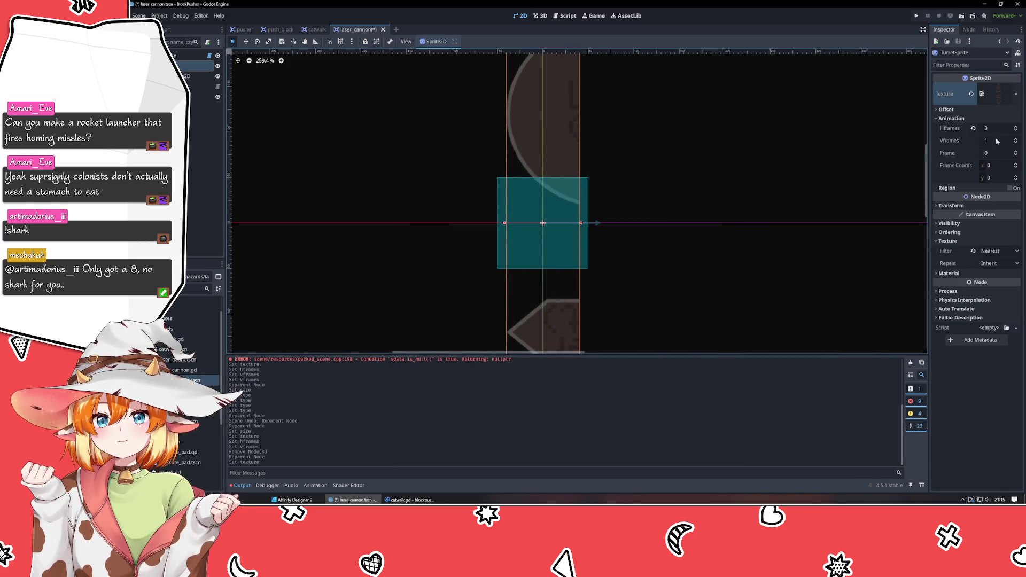
Step: Set TurretSprite to 1 horizontal and 4 vertical frames
{"action": "left_click", "coordinate": [1015, 131]}
{"action": "left_click", "coordinate": [1015, 131]}
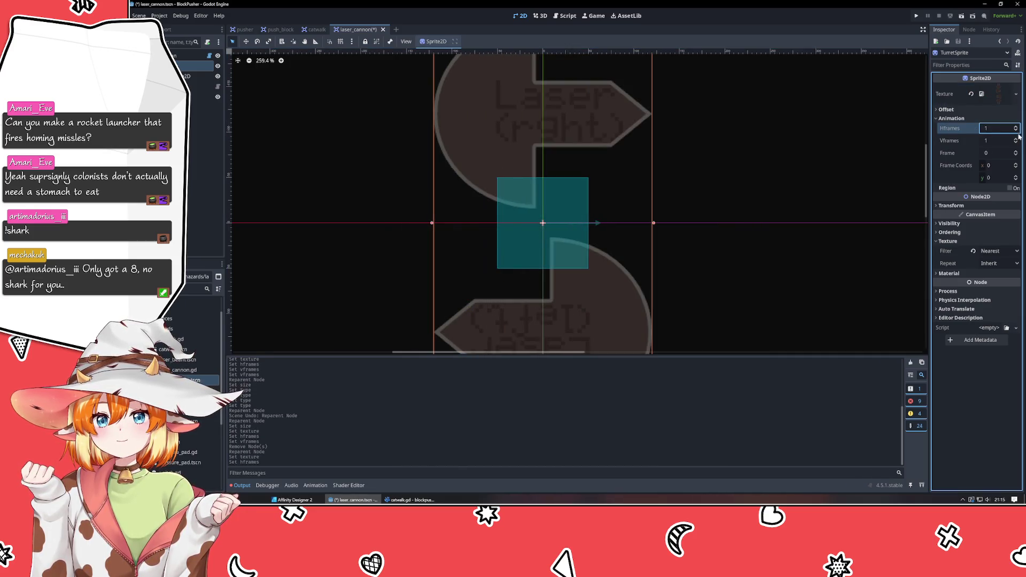
{"action": "left_click", "coordinate": [1016, 139]}
{"action": "left_click", "coordinate": [1016, 139]}
{"action": "left_click", "coordinate": [1017, 139]}
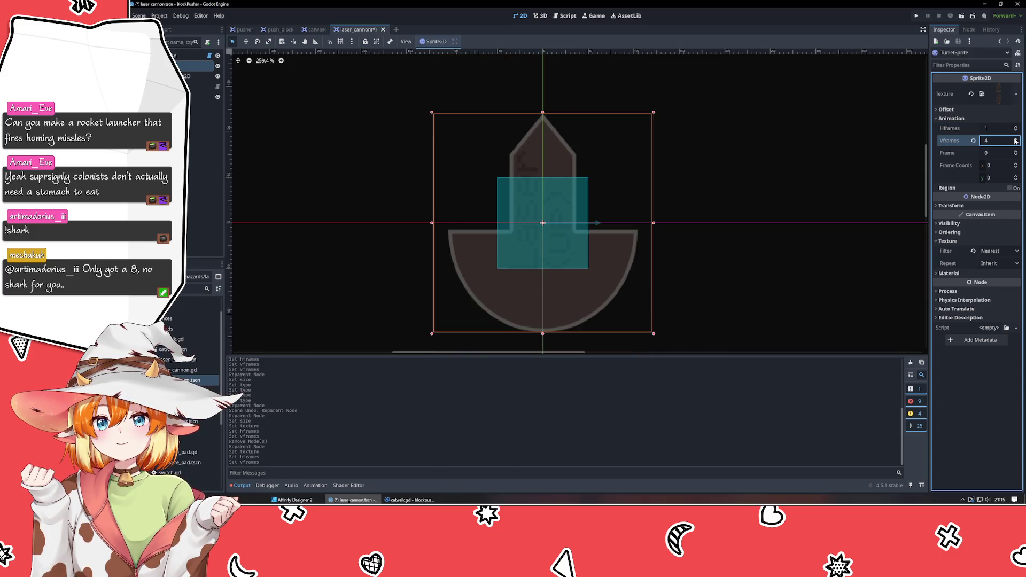
{"action": "scroll", "coordinate": [765, 260], "scroll_direction": "down", "scroll_amount": 3}
{"action": "scroll", "coordinate": [769, 256], "scroll_direction": "down", "scroll_amount": 3}
{"action": "left_click_drag", "start_coordinate": [769, 256], "coordinate": [637, 237]}
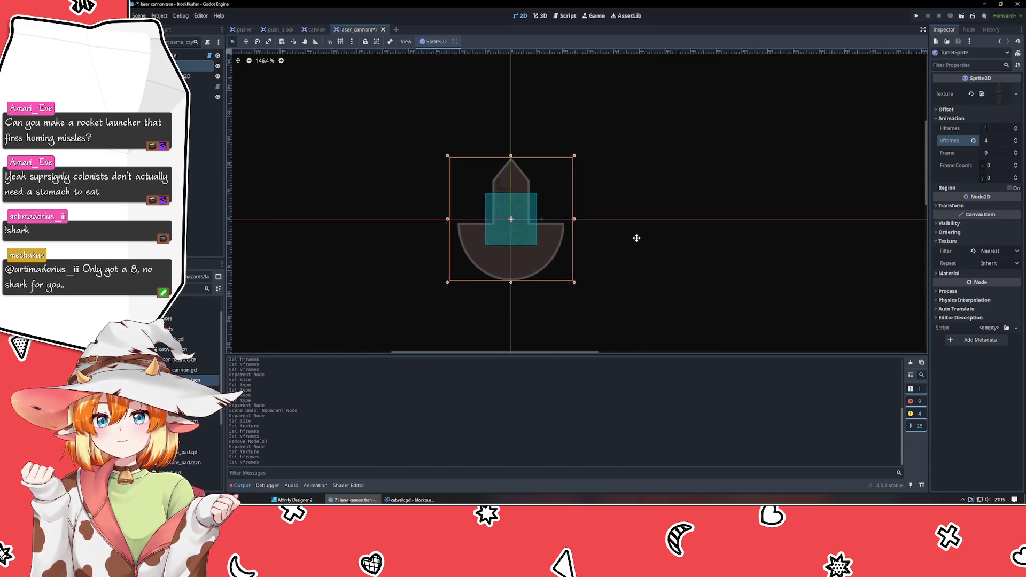
{"action": "left_click", "coordinate": [195, 76]}
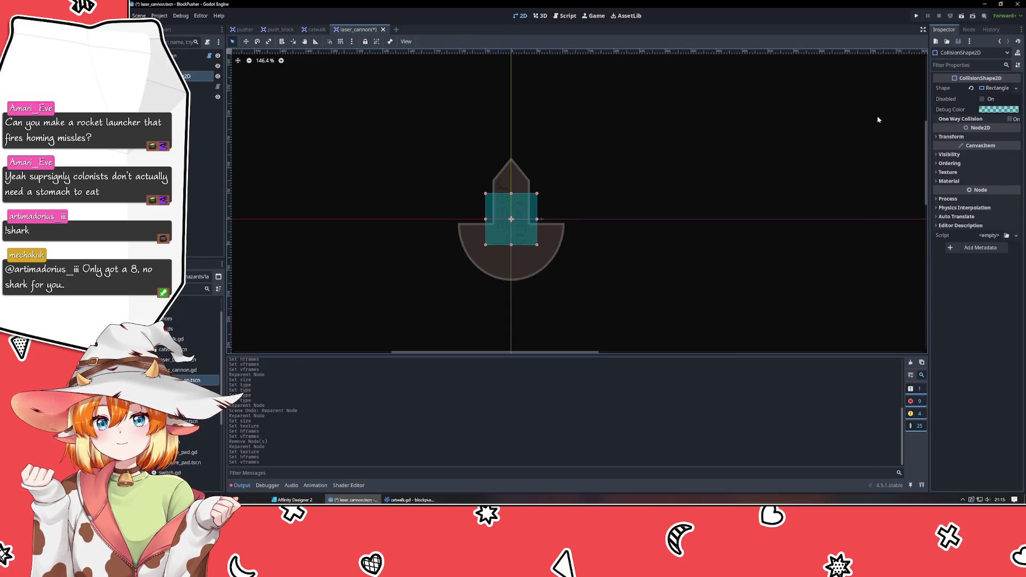
Step: Resize the CollisionShape2D rectangle to 120×120, then switch to Affinity Designer
{"action": "left_click", "coordinate": [203, 86]}
{"action": "key", "text": "Up"}
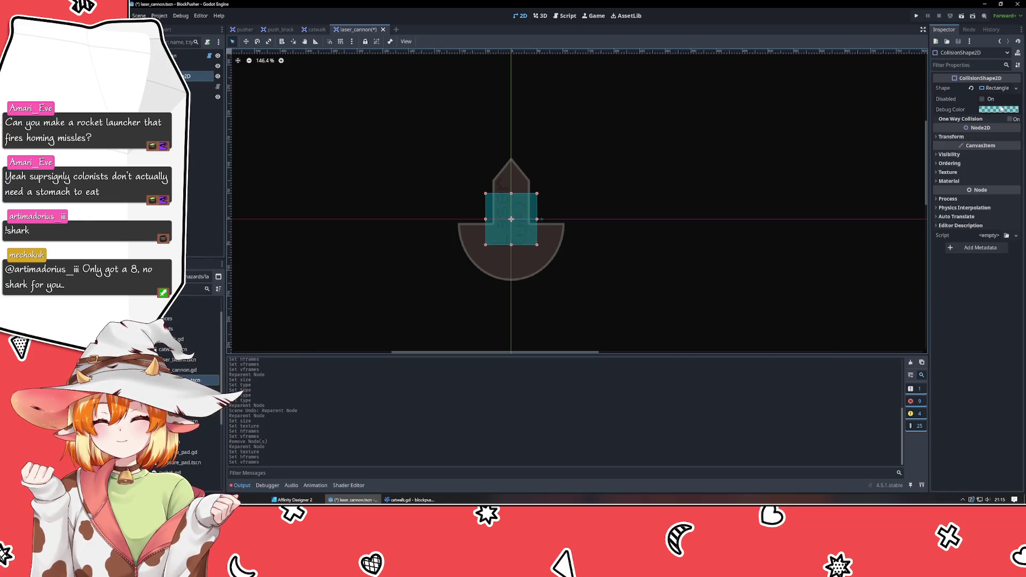
{"action": "left_click", "coordinate": [991, 89]}
{"action": "left_click", "coordinate": [991, 100]}
{"action": "type", "text": "120"}
{"action": "key", "text": "Tab"}
{"action": "type", "text": "120"}
{"action": "key", "text": "Tab"}
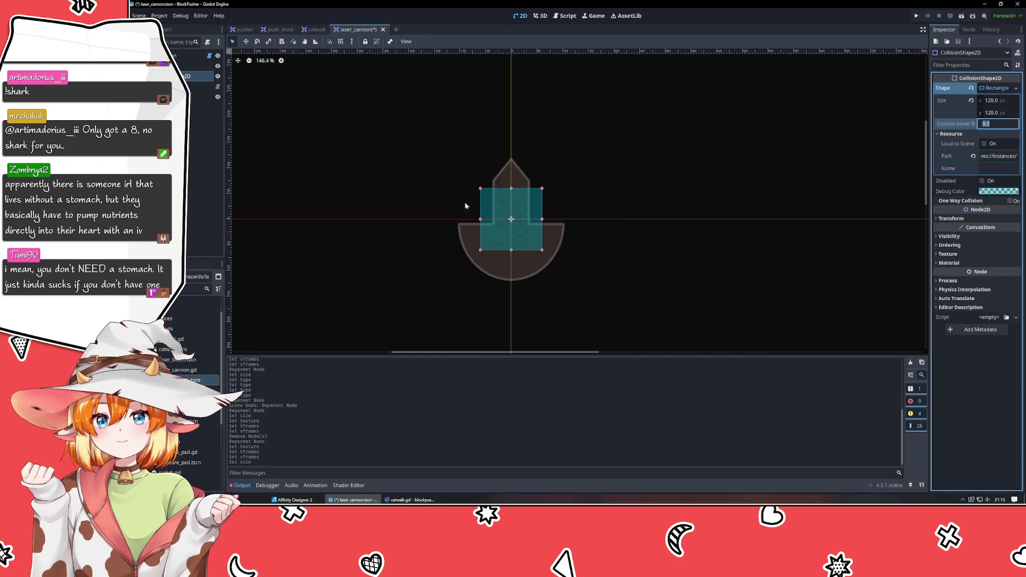
{"action": "left_click", "coordinate": [294, 500]}
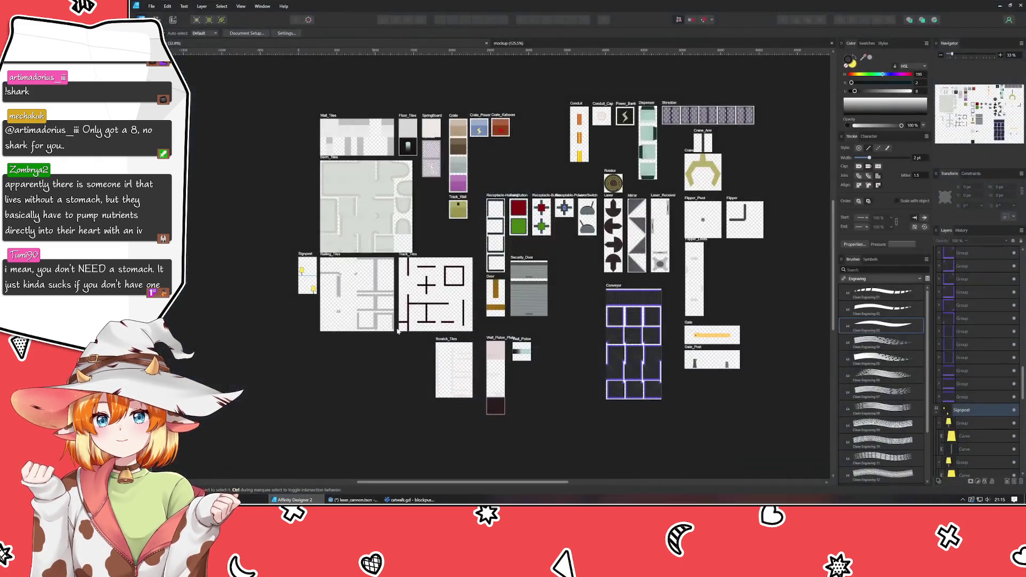
Step: Pan over the Crane, Flipper, Conveyor, Receptacle, PushButton and Door artboards, then return to Godot
{"action": "scroll", "coordinate": [575, 126], "scroll_direction": "up", "scroll_amount": 4}
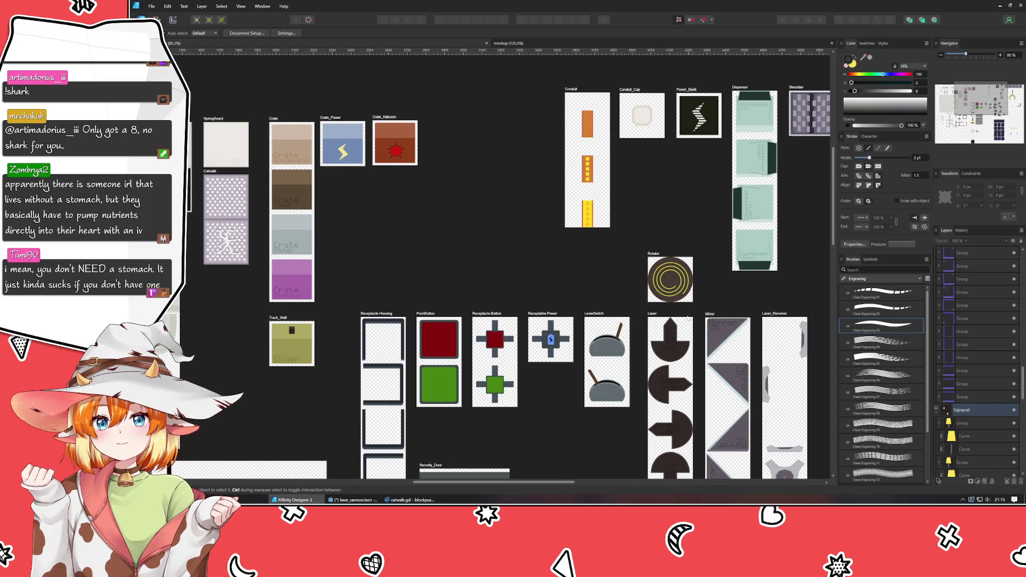
{"action": "left_click_drag", "start_coordinate": [642, 346], "coordinate": [381, 233]}
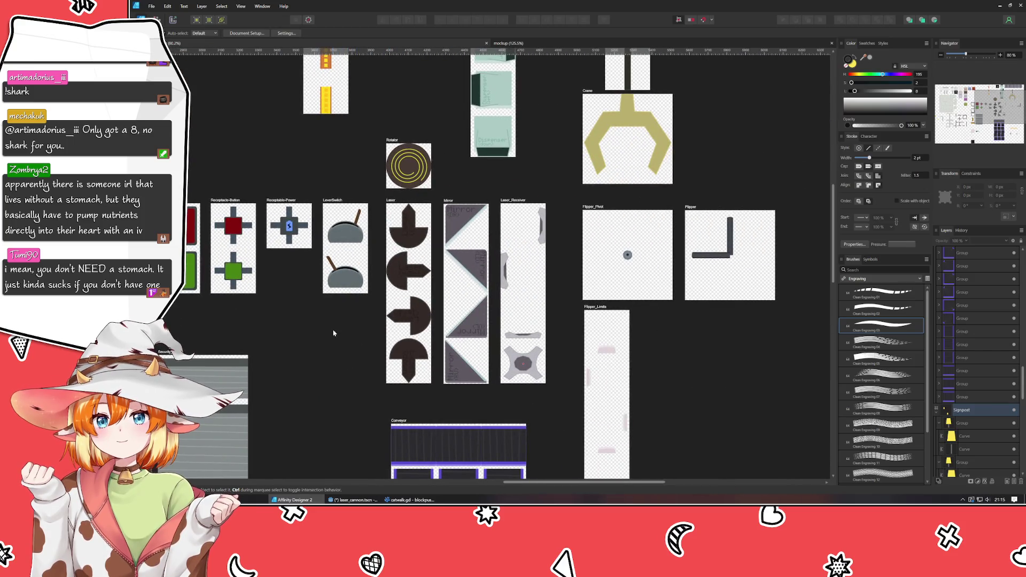
{"action": "mouse_move", "coordinate": [559, 144]}
{"action": "left_mouse_down"}
{"action": "mouse_move", "coordinate": [611, 363]}
{"action": "mouse_move", "coordinate": [740, 131]}
{"action": "mouse_move", "coordinate": [718, 69]}
{"action": "left_mouse_up"}
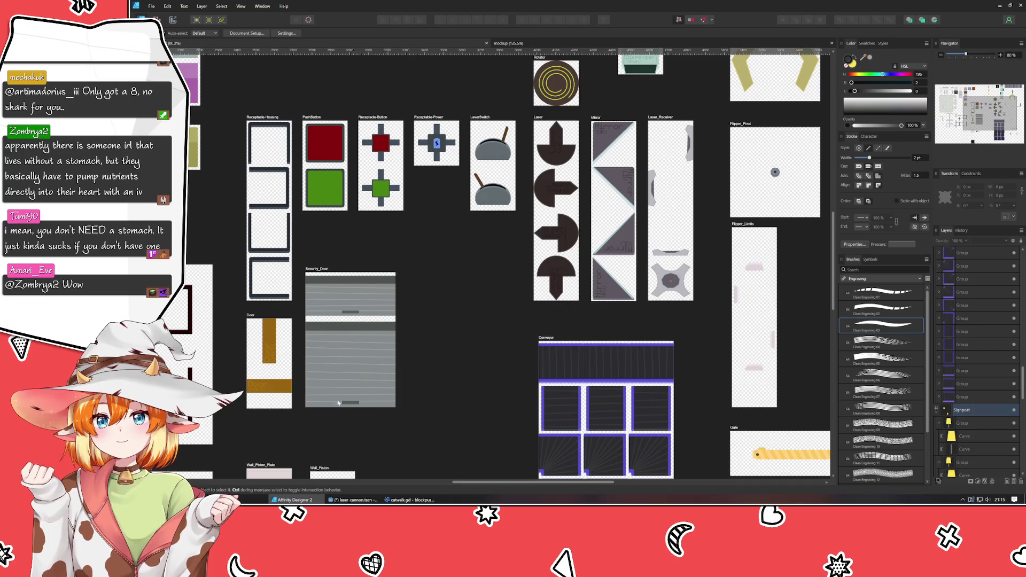
{"action": "left_click", "coordinate": [353, 499]}
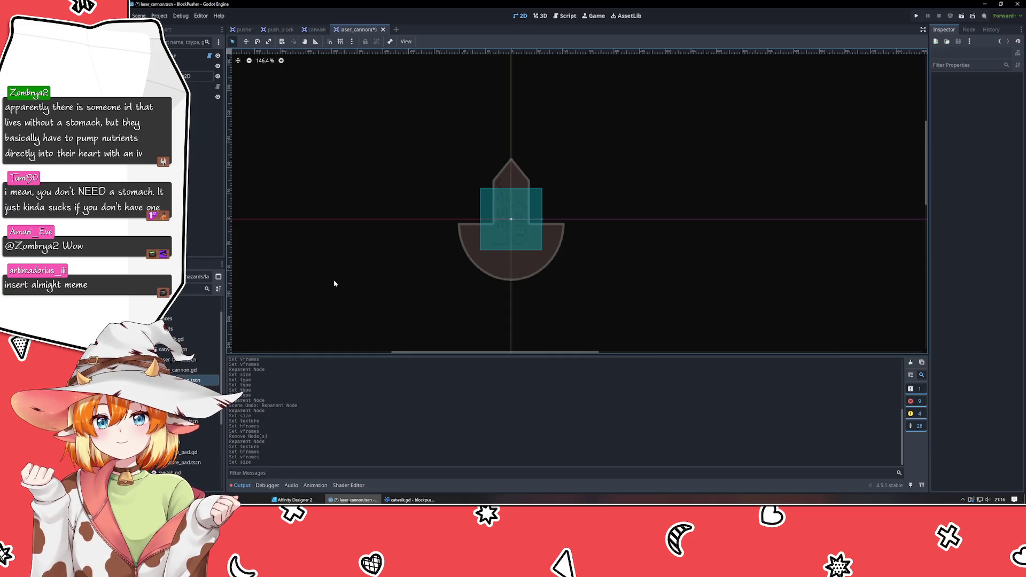
{"action": "left_click", "coordinate": [203, 97]}
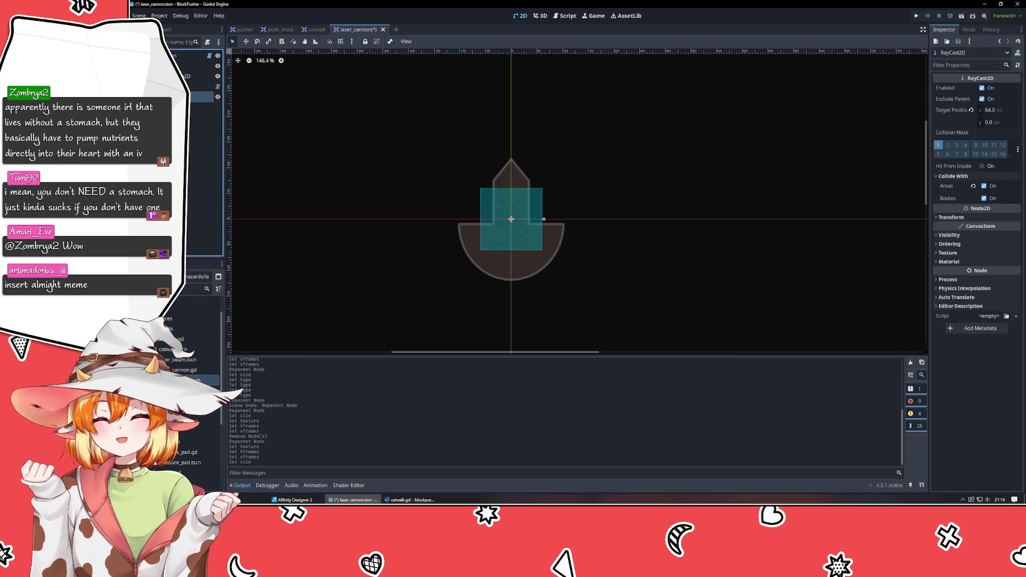
{"action": "left_click", "coordinate": [348, 243]}
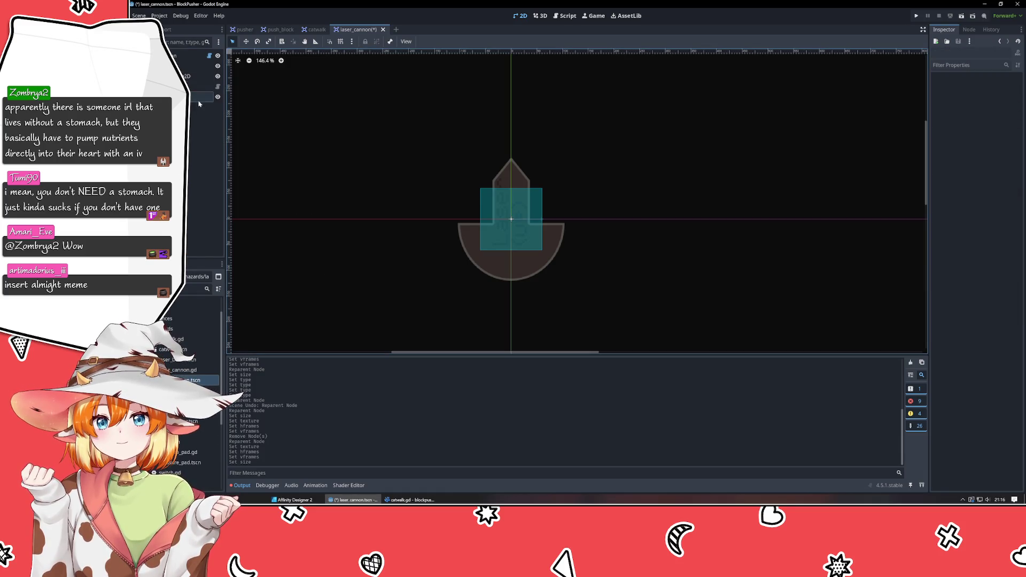
{"action": "left_click", "coordinate": [198, 65]}
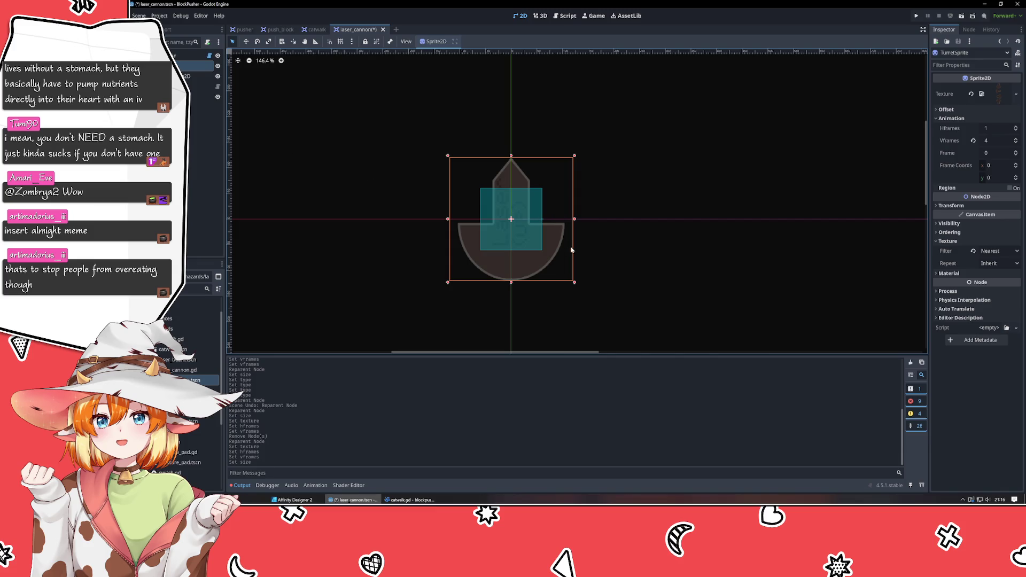
Step: Check TurretSprite's texture and frames, leaving Hframes at 1 on the upward-facing laser frame
{"action": "left_click", "coordinate": [1007, 93]}
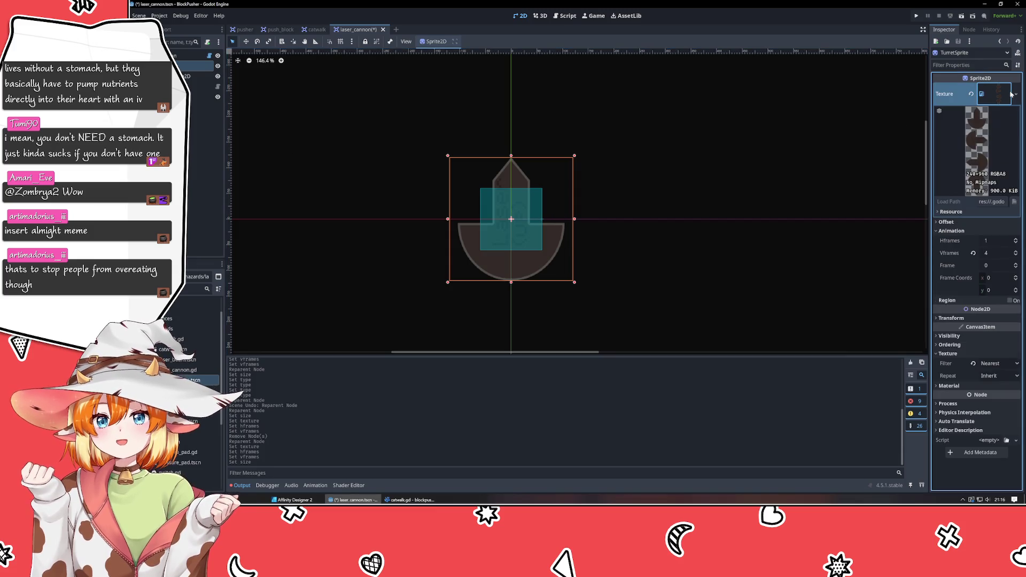
{"action": "left_click", "coordinate": [1010, 94]}
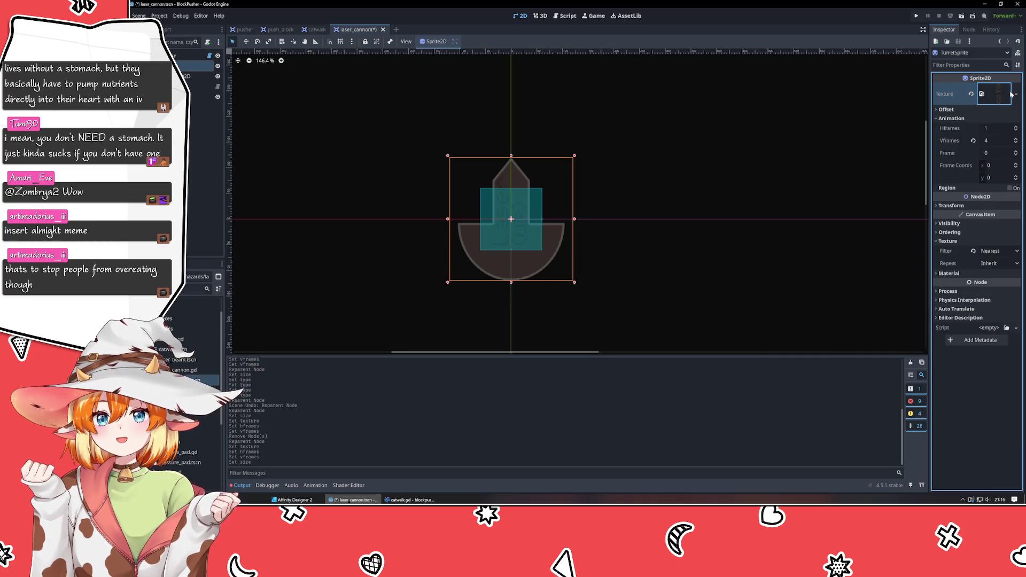
{"action": "left_click", "coordinate": [1014, 127]}
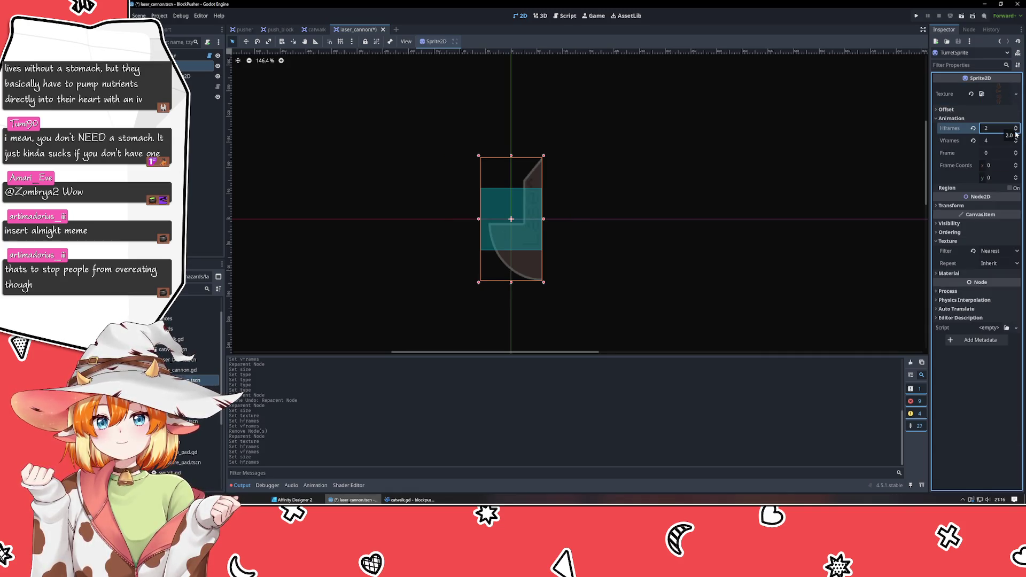
{"action": "left_click", "coordinate": [1015, 131]}
{"action": "left_click", "coordinate": [1015, 152]}
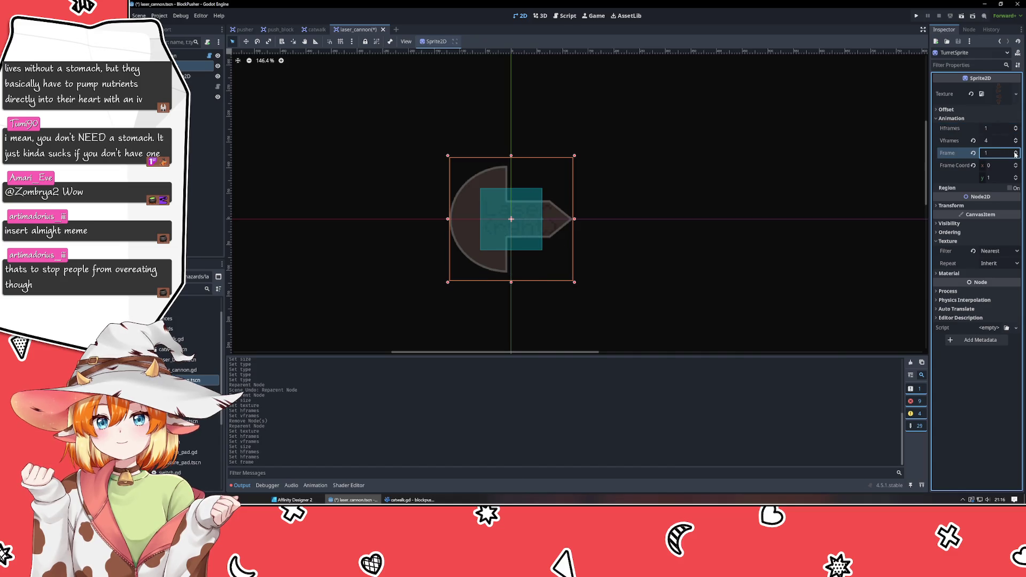
{"action": "left_click", "coordinate": [1015, 155]}
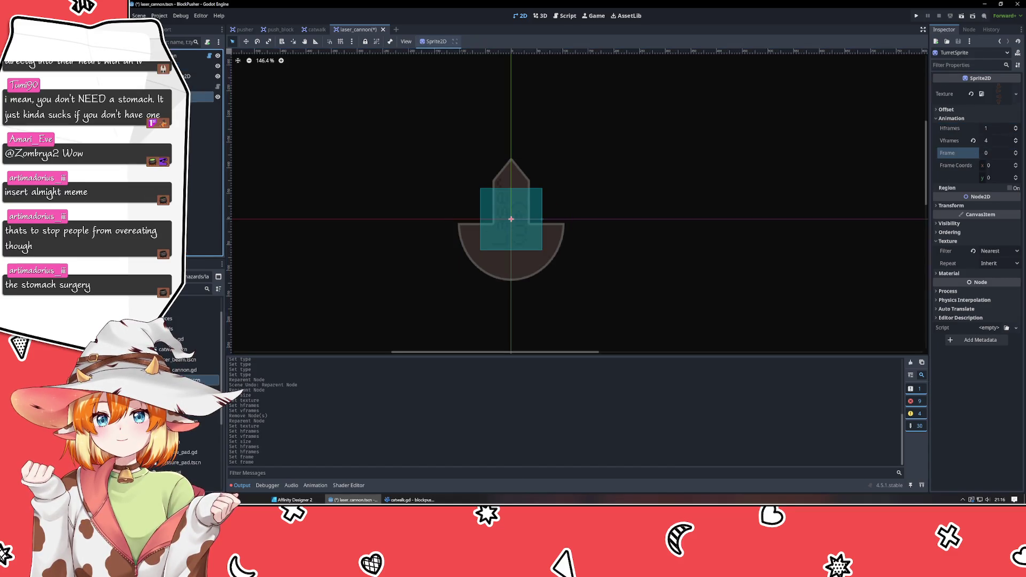
Step: Set the RayCast2D's target position to x 0, y 64
{"action": "left_click", "coordinate": [542, 220]}
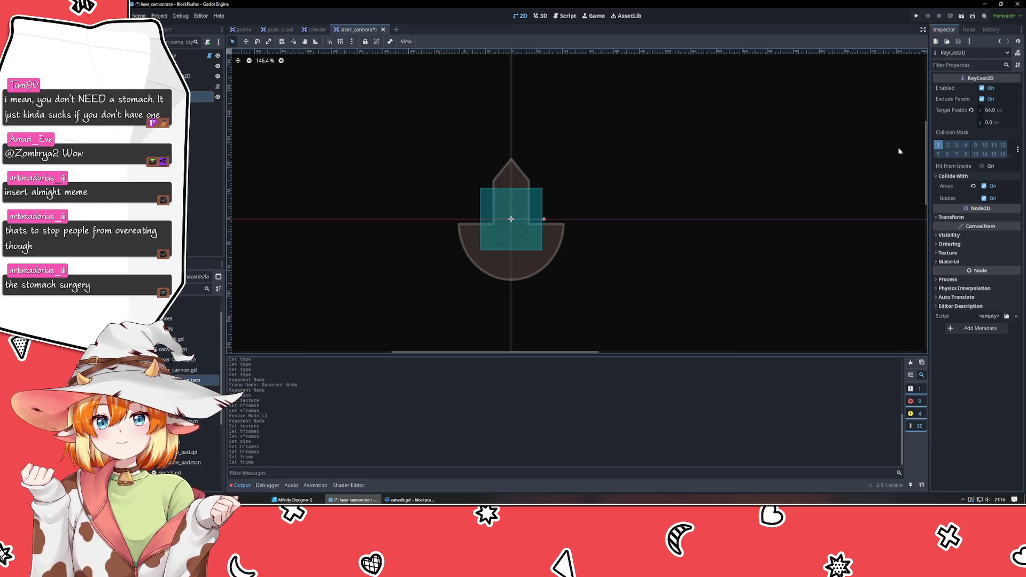
{"action": "left_click", "coordinate": [1000, 110]}
{"action": "type", "text": "0"}
{"action": "key", "text": "Tab"}
{"action": "type", "text": "64"}
{"action": "key", "text": "Return"}
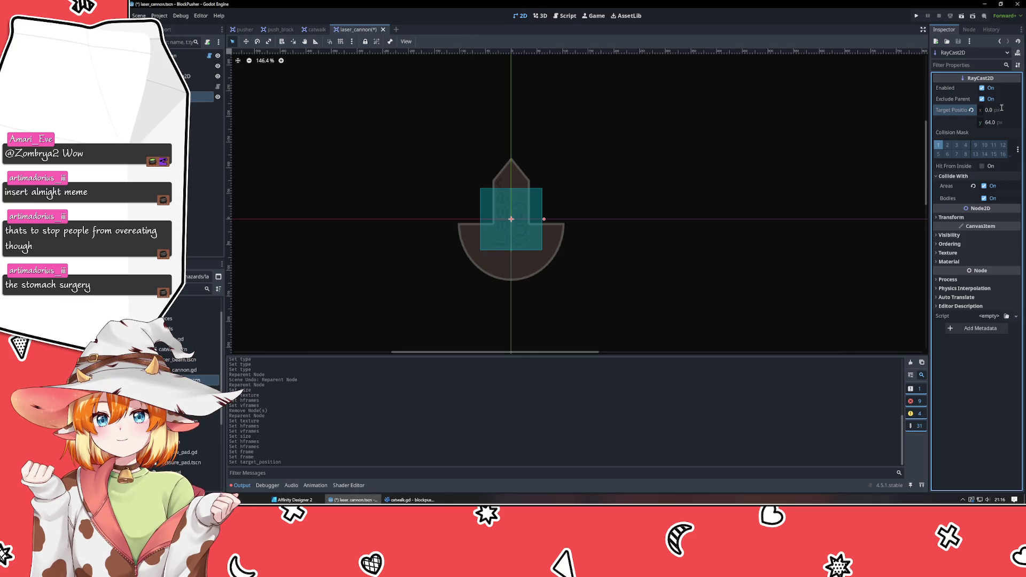
{"action": "left_click", "coordinate": [1002, 122]}
{"action": "left_click", "coordinate": [799, 186]}
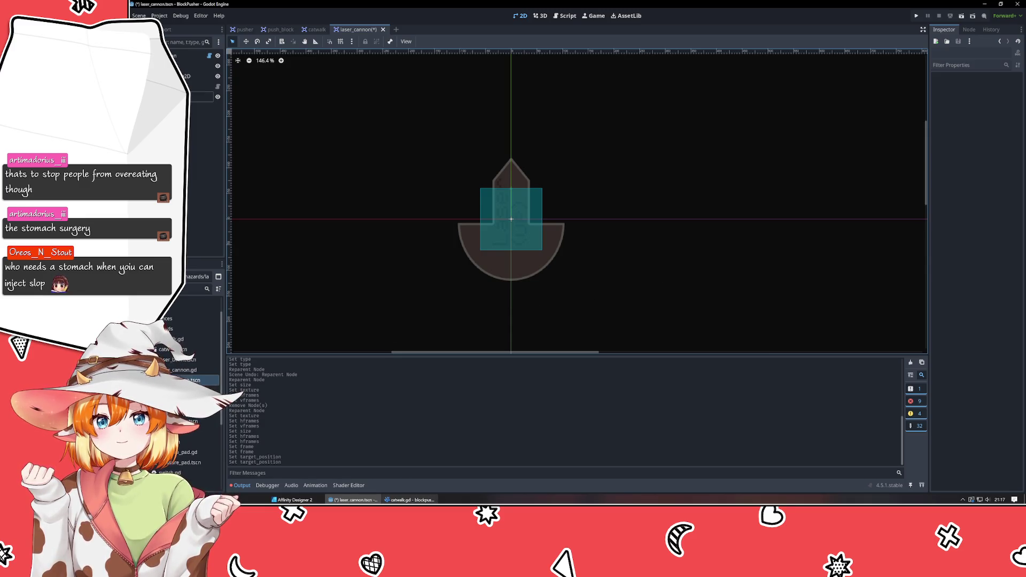
Step: Save the laser_cannon scene in Godot with Ctrl+S
{"action": "left_click", "coordinate": [409, 499]}
{"action": "left_click", "coordinate": [358, 472]}
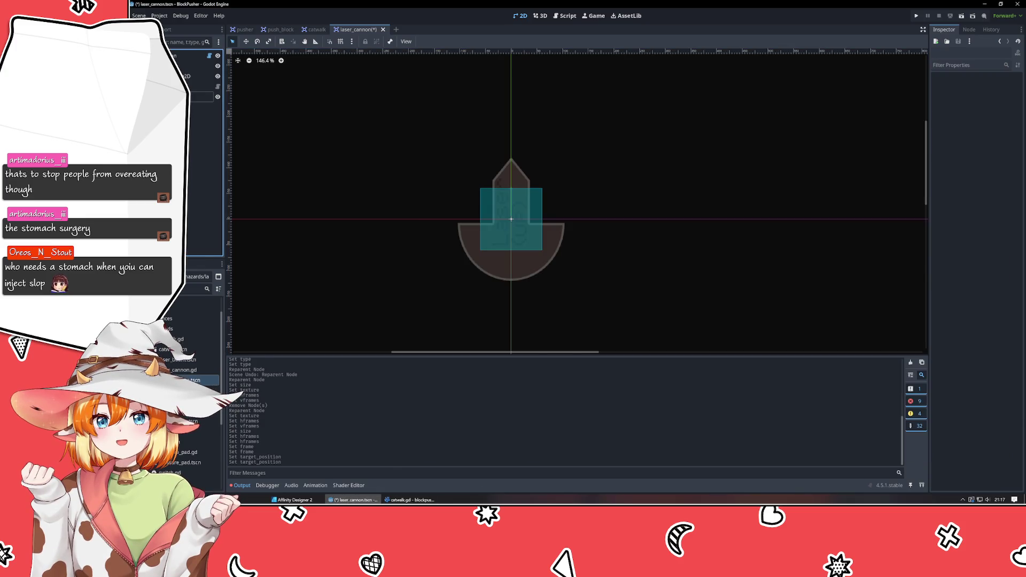
{"action": "key", "text": "ctrl+s"}
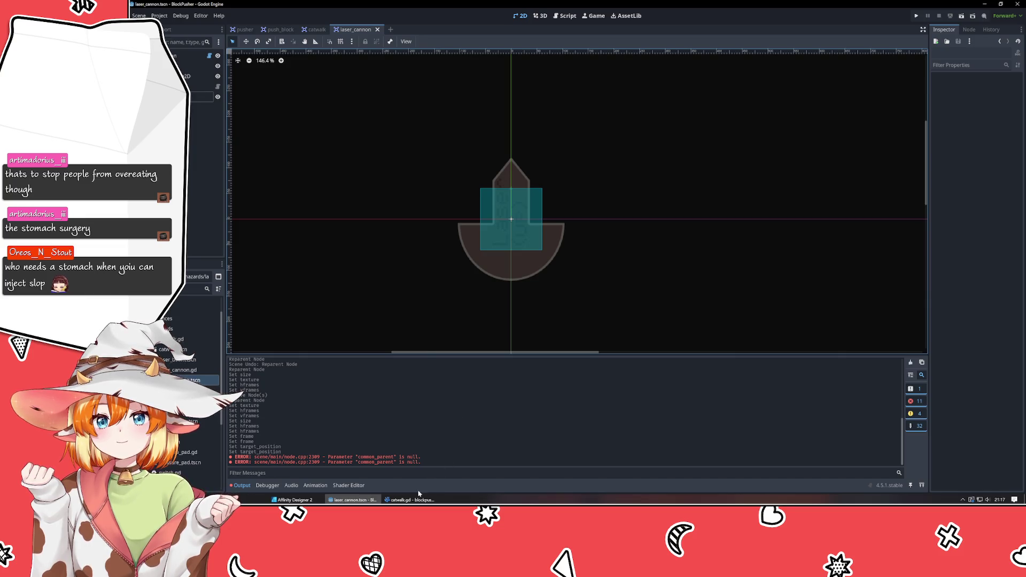
Step: Bring VSCodium forward, collapse the switches folder, and open laser_cannon.gd
{"action": "left_click", "coordinate": [414, 499]}
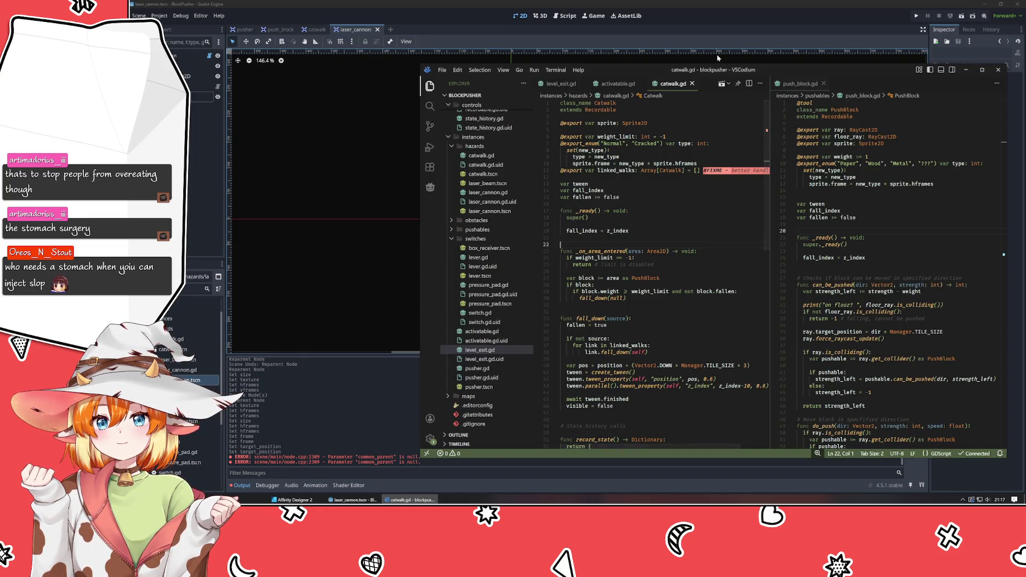
{"action": "left_click", "coordinate": [716, 53]}
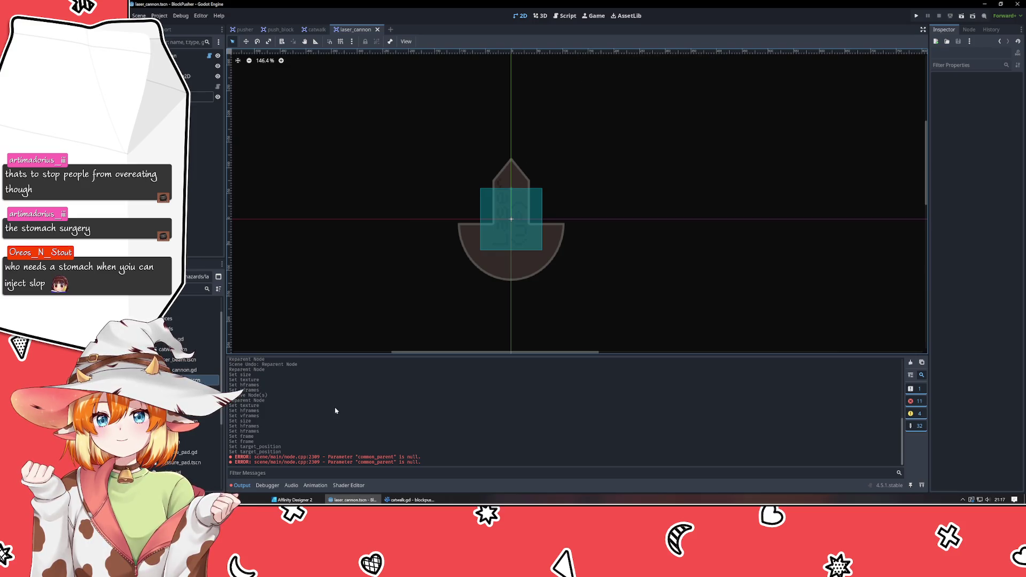
{"action": "left_click", "coordinate": [411, 499]}
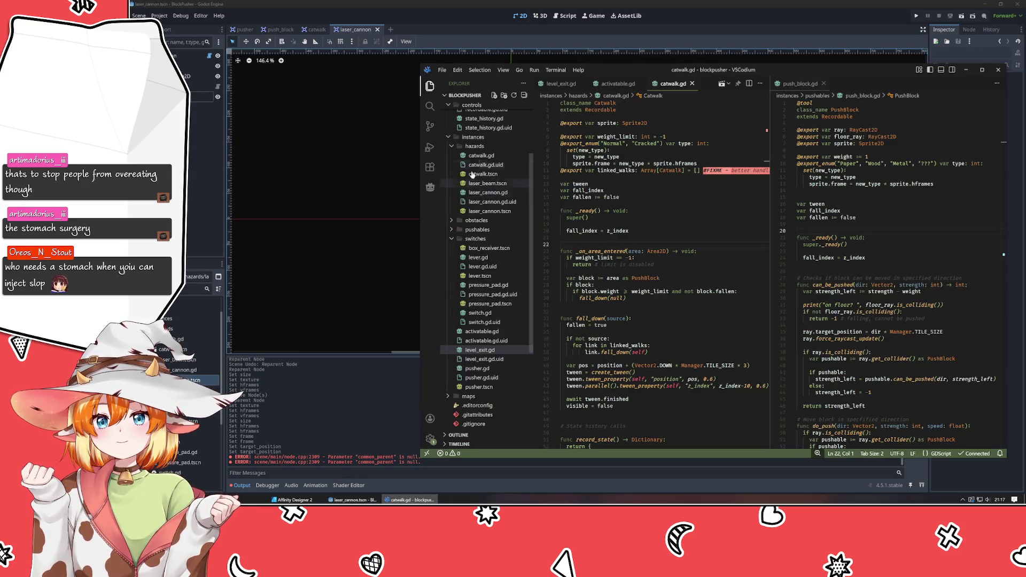
{"action": "left_click_drag", "start_coordinate": [637, 69], "coordinate": [478, 63]}
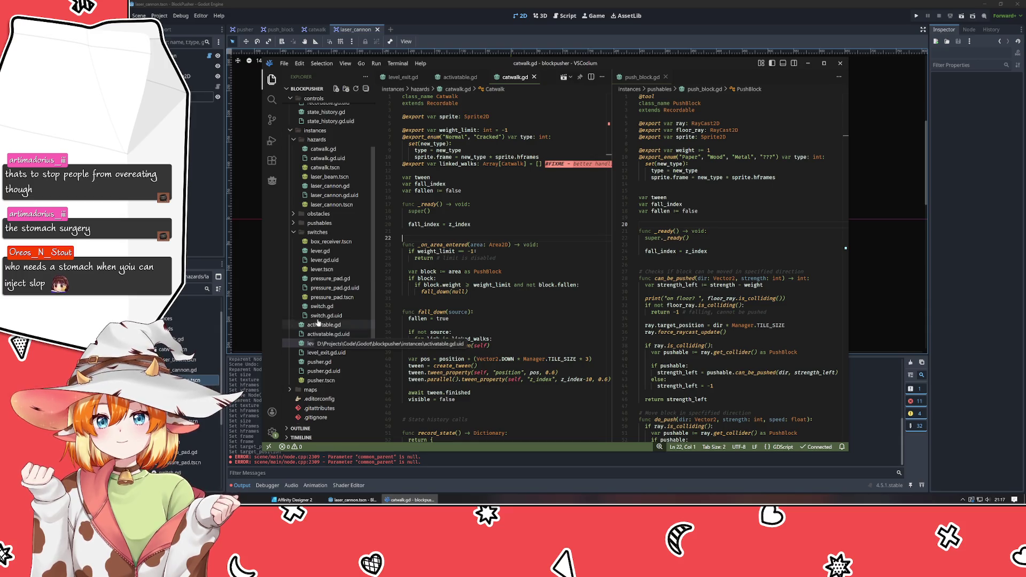
{"action": "left_click", "coordinate": [320, 232]}
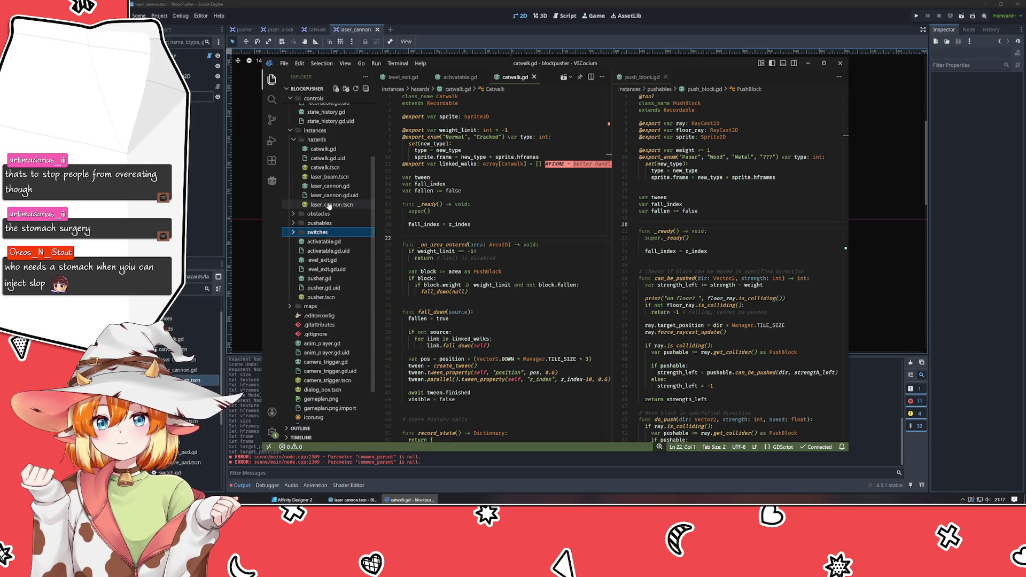
{"action": "left_click", "coordinate": [330, 186]}
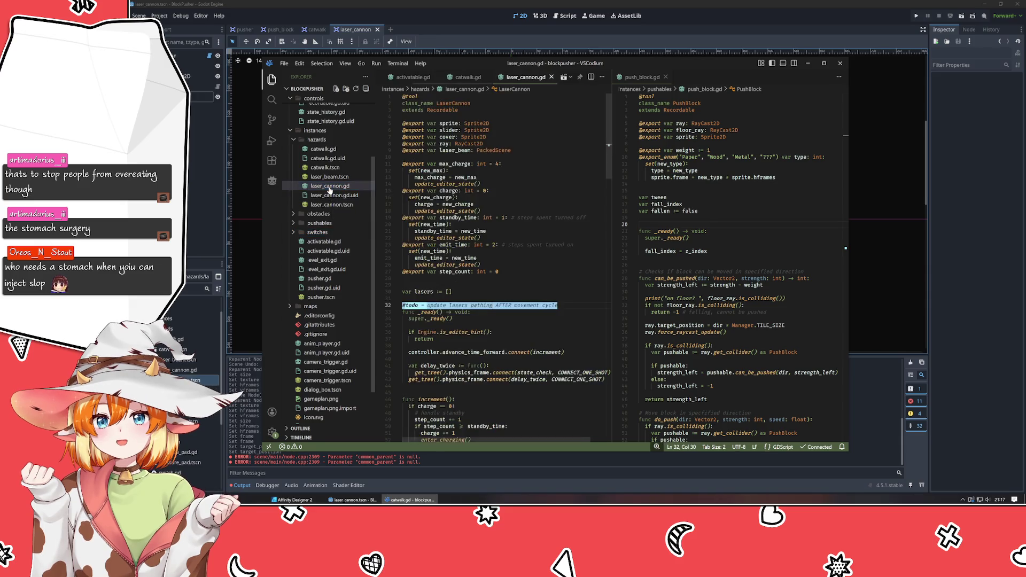
Step: Delete the slider and cover export lines from laser_cannon.gd
{"action": "left_click_drag", "start_coordinate": [486, 137], "coordinate": [401, 130]}
{"action": "key", "text": "BackSpace"}
{"action": "key", "text": "BackSpace"}
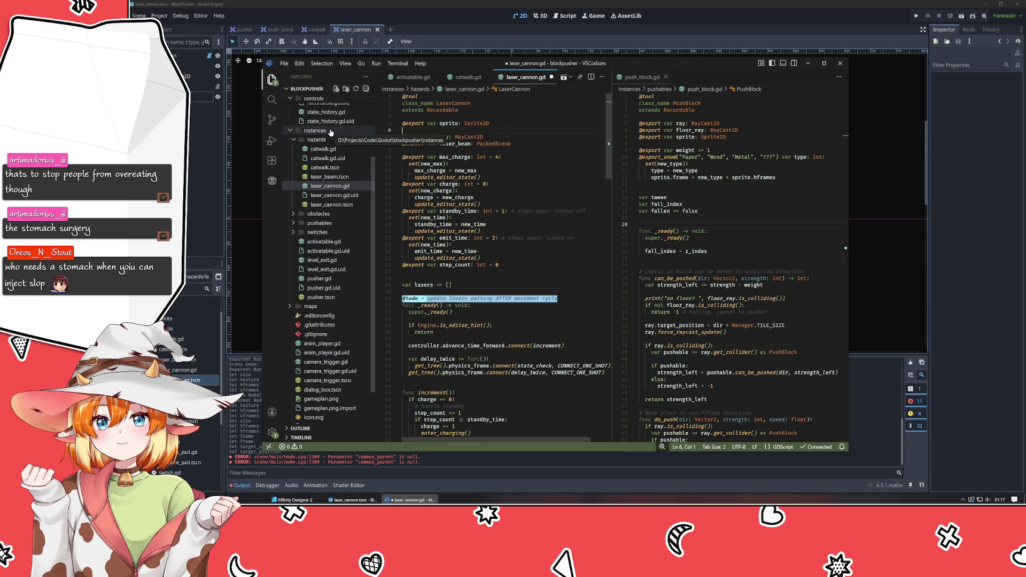
{"action": "scroll", "coordinate": [523, 202], "scroll_direction": "down", "scroll_amount": 15}
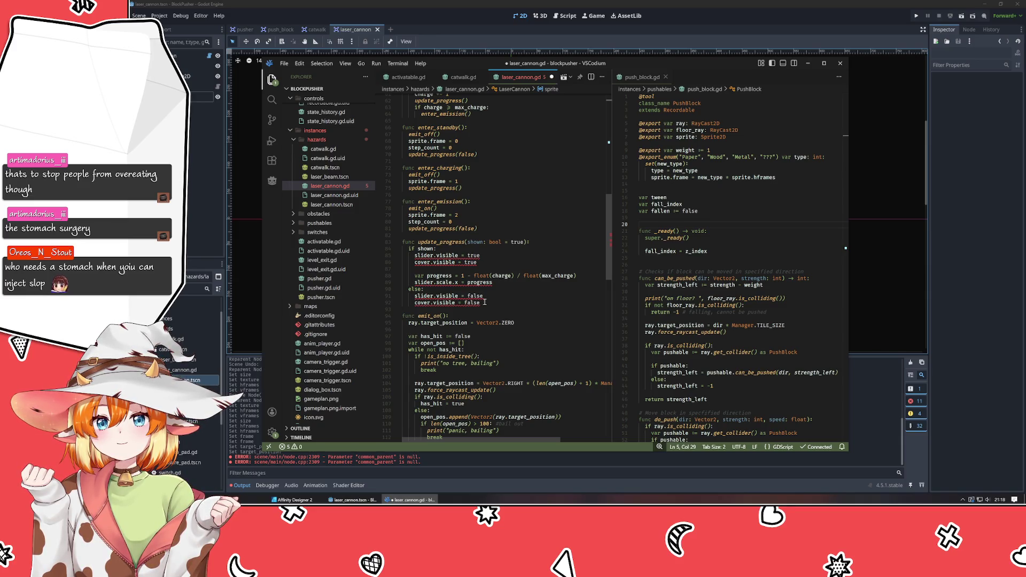
Step: Delete the update_progress function and leave a blank line after enter_emission
{"action": "left_click_drag", "start_coordinate": [488, 302], "coordinate": [378, 248]}
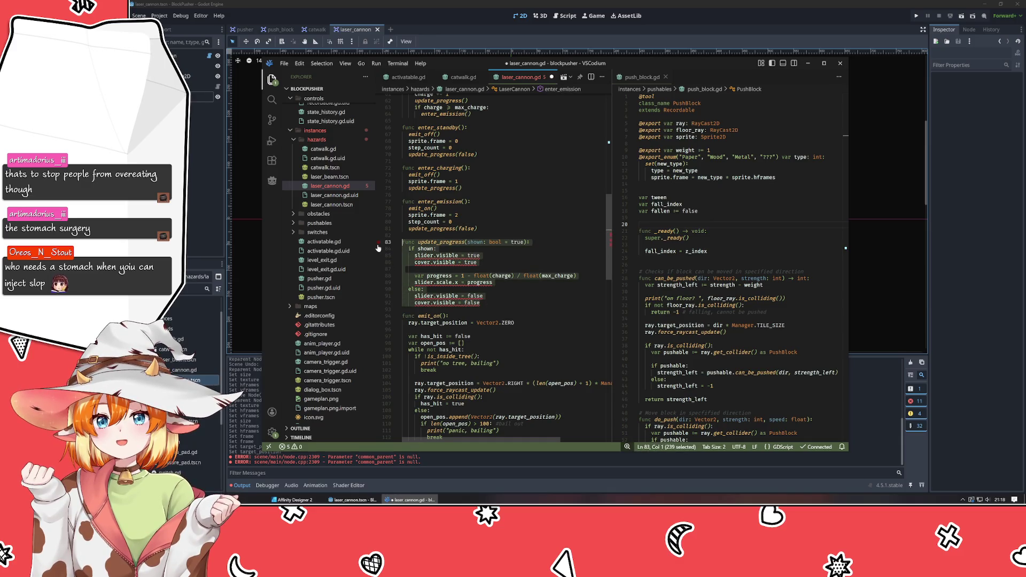
{"action": "key", "text": "BackSpace"}
{"action": "key", "text": "BackSpace"}
{"action": "key", "text": "BackSpace"}
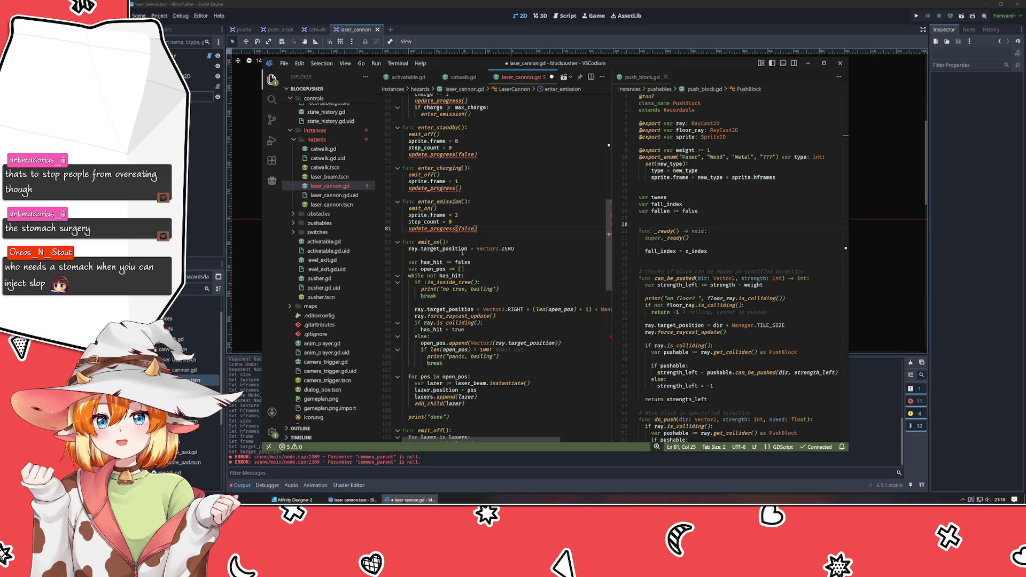
{"action": "left_click", "coordinate": [432, 238]}
{"action": "key", "text": "Return"}
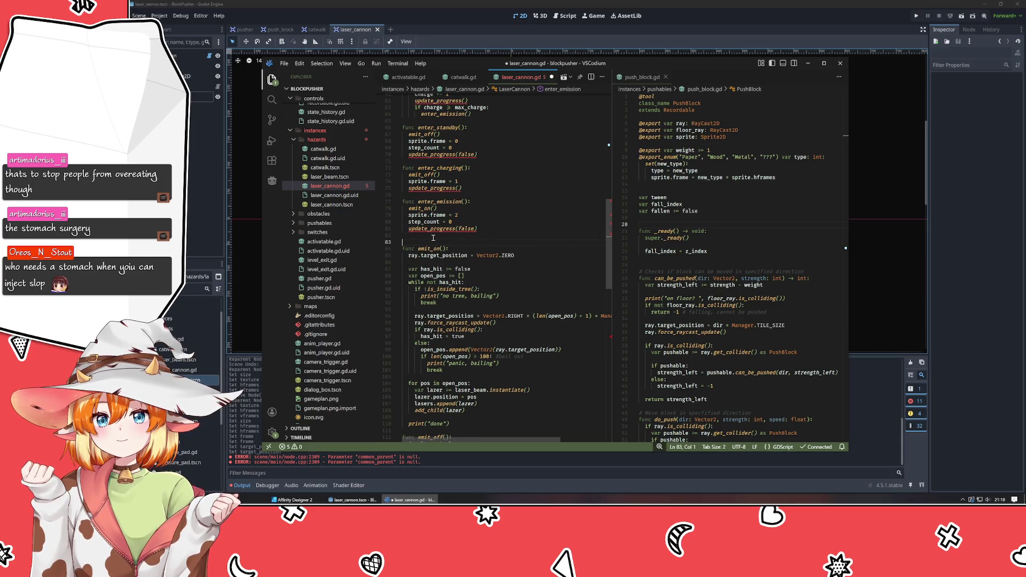
{"action": "scroll", "coordinate": [433, 237], "scroll_direction": "up", "scroll_amount": 3}
{"action": "scroll", "coordinate": [515, 282], "scroll_direction": "up", "scroll_amount": 1}
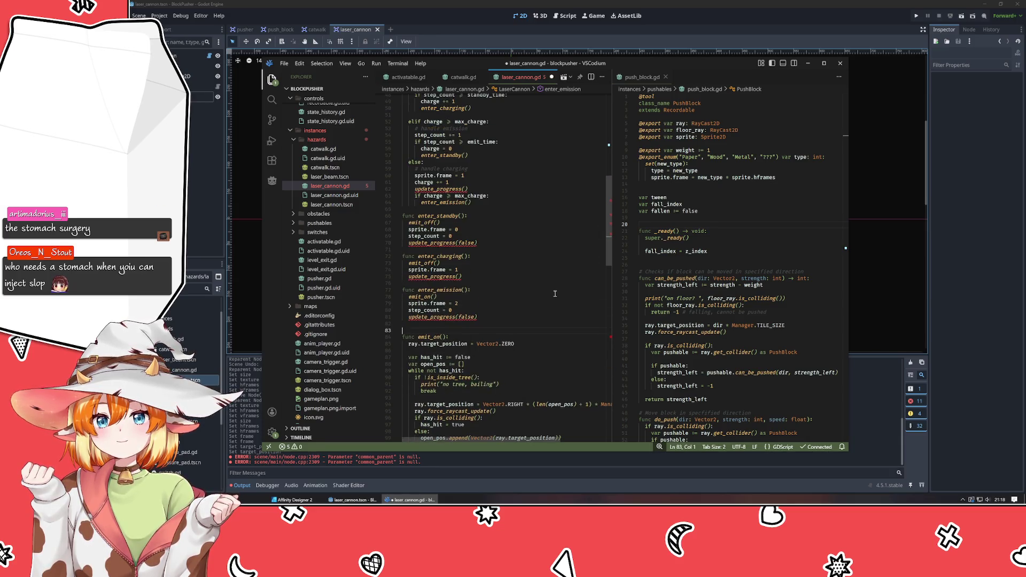
{"action": "scroll", "coordinate": [554, 293], "scroll_direction": "up", "scroll_amount": 1}
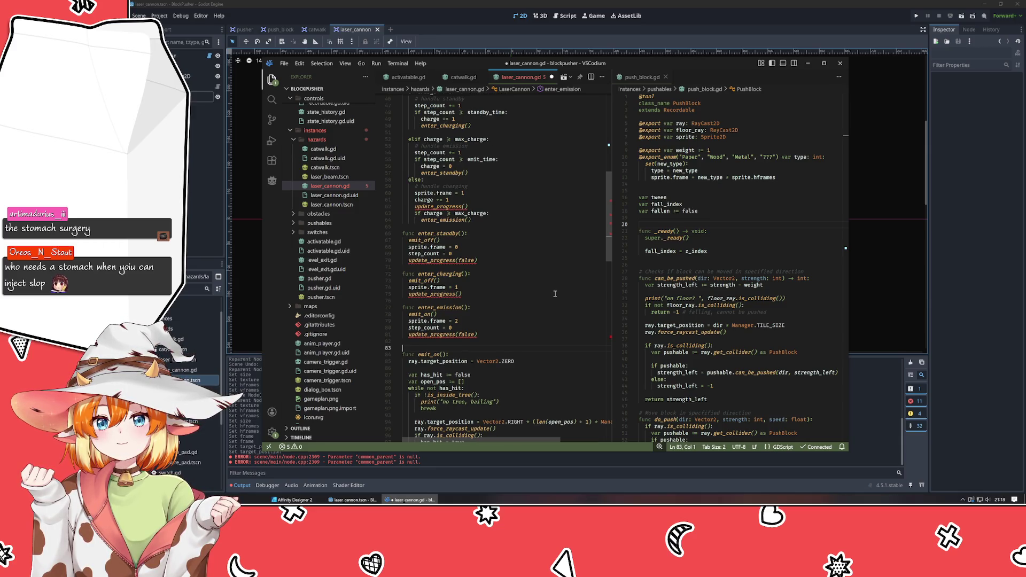
{"action": "scroll", "coordinate": [553, 291], "scroll_direction": "up", "scroll_amount": 1}
{"action": "scroll", "coordinate": [550, 291], "scroll_direction": "up", "scroll_amount": 10}
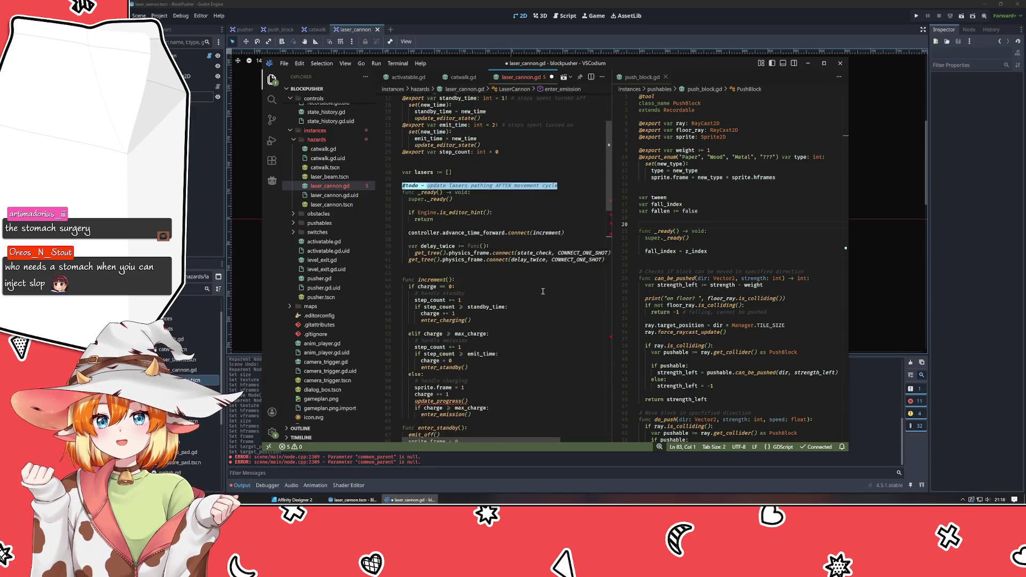
{"action": "scroll", "coordinate": [543, 291], "scroll_direction": "up", "scroll_amount": 1}
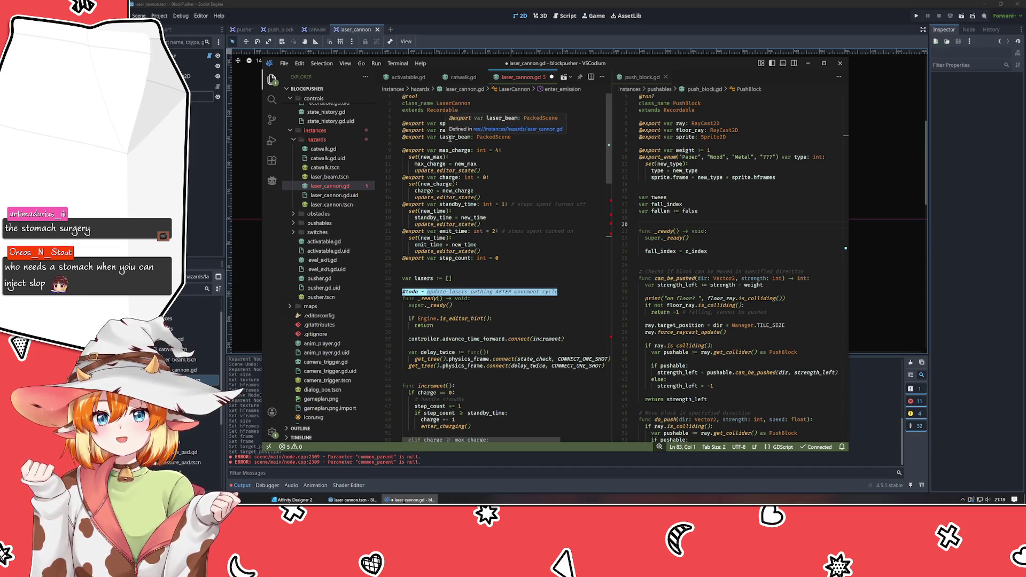
Step: Append a '#TODO - remove' comment to the laser_beam export line and add a new line below it
{"action": "left_click", "coordinate": [452, 137]}
{"action": "left_click", "coordinate": [544, 143]}
{"action": "left_click", "coordinate": [540, 137]}
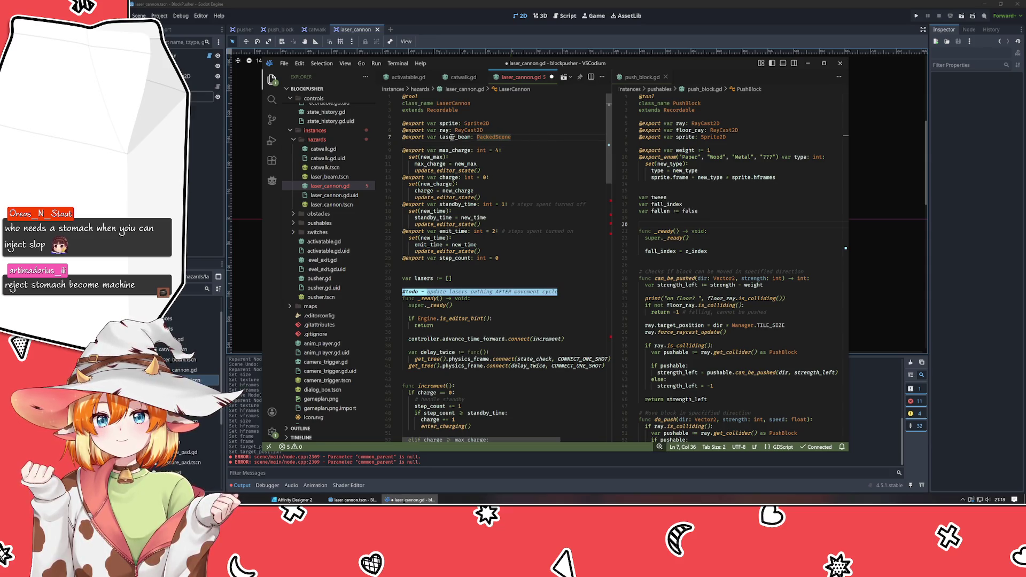
{"action": "type", "text": " /"}
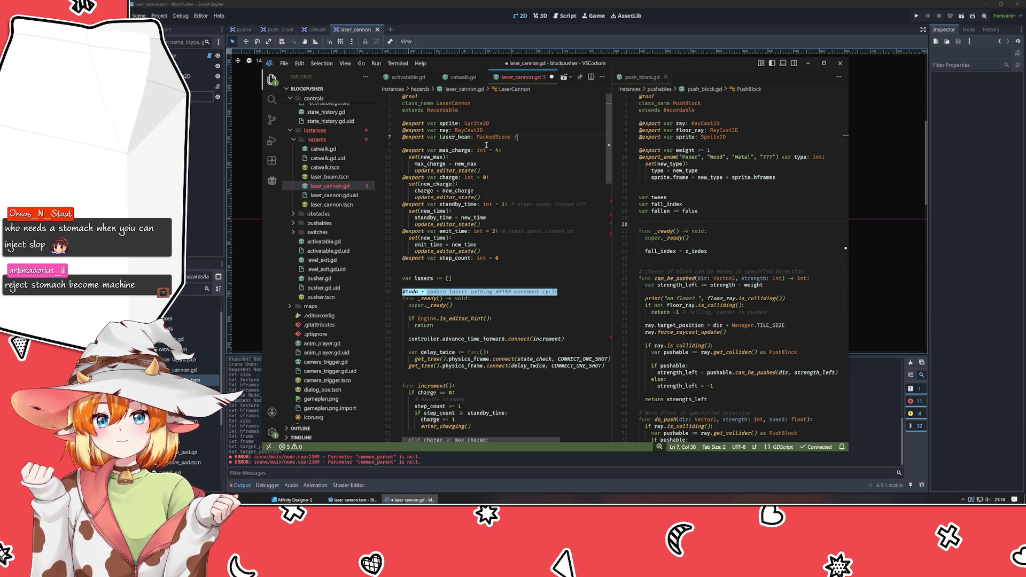
{"action": "type", "text": "/TODO - remove"}
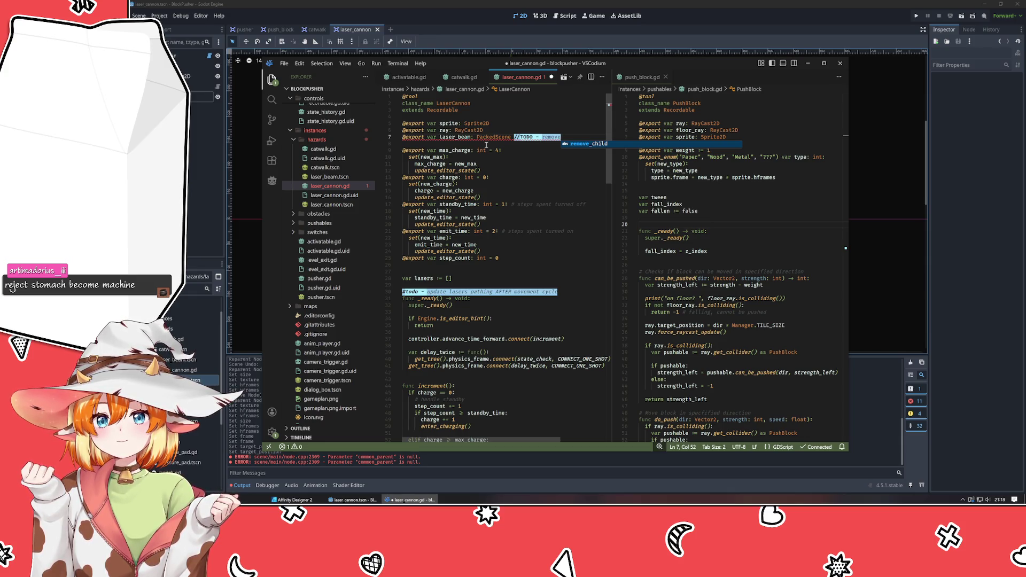
{"action": "key", "text": "Escape"}
{"action": "key", "text": "ctrl+Left"}
{"action": "key", "text": "ctrl+Left"}
{"action": "key", "text": "ctrl+Left"}
{"action": "key", "text": "BackSpace"}
{"action": "key", "text": "BackSpace"}
{"action": "type", "text": "#"}
{"action": "key", "text": "End"}
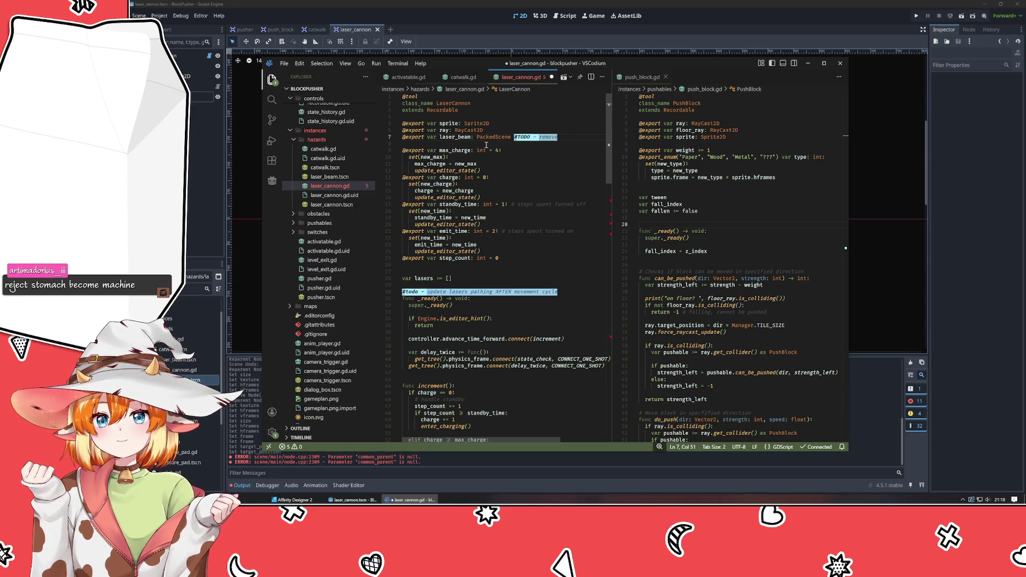
{"action": "key", "text": "Return"}
{"action": "key", "text": "Return"}
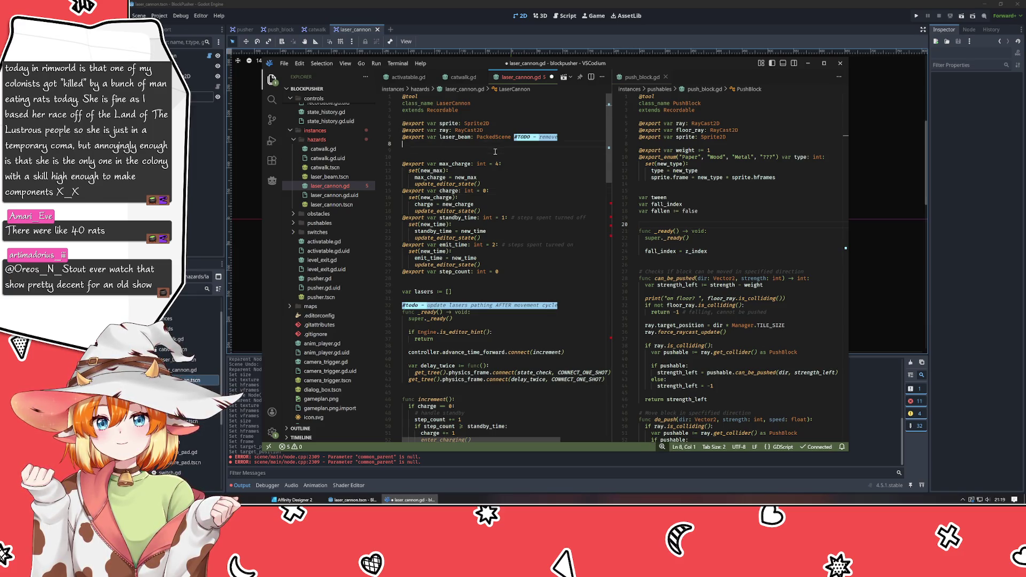
{"action": "key", "text": "ctrl+2"}
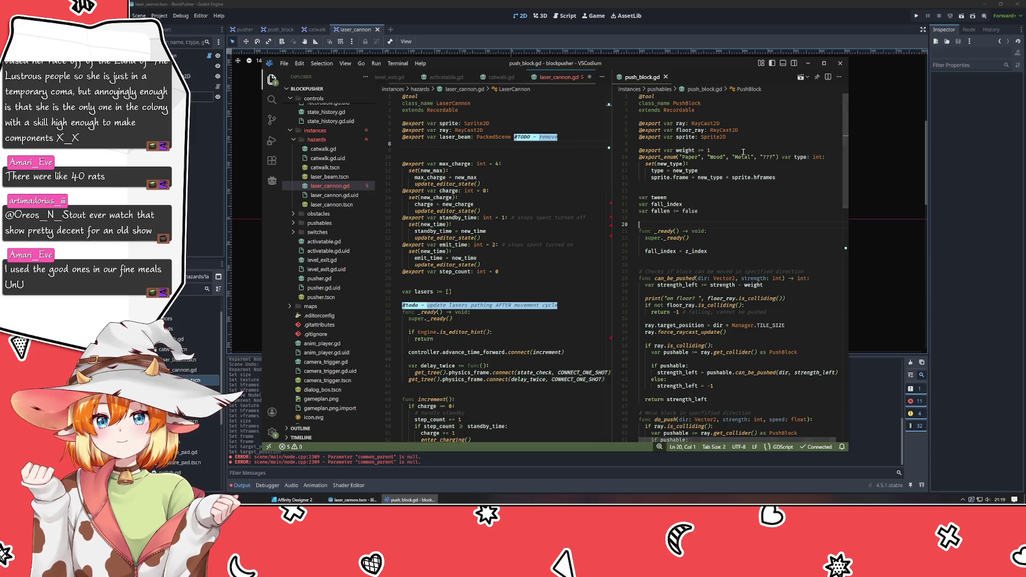
Step: Copy push_block.gd's type export enum block and paste it below laser_beam in laser_cannon.gd
{"action": "left_click_drag", "start_coordinate": [778, 177], "coordinate": [585, 156]}
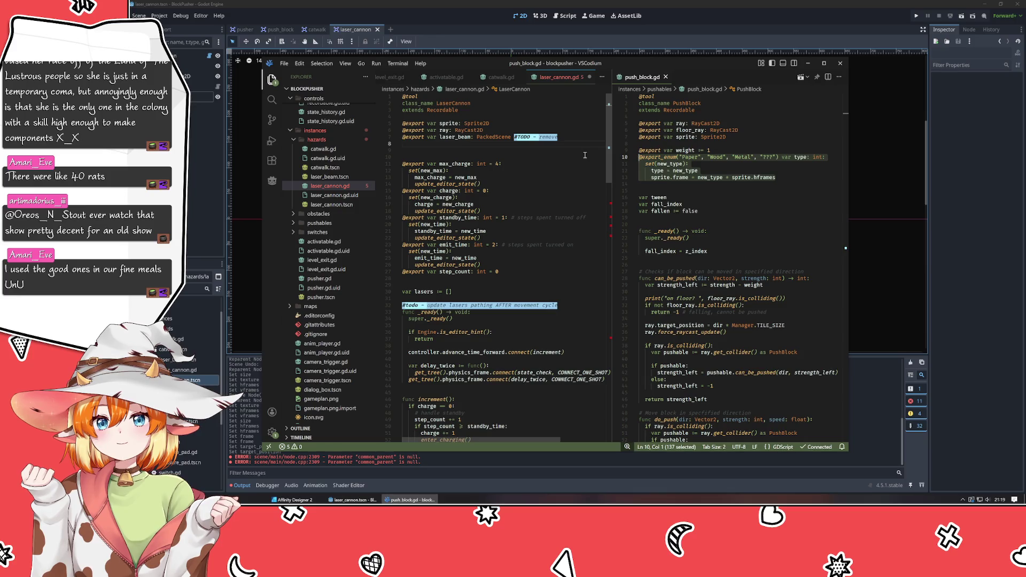
{"action": "key", "text": "ctrl+c"}
{"action": "left_click", "coordinate": [501, 151]}
{"action": "key", "text": "ctrl+v"}
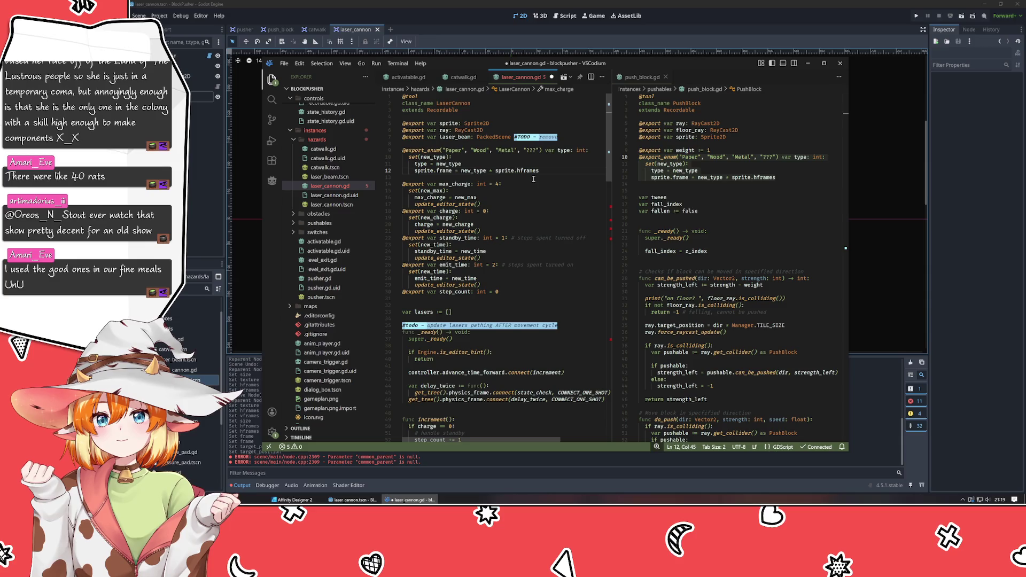
Step: Remove the extra blank line above the pasted enum and tidy the spacing before max_charge
{"action": "key", "text": "Up"}
{"action": "key", "text": "Up"}
{"action": "key", "text": "BackSpace"}
{"action": "key", "text": "Down"}
{"action": "key", "text": "Down"}
{"action": "key", "text": "Down"}
{"action": "key", "text": "Down"}
{"action": "key", "text": "Down"}
{"action": "key", "text": "Return"}
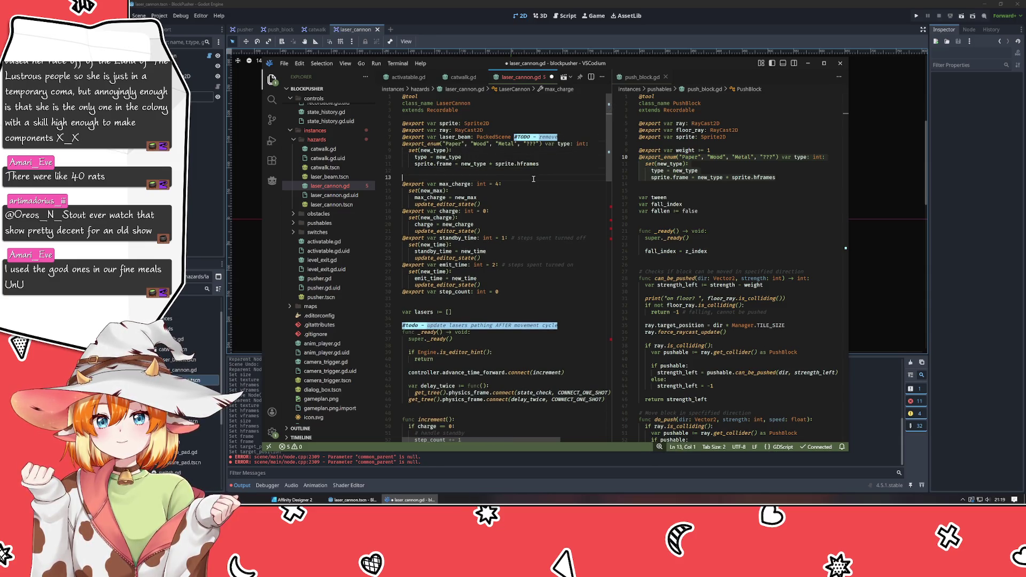
{"action": "key", "text": "BackSpace"}
{"action": "mouse_move", "coordinate": [402, 170]}
{"action": "left_mouse_down"}
{"action": "mouse_move", "coordinate": [470, 214]}
{"action": "mouse_move", "coordinate": [503, 285]}
{"action": "left_mouse_up"}
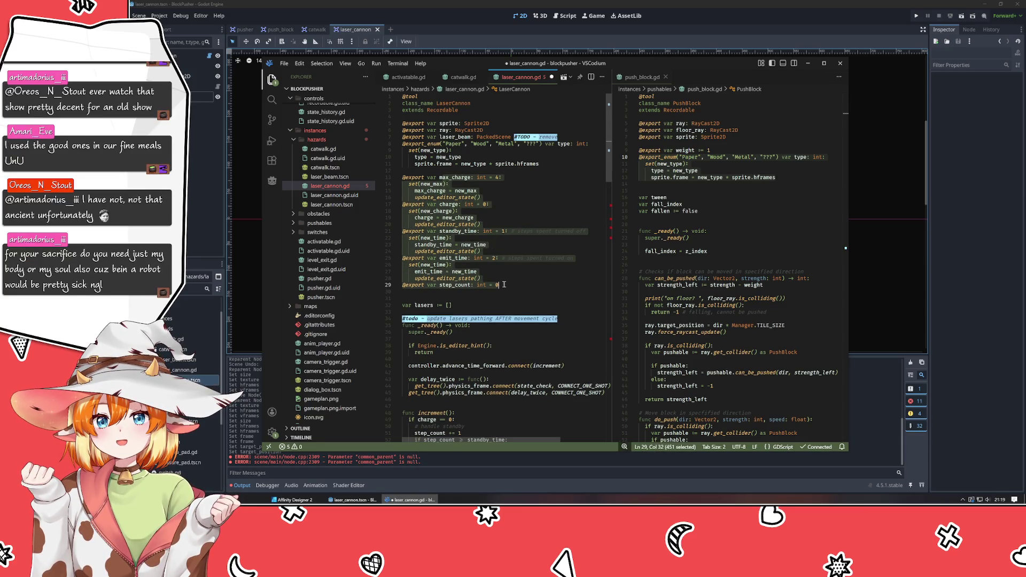
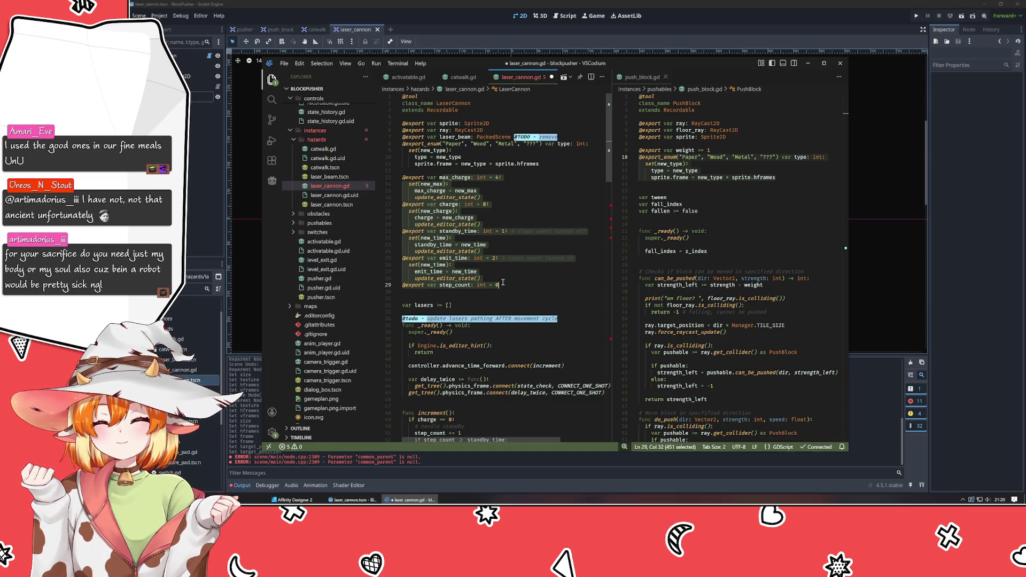
Step: Select lines 13–30 of laser_cannon.gd, max_charge through step_count, and comment them out with Ctrl+/
{"action": "left_click", "coordinate": [500, 300]}
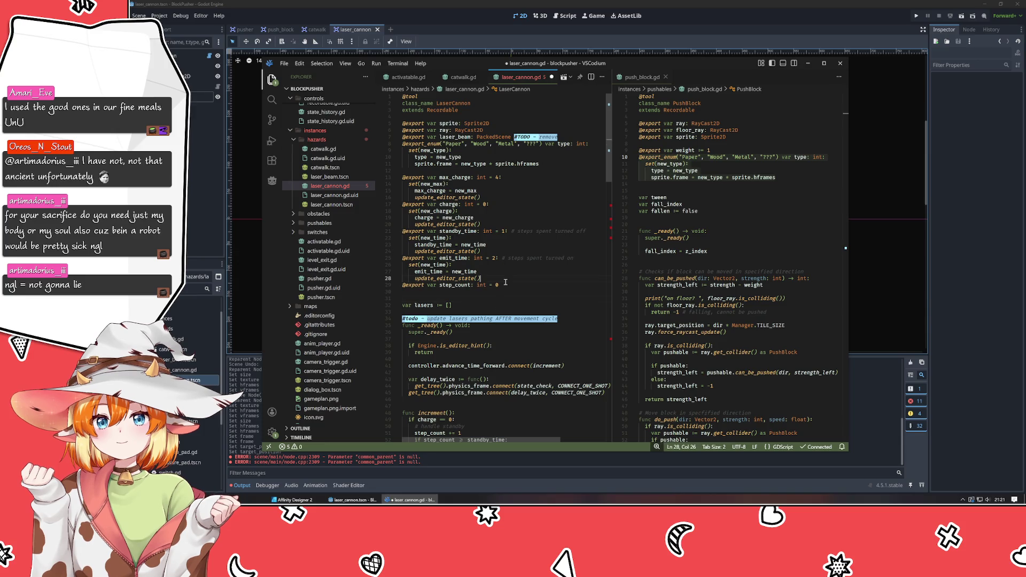
{"action": "left_click", "coordinate": [496, 289]}
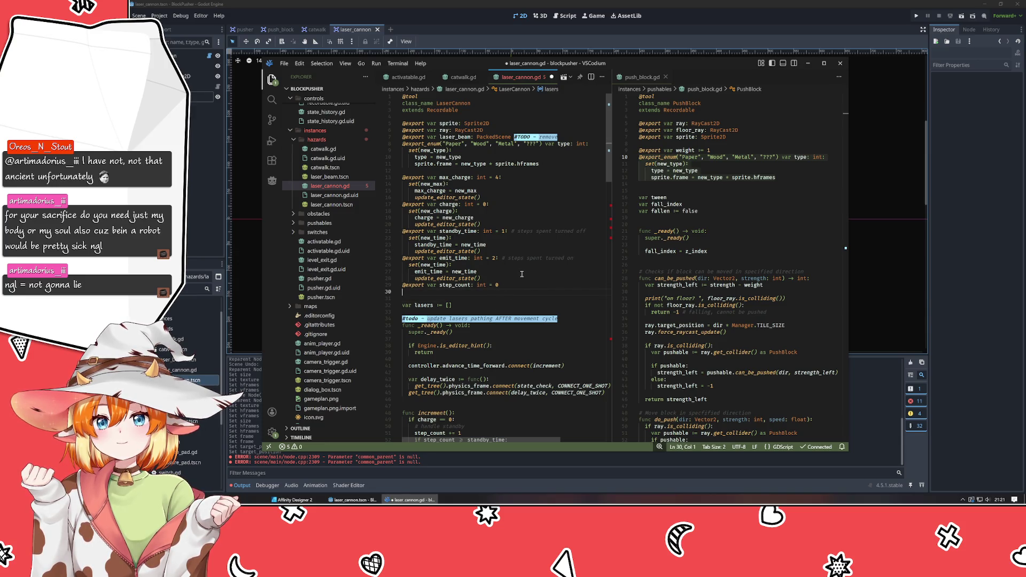
{"action": "left_click", "coordinate": [411, 175]}
{"action": "key", "text": "Return"}
{"action": "type", "text": "/*"}
{"action": "key", "text": "BackSpace"}
{"action": "key", "text": "BackSpace"}
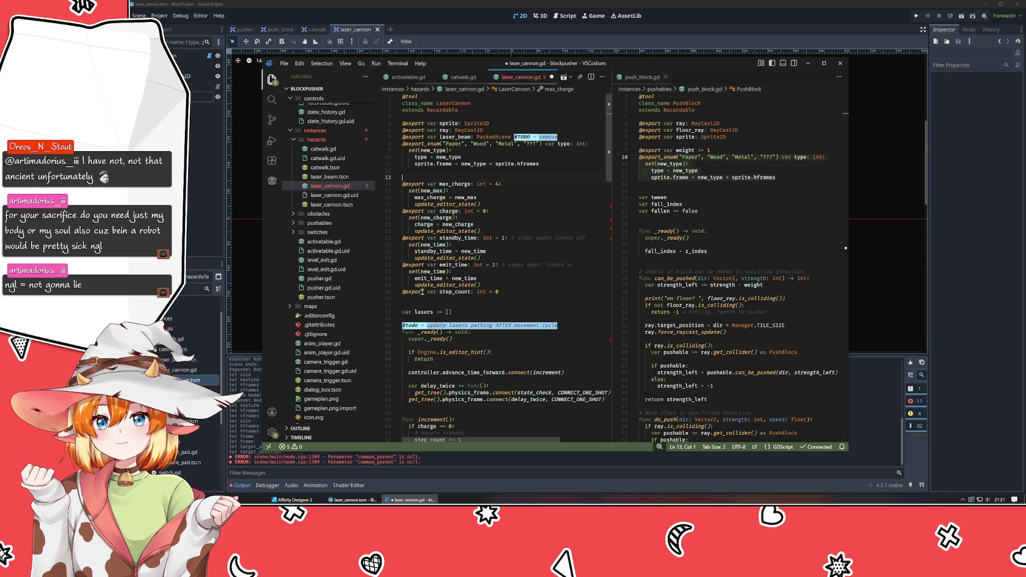
{"action": "left_click_drag", "start_coordinate": [413, 178], "coordinate": [430, 292]}
{"action": "key", "text": "ctrl+slash"}
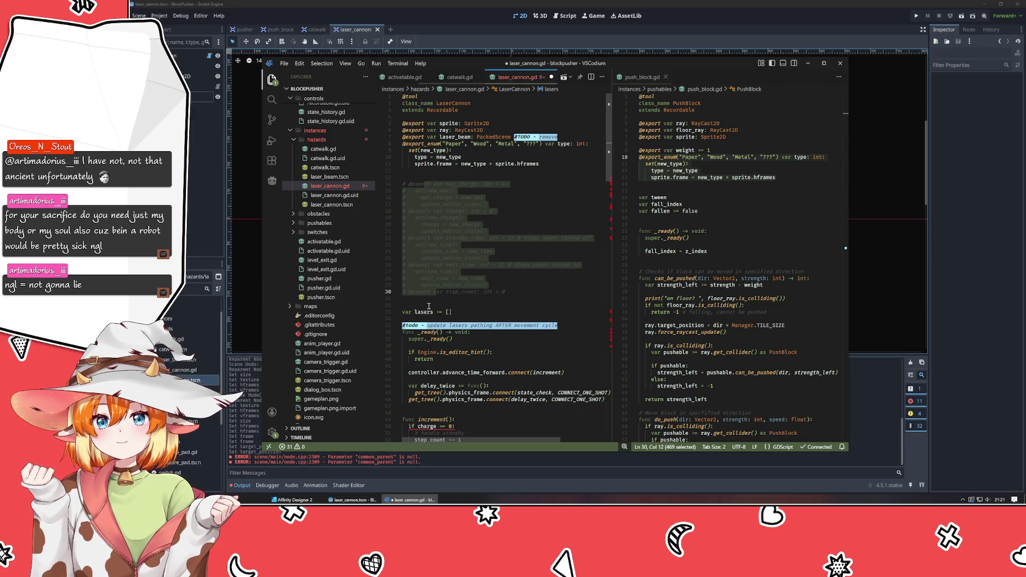
{"action": "left_click", "coordinate": [519, 221]}
{"action": "scroll", "coordinate": [517, 221], "scroll_direction": "down", "scroll_amount": 20}
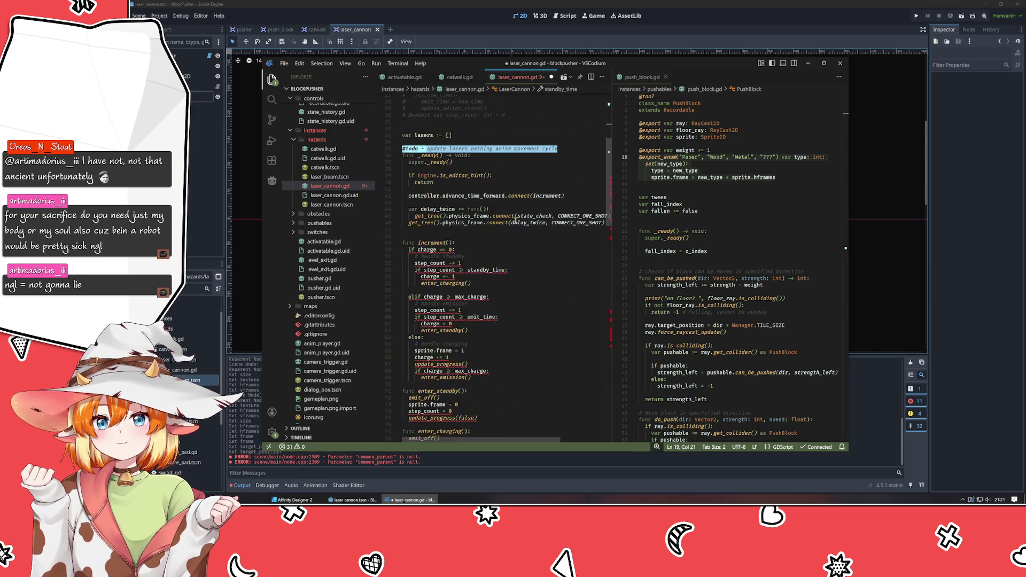
{"action": "scroll", "coordinate": [516, 221], "scroll_direction": "down", "scroll_amount": 6}
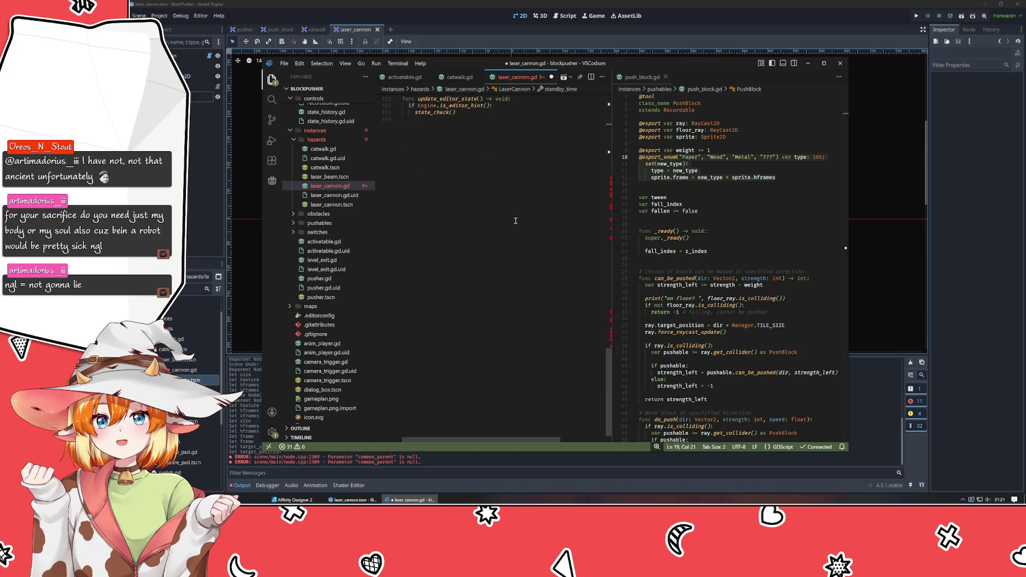
{"action": "scroll", "coordinate": [516, 221], "scroll_direction": "up", "scroll_amount": 20}
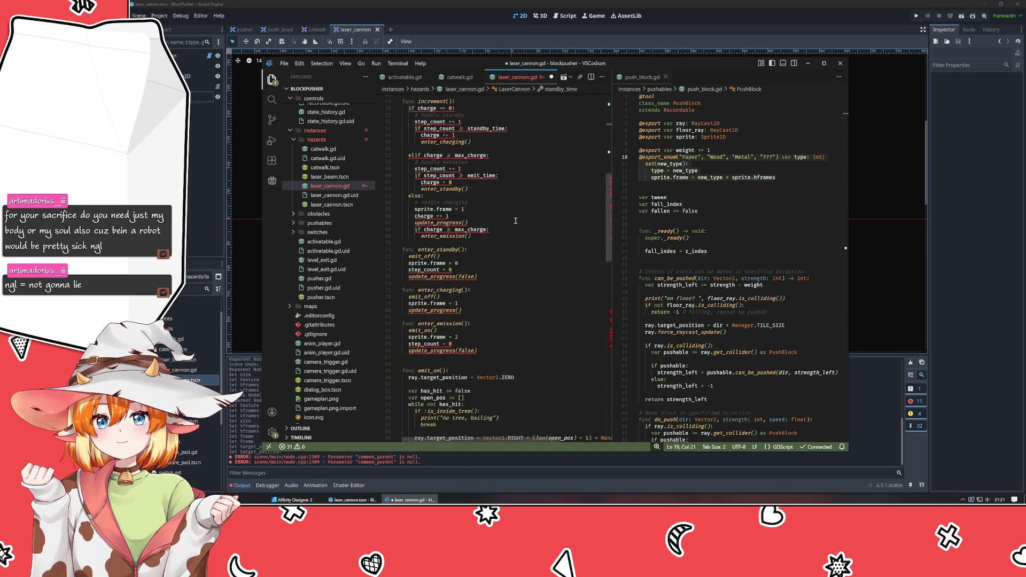
{"action": "scroll", "coordinate": [515, 221], "scroll_direction": "up", "scroll_amount": 2}
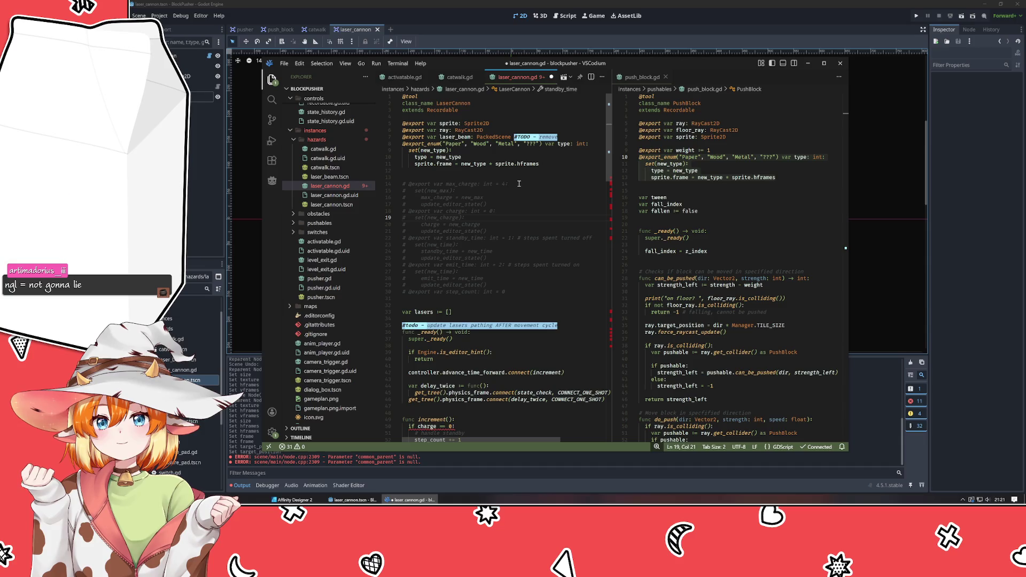
Step: Replace the Paper, Wood, Metal, ??? enum values with "Up", "Right", "Down", "Left" and rename type to dir
{"action": "left_click_drag", "start_coordinate": [447, 143], "coordinate": [536, 146]}
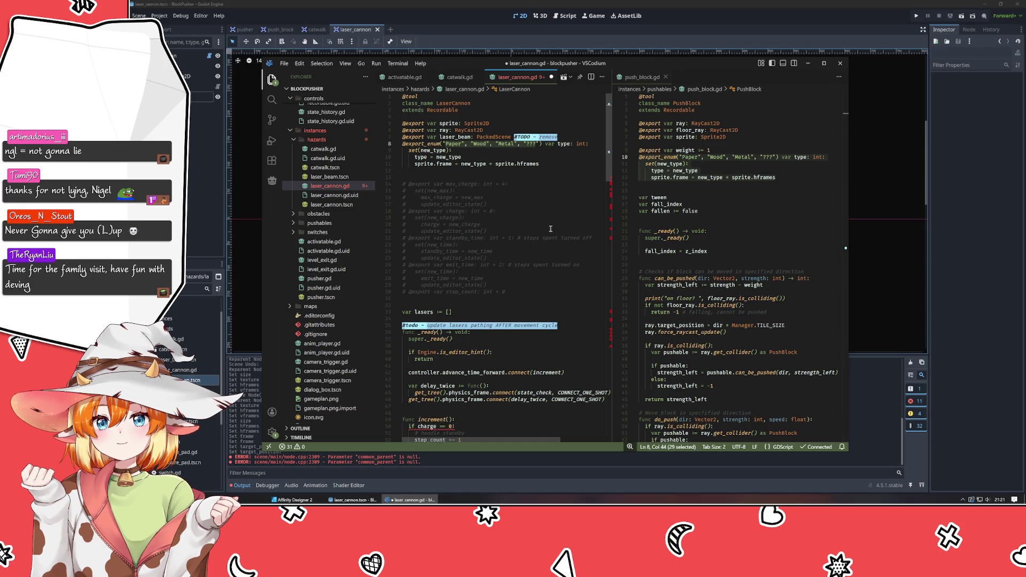
{"action": "type", "text": "Up\""}
{"action": "type", "text": ", \"Right"}
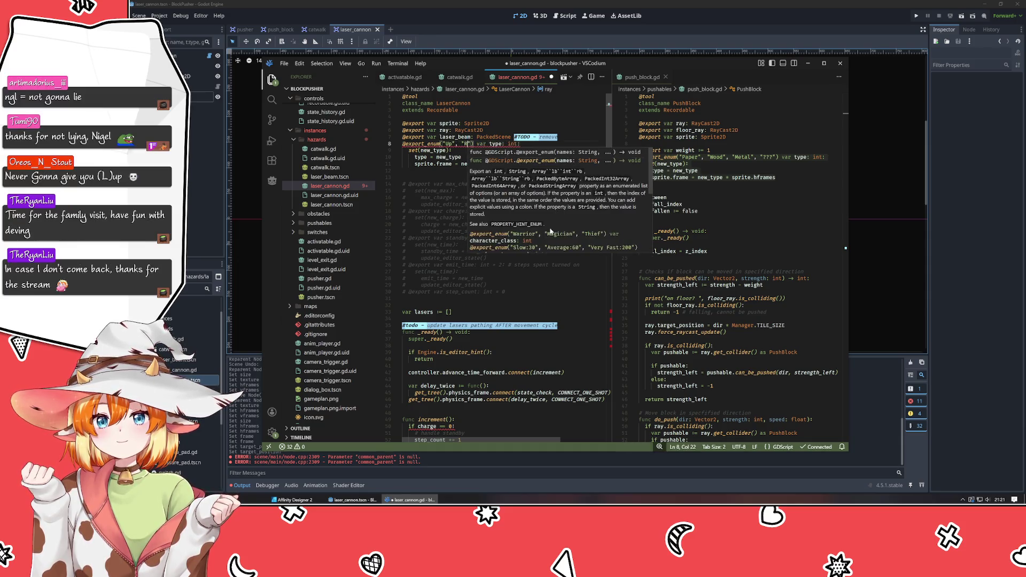
{"action": "type", "text": "\", \""}
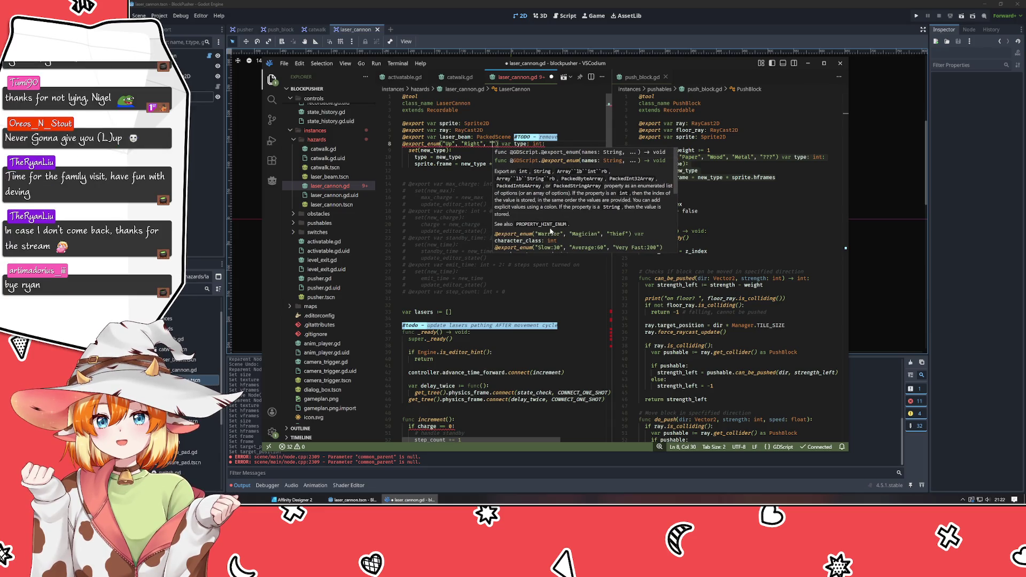
{"action": "type", "text": "Down\", \"Left\""}
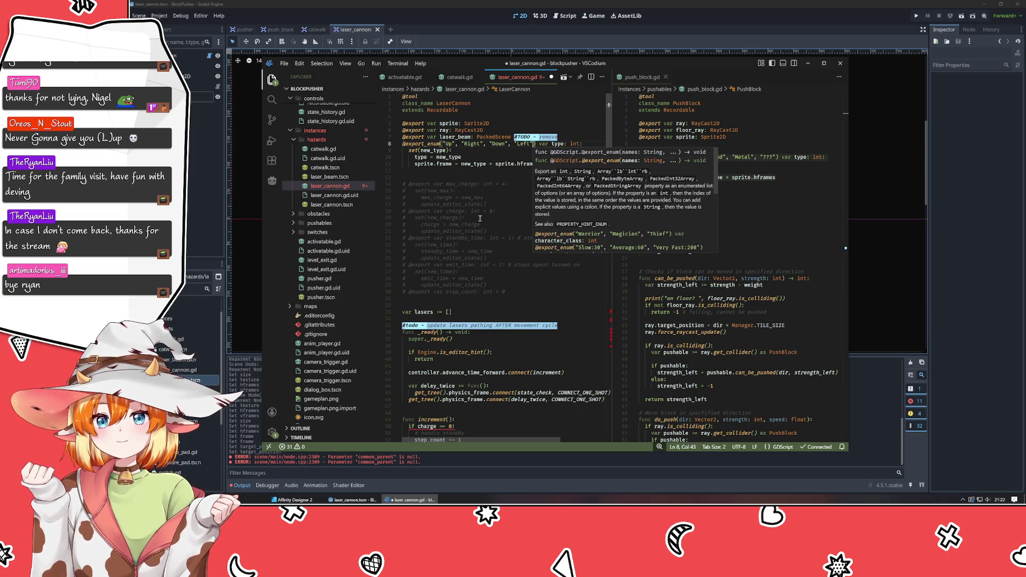
{"action": "double_click", "coordinate": [558, 144]}
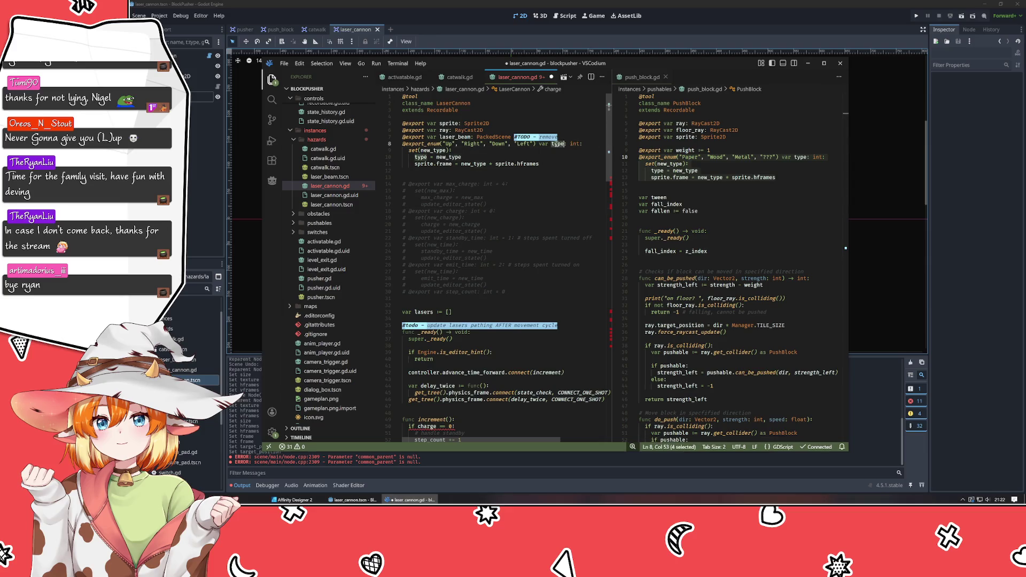
{"action": "type", "text": "dir"}
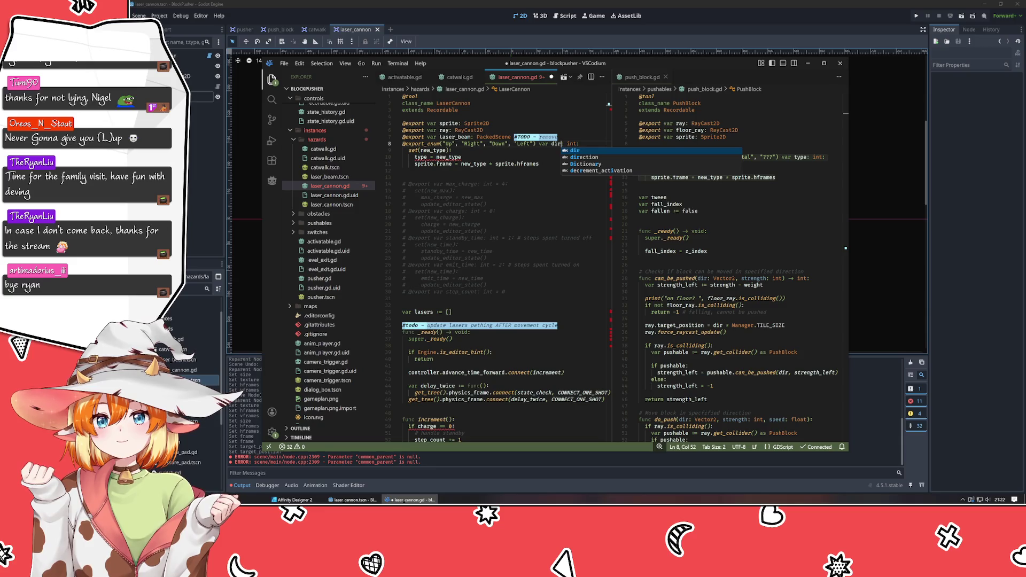
{"action": "key", "text": "Escape"}
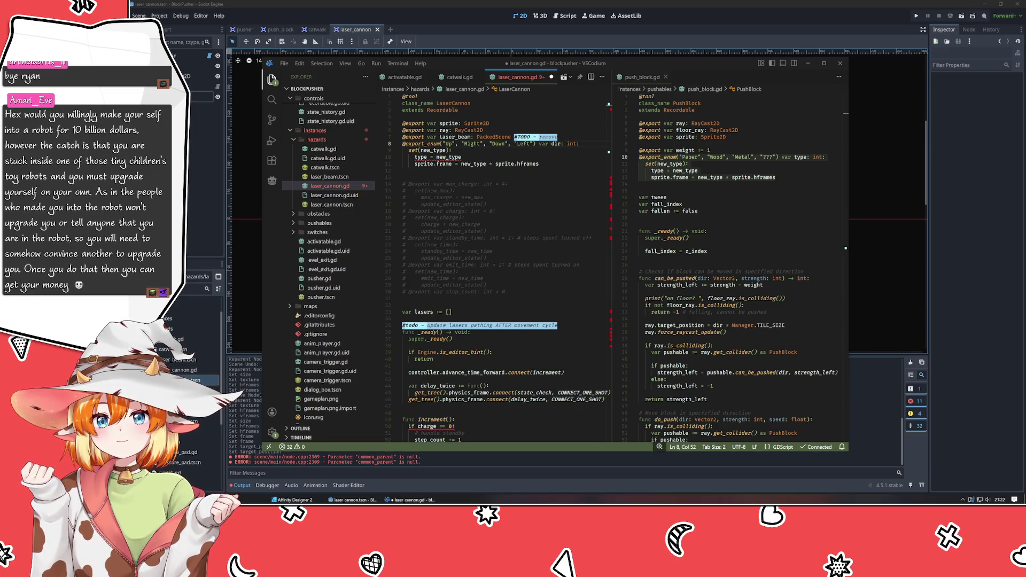
Step: Rename the setter parameter from new_type to new_dir
{"action": "left_click", "coordinate": [508, 334]}
{"action": "left_click", "coordinate": [524, 288]}
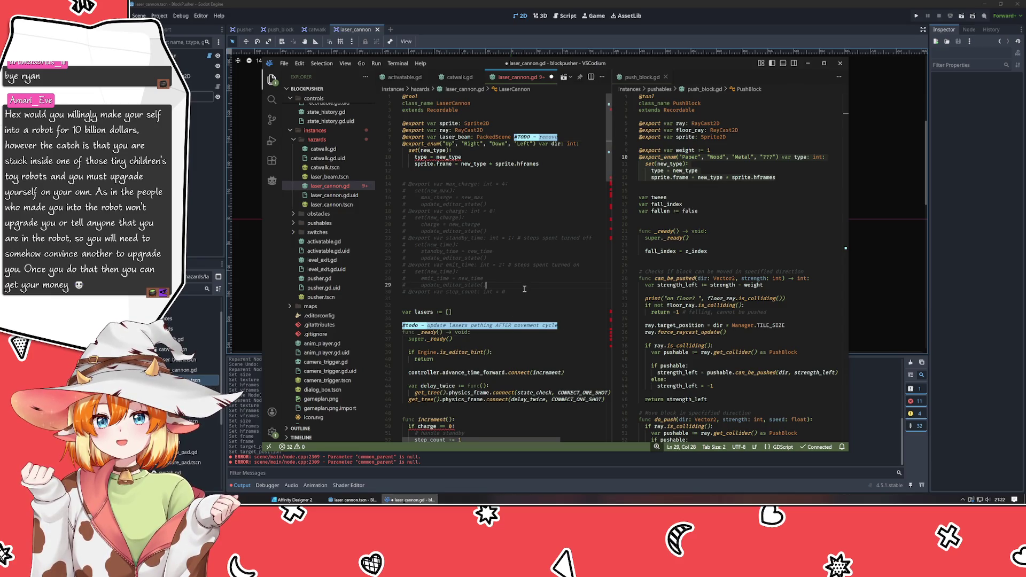
{"action": "left_click", "coordinate": [541, 157]}
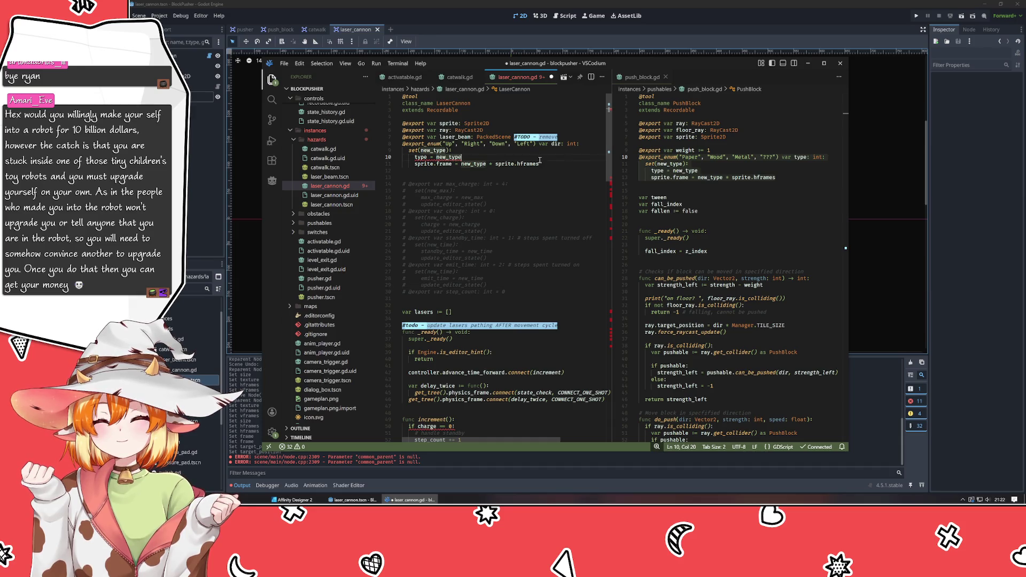
{"action": "key", "text": "Up"}
{"action": "key", "text": "Left"}
{"action": "key", "text": "Left"}
{"action": "key", "text": "BackSpace"}
{"action": "key", "text": "BackSpace"}
{"action": "key", "text": "BackSpace"}
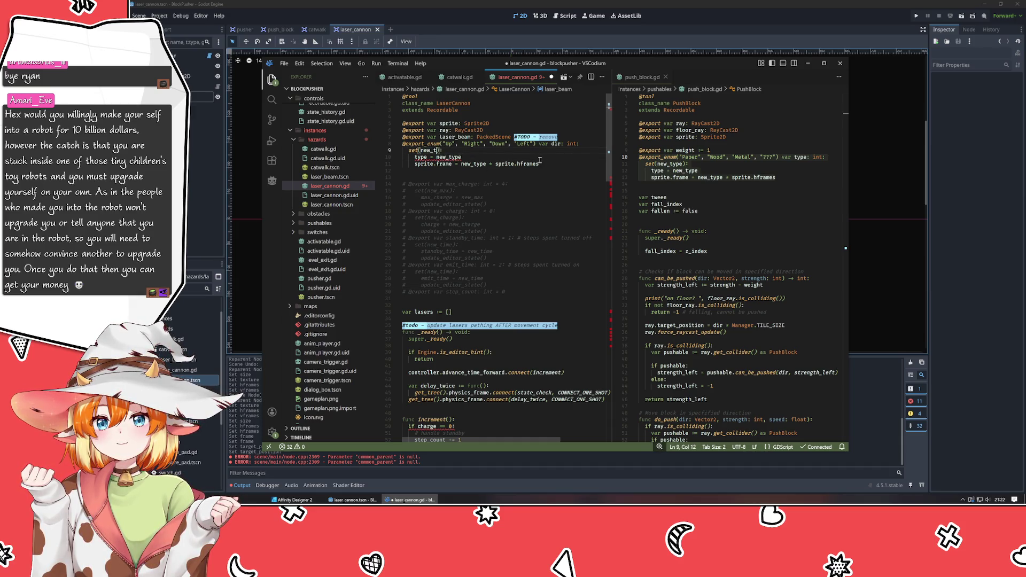
{"action": "type", "text": "dir"}
Step: Change the setter's assignment line to dir = new_dir
{"action": "key", "text": "Down"}
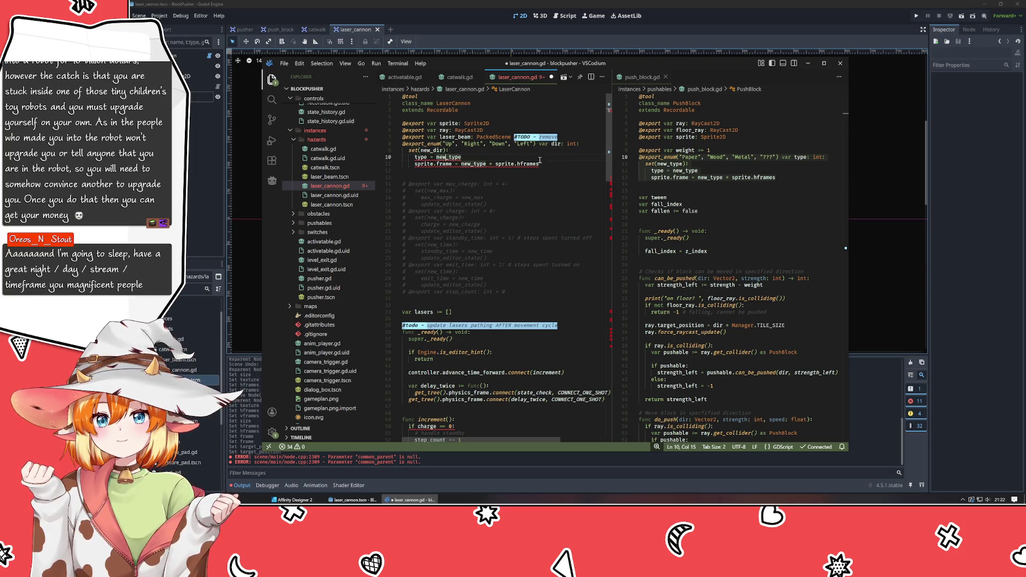
{"action": "key", "text": "BackSpace"}
{"action": "key", "text": "BackSpace"}
{"action": "key", "text": "BackSpace"}
{"action": "type", "text": "dir"}
{"action": "key", "text": "Home"}
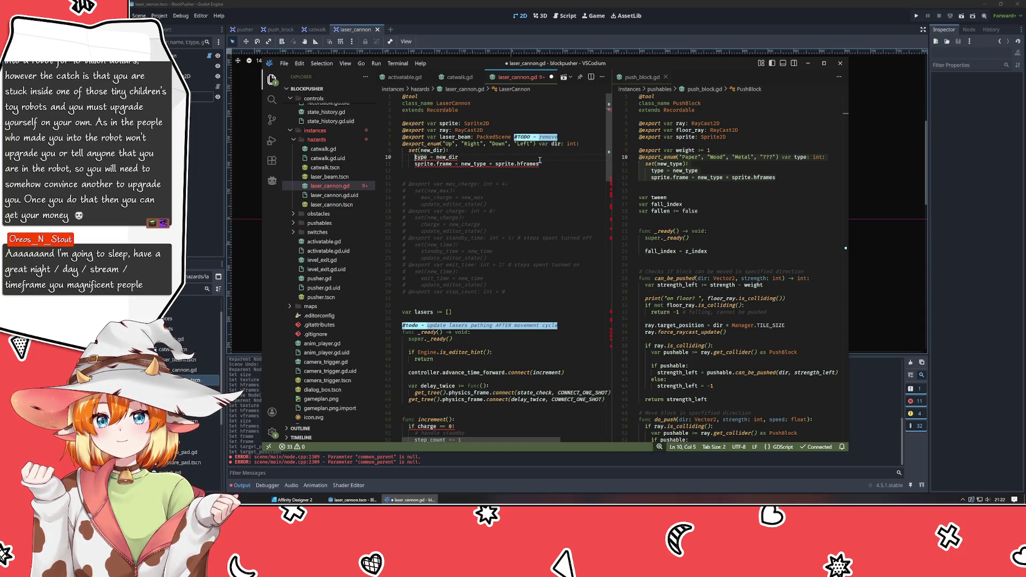
{"action": "key", "text": "Delete"}
{"action": "key", "text": "Delete"}
{"action": "key", "text": "Delete"}
{"action": "type", "text": "dir"}
{"action": "key", "text": "Escape"}
Step: Make the sprite.frame line use new_dir instead of new_type
{"action": "key", "text": "Down"}
{"action": "key", "text": "ctrl+Right"}
{"action": "key", "text": "ctrl+Right"}
{"action": "key", "text": "ctrl+Right"}
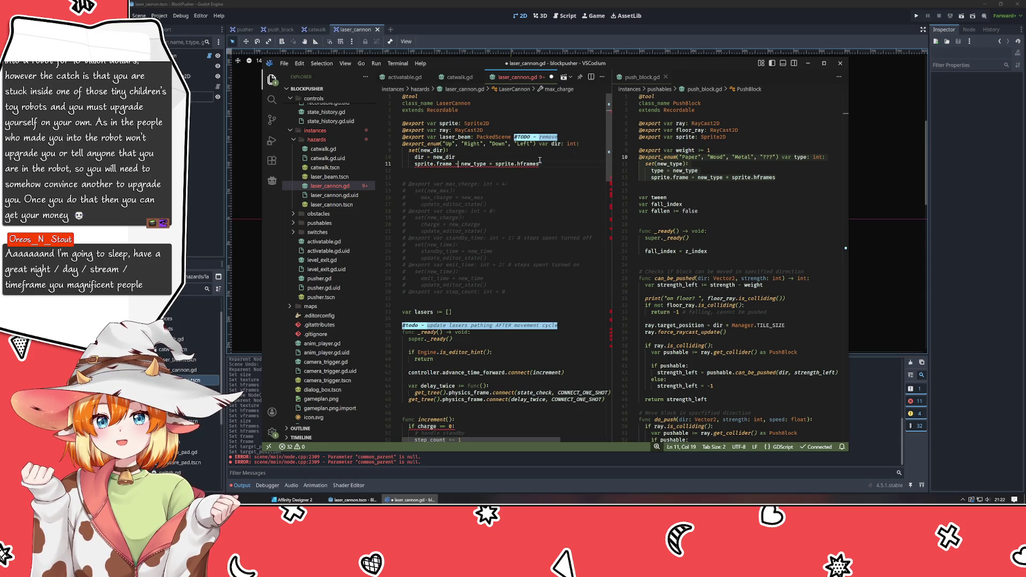
{"action": "key", "text": "Right"}
{"action": "key", "text": "Delete"}
{"action": "key", "text": "Delete"}
{"action": "key", "text": "Delete"}
{"action": "type", "text": "dir"}
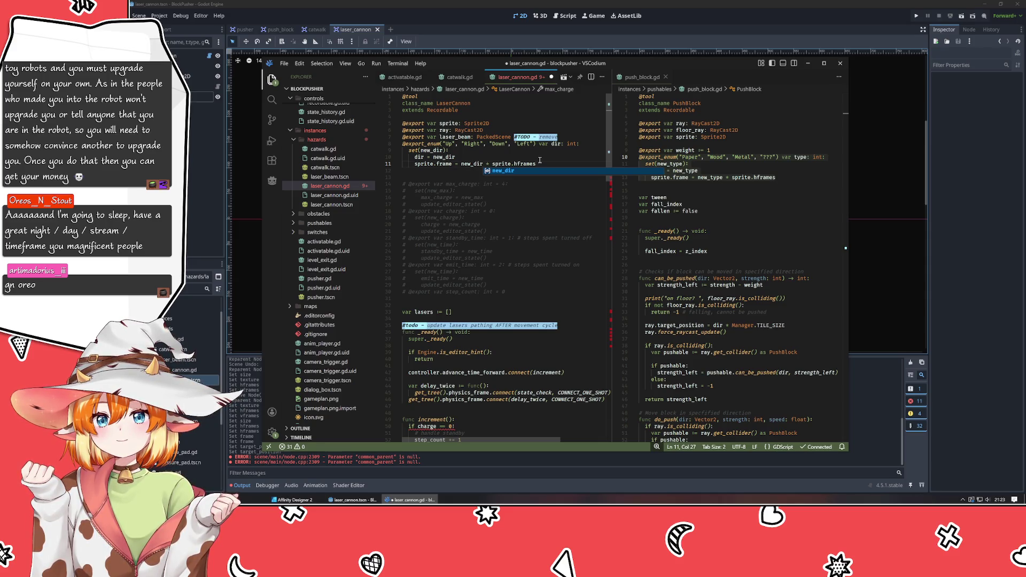
{"action": "left_click", "coordinate": [539, 160]}
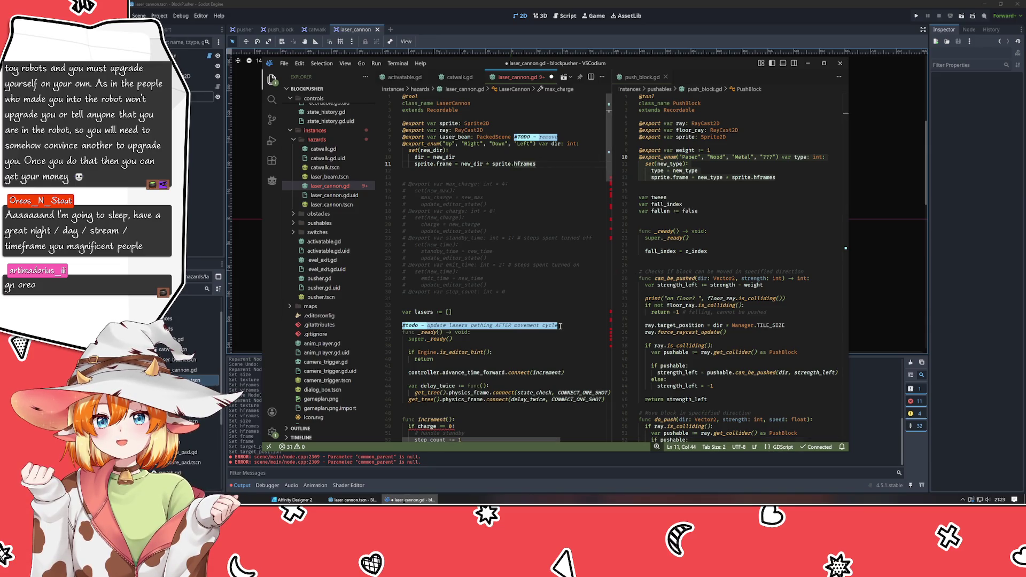
{"action": "left_click", "coordinate": [560, 213]}
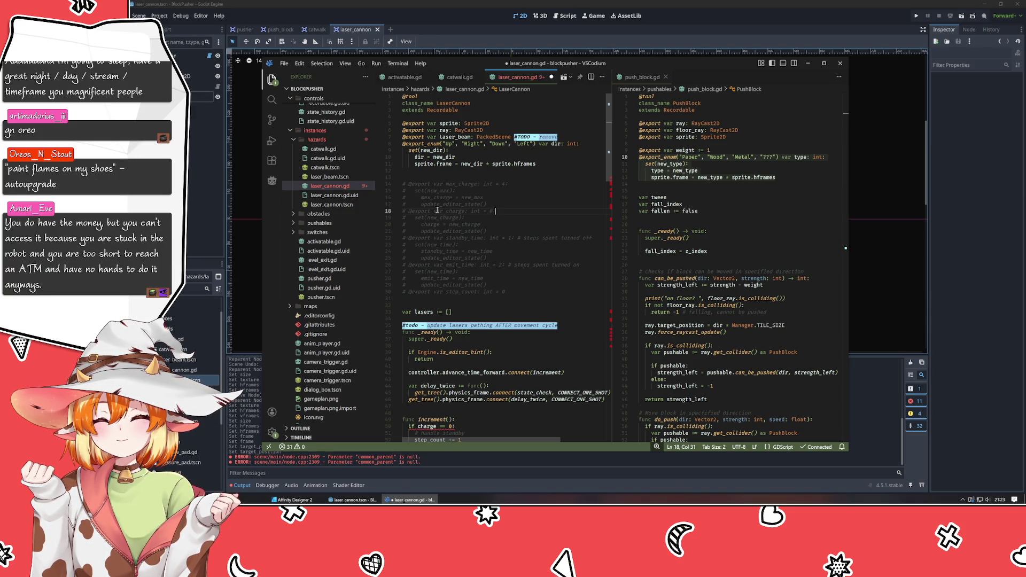
{"action": "scroll", "coordinate": [437, 210], "scroll_direction": "down", "scroll_amount": 2}
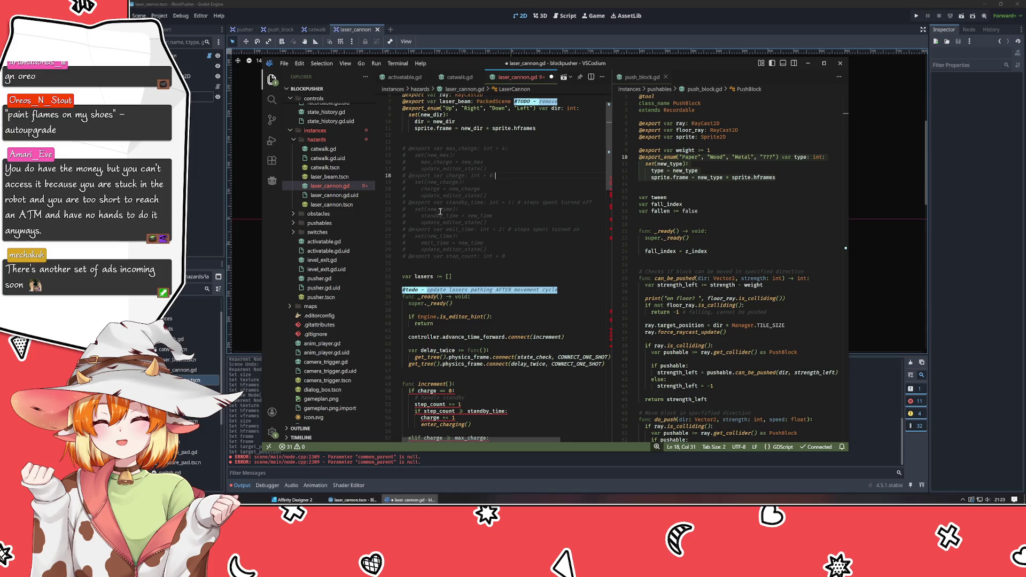
{"action": "left_click", "coordinate": [458, 209]}
{"action": "scroll", "coordinate": [528, 210], "scroll_direction": "up", "scroll_amount": 2}
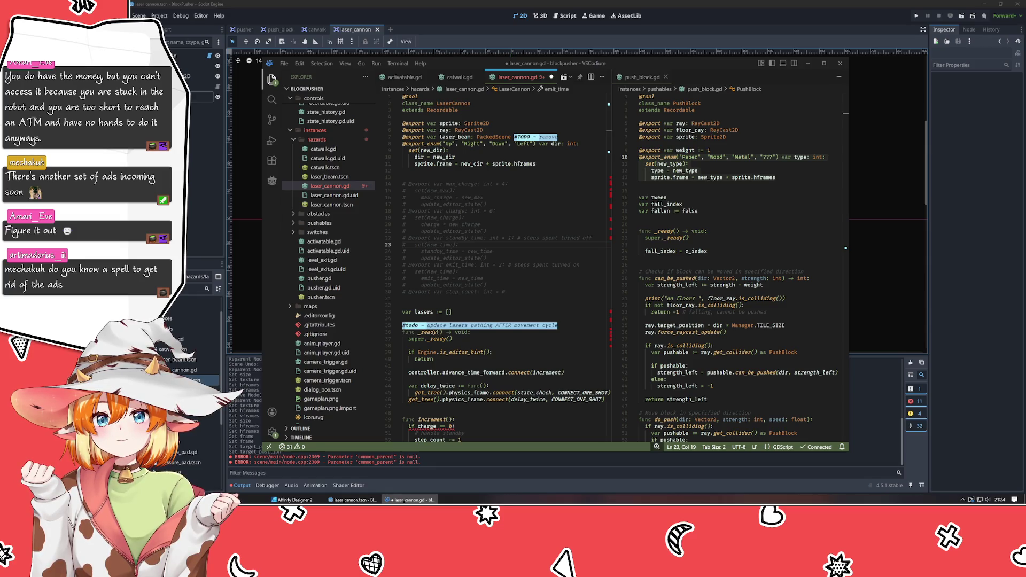
{"action": "left_click", "coordinate": [766, 255]}
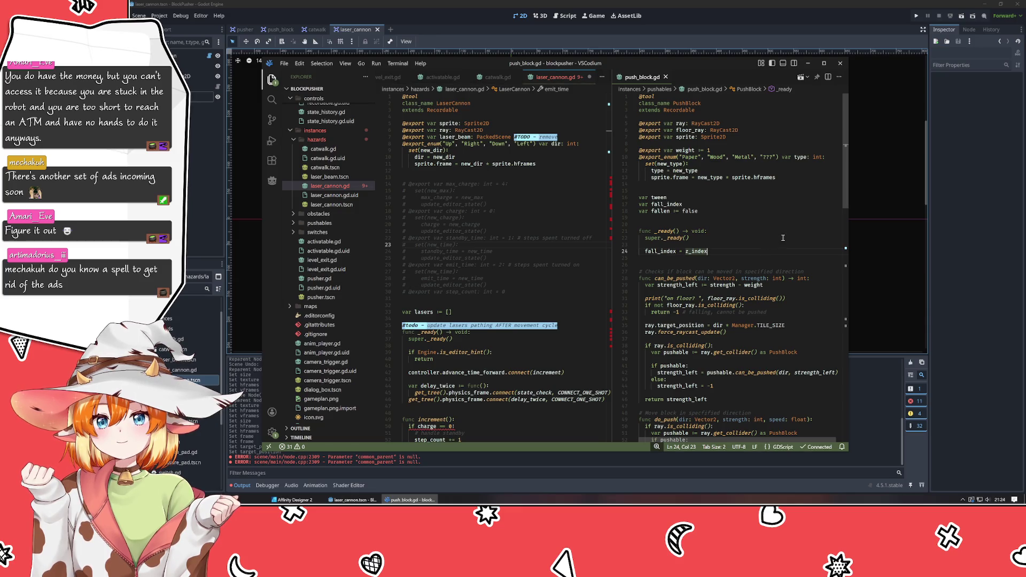
{"action": "left_click", "coordinate": [661, 197]}
{"action": "scroll", "coordinate": [641, 160], "scroll_direction": "down", "scroll_amount": 15}
{"action": "scroll", "coordinate": [640, 151], "scroll_direction": "down", "scroll_amount": 3}
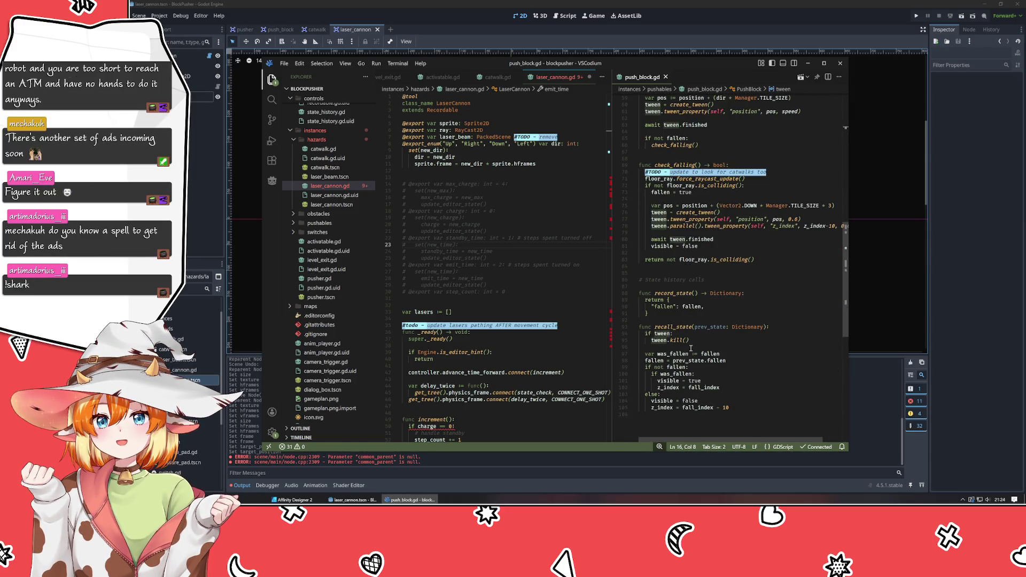
{"action": "scroll", "coordinate": [675, 346], "scroll_direction": "up", "scroll_amount": 15}
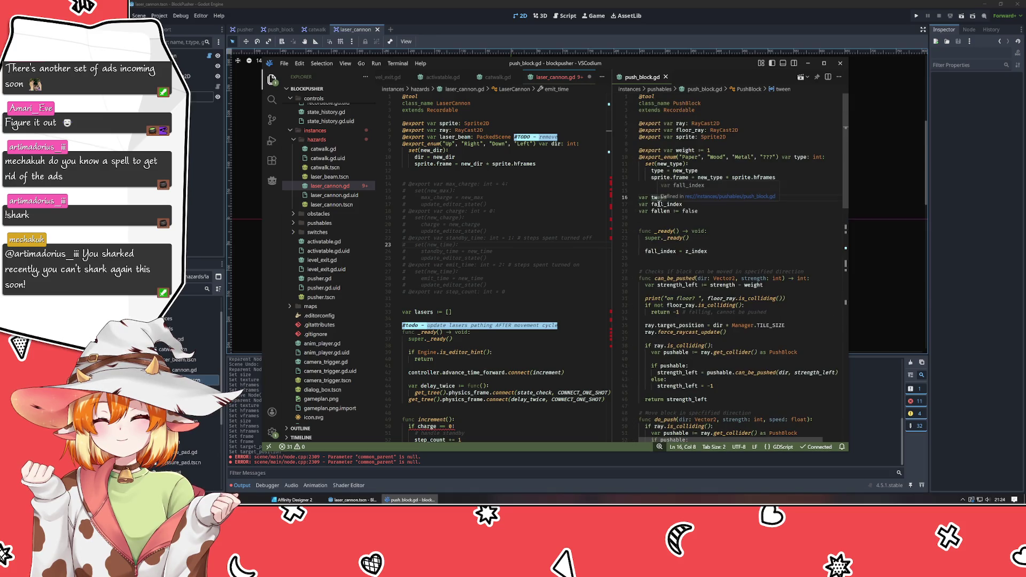
{"action": "left_click", "coordinate": [524, 202]}
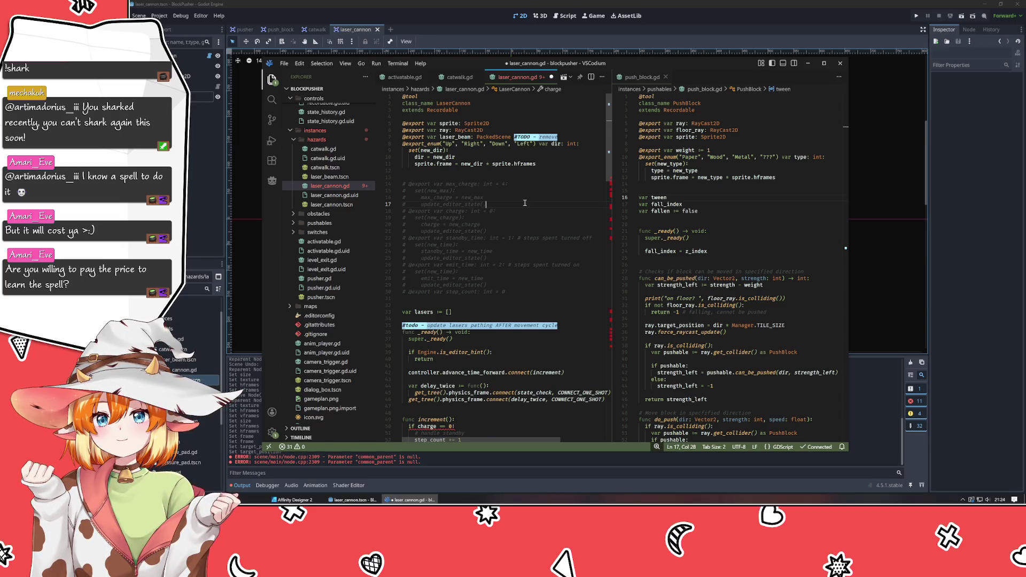
Step: Scroll through the script, briefly adding and removing a # on blank line 48
{"action": "scroll", "coordinate": [524, 203], "scroll_direction": "down", "scroll_amount": 10}
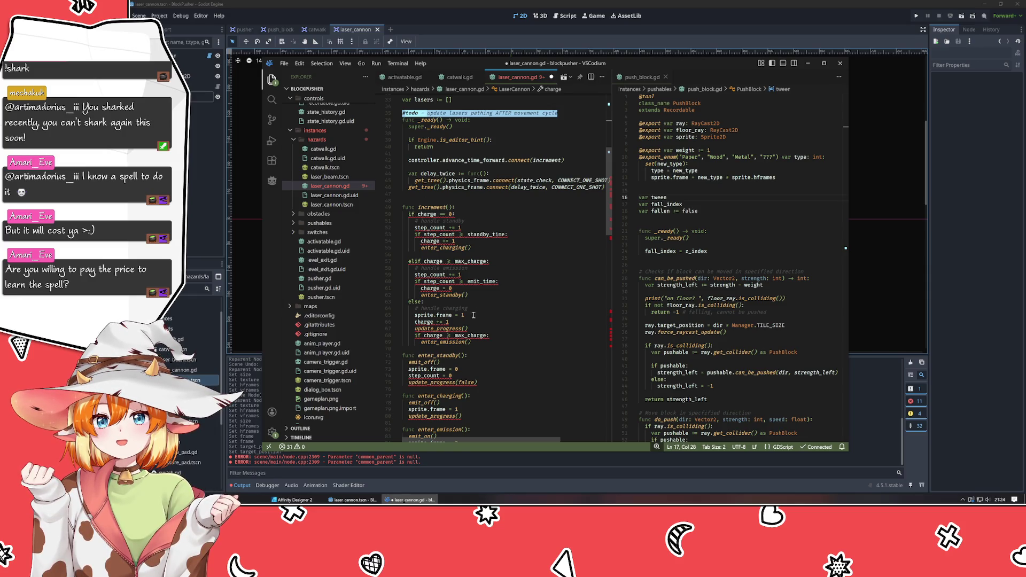
{"action": "left_click", "coordinate": [545, 201]}
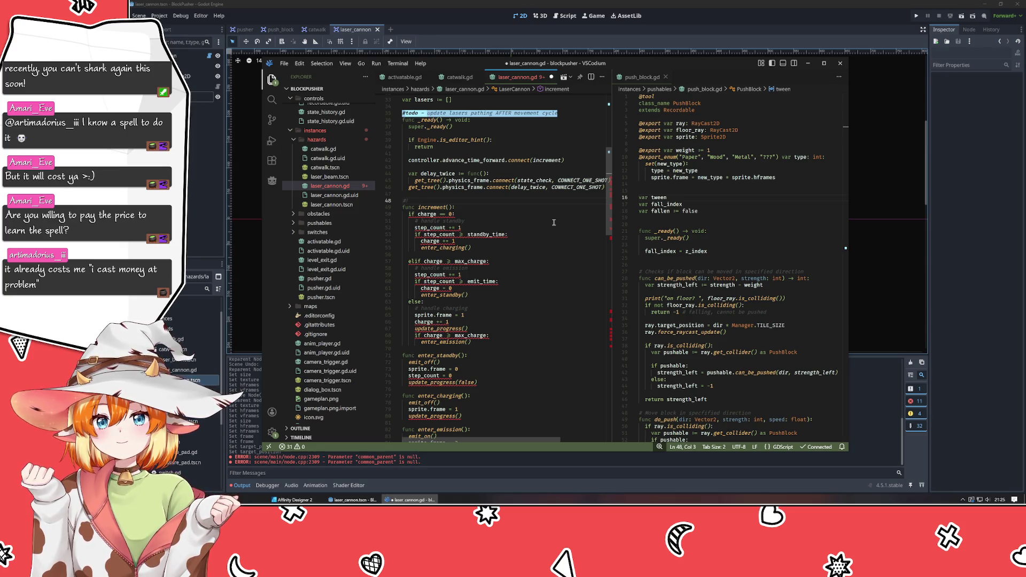
{"action": "type", "text": "#"}
{"action": "key", "text": "BackSpace"}
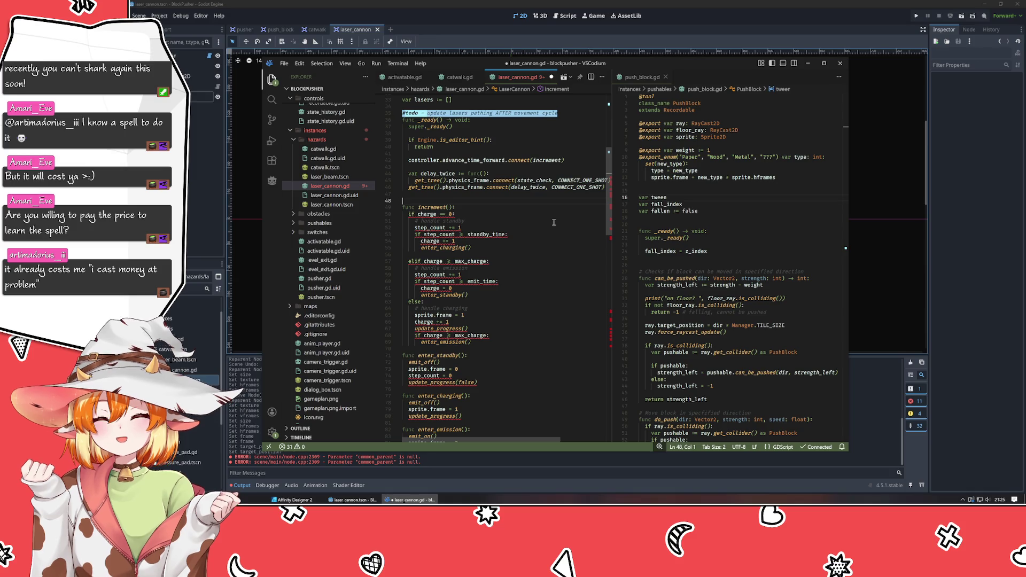
{"action": "scroll", "coordinate": [493, 212], "scroll_direction": "down", "scroll_amount": 20}
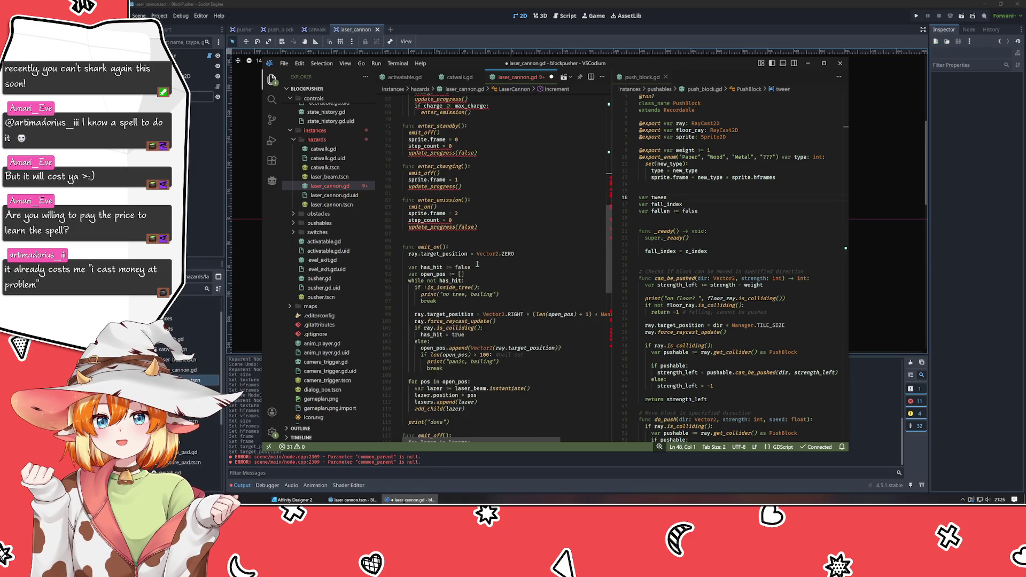
{"action": "scroll", "coordinate": [452, 266], "scroll_direction": "up", "scroll_amount": 6}
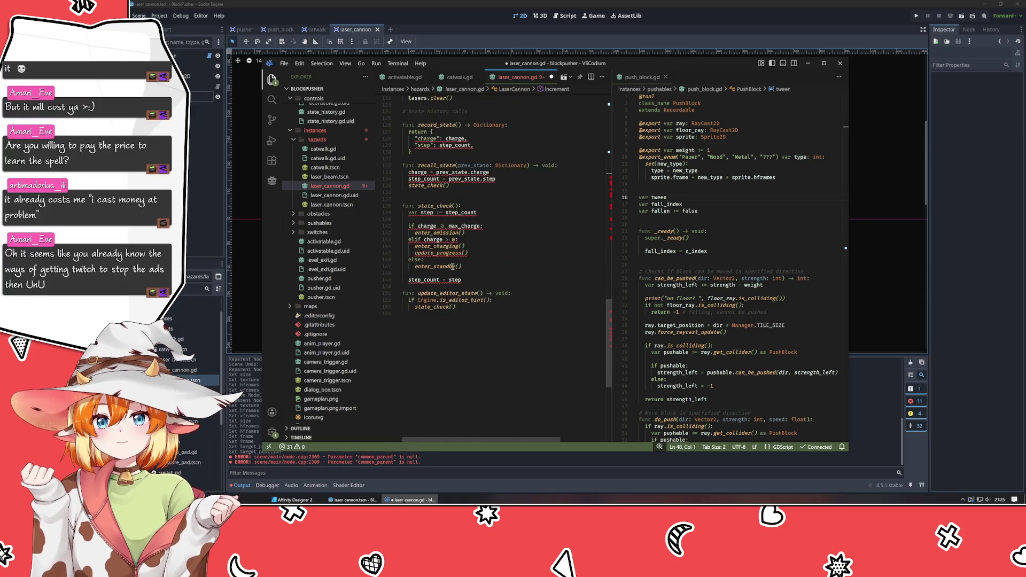
{"action": "scroll", "coordinate": [446, 269], "scroll_direction": "up", "scroll_amount": 20}
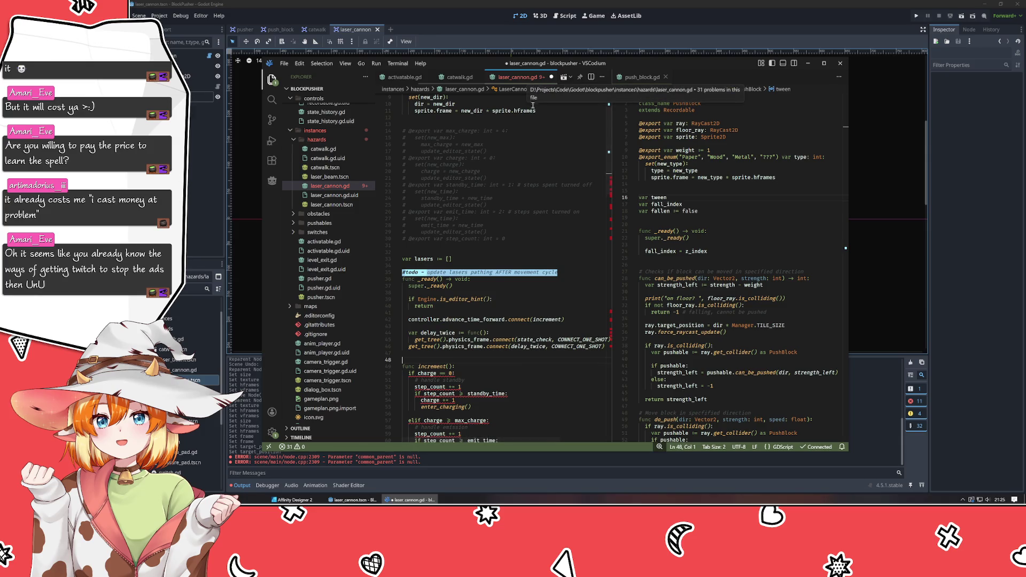
{"action": "scroll", "coordinate": [527, 119], "scroll_direction": "up", "scroll_amount": 3}
Step: Move laser_cannon.gd into push_block.gd's editor group, show catwalk.gd alongside, and return to Godot
{"action": "mouse_move", "coordinate": [522, 77]}
{"action": "left_mouse_down"}
{"action": "mouse_move", "coordinate": [721, 187]}
{"action": "mouse_move", "coordinate": [748, 145]}
{"action": "mouse_move", "coordinate": [640, 170]}
{"action": "left_mouse_up"}
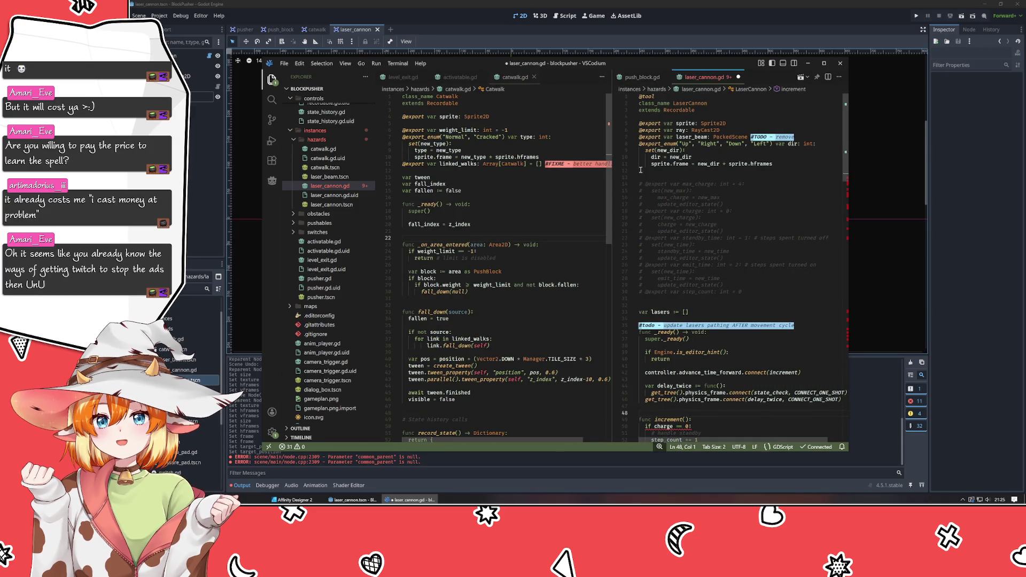
{"action": "left_click", "coordinate": [640, 77]}
{"action": "left_click", "coordinate": [514, 221]}
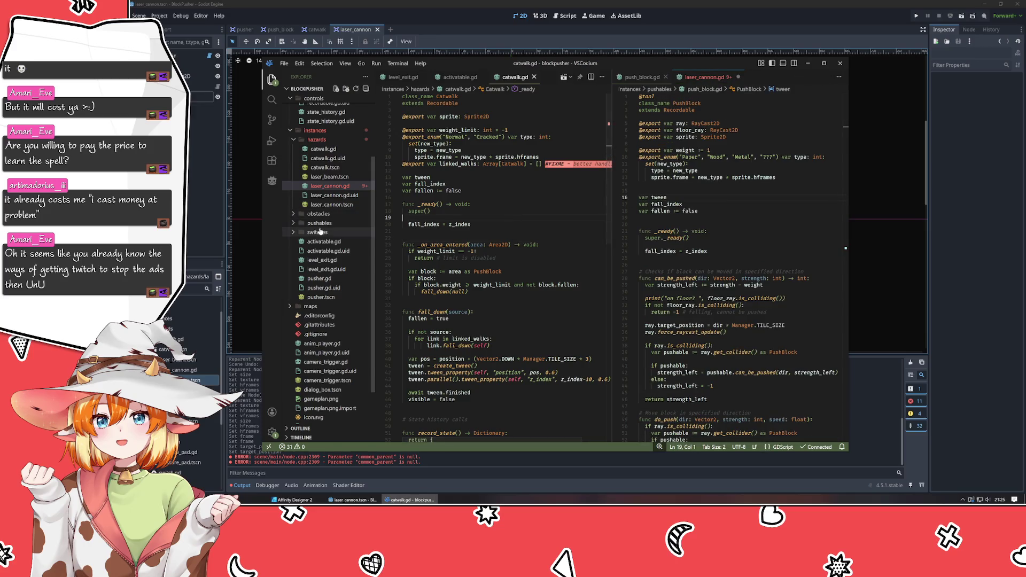
{"action": "scroll", "coordinate": [315, 219], "scroll_direction": "up", "scroll_amount": 3}
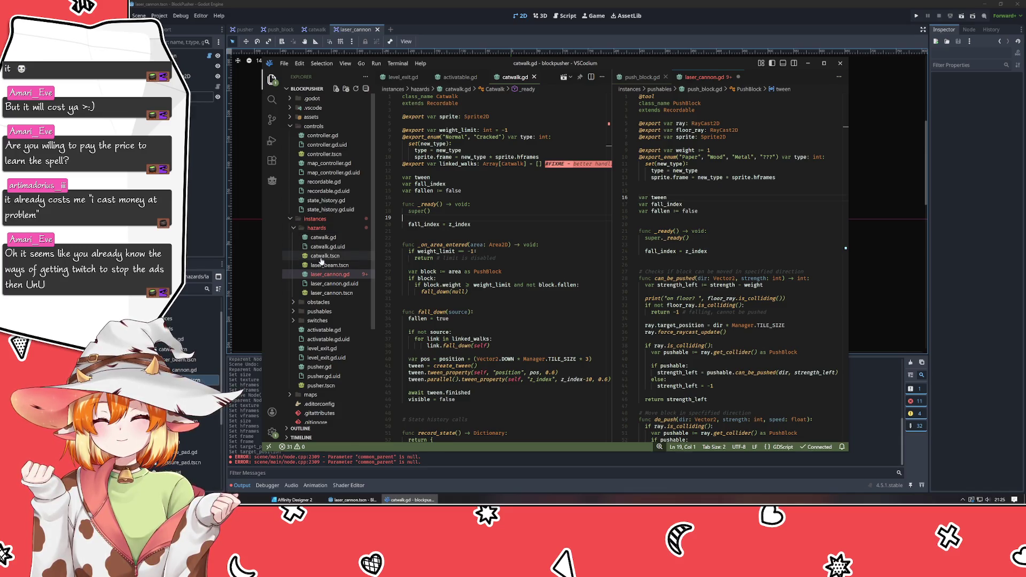
{"action": "scroll", "coordinate": [314, 283], "scroll_direction": "down", "scroll_amount": 1}
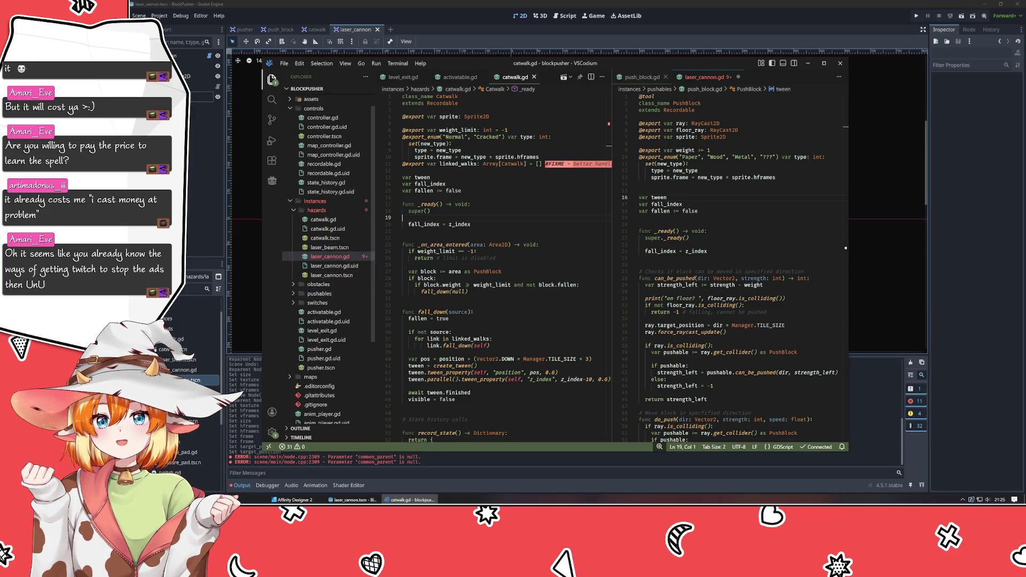
{"action": "key", "text": "alt+Tab"}
Step: Collapse the hazards folder, open door.tscn, then open springboard.tscn from obstacles
{"action": "left_click", "coordinate": [161, 329]}
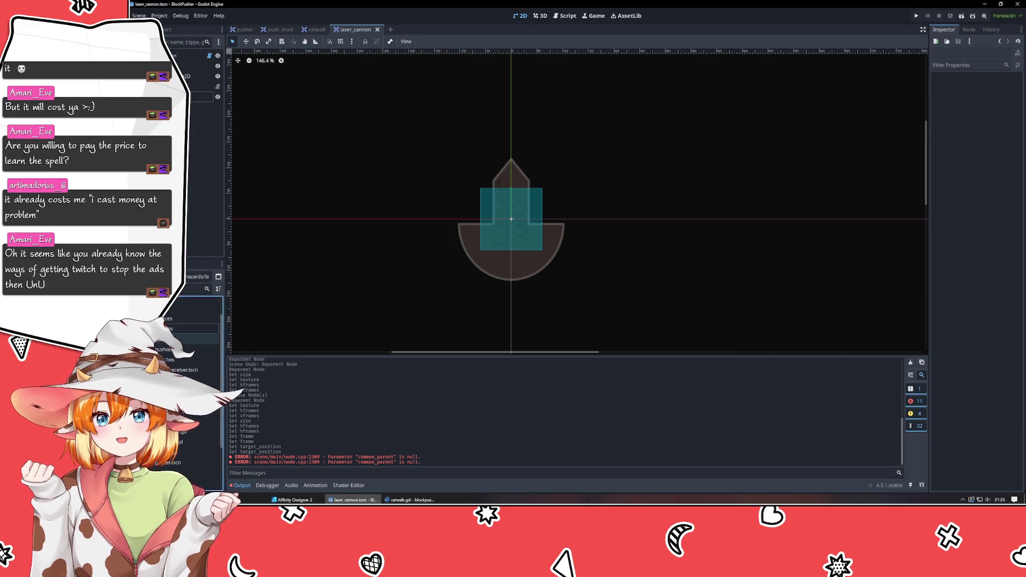
{"action": "double_click", "coordinate": [171, 359]}
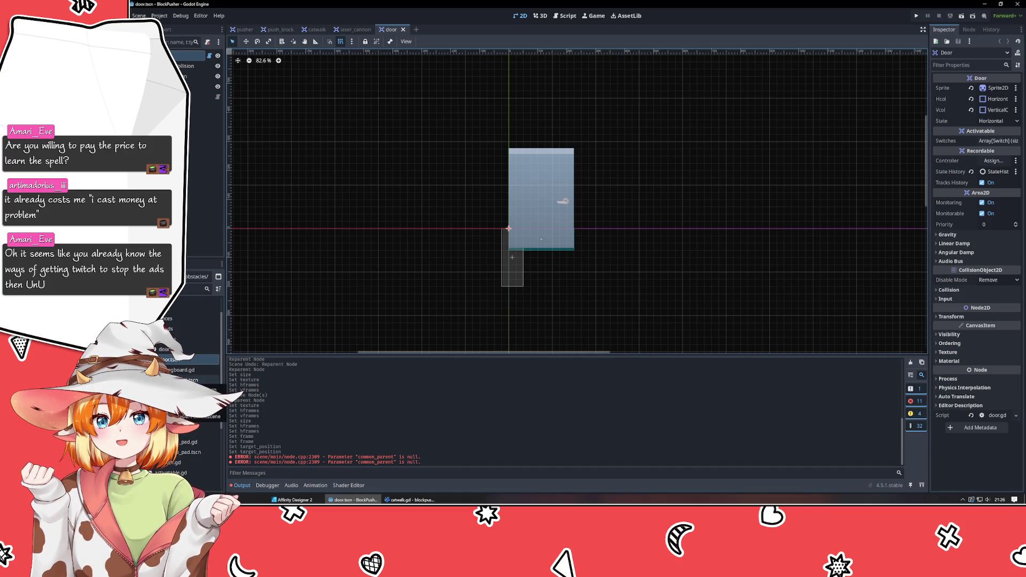
{"action": "double_click", "coordinate": [193, 380]}
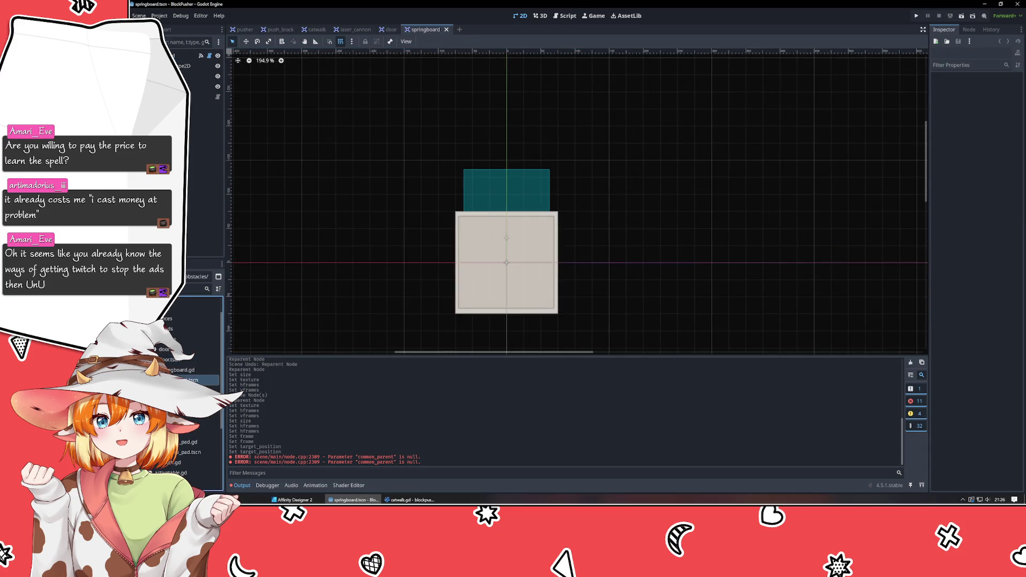
{"action": "mouse_move", "coordinate": [478, 259]}
{"action": "left_mouse_down"}
{"action": "mouse_move", "coordinate": [633, 235]}
{"action": "mouse_move", "coordinate": [457, 265]}
{"action": "mouse_move", "coordinate": [476, 261]}
{"action": "mouse_move", "coordinate": [467, 254]}
{"action": "left_mouse_up"}
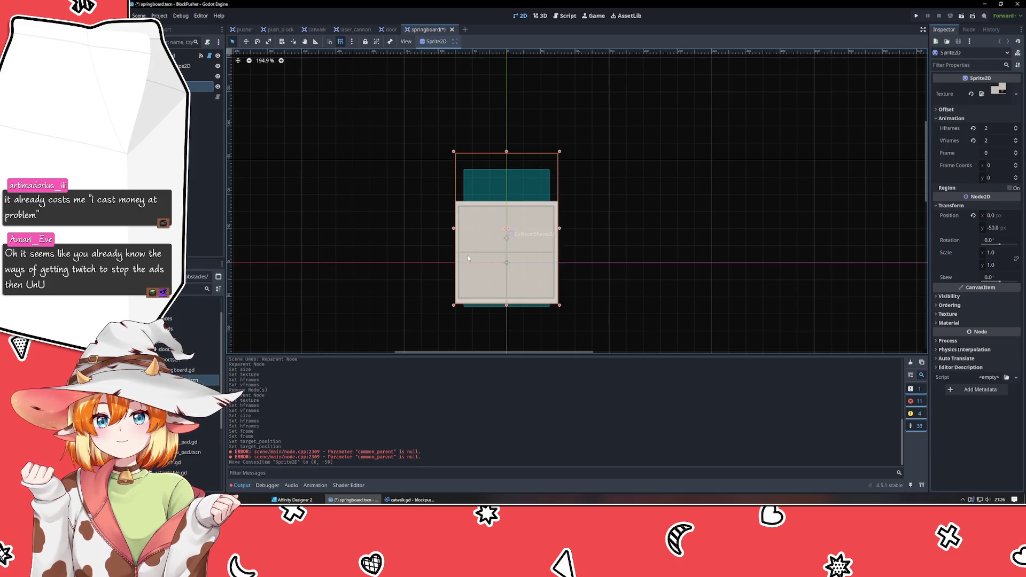
{"action": "key", "text": "ctrl+z"}
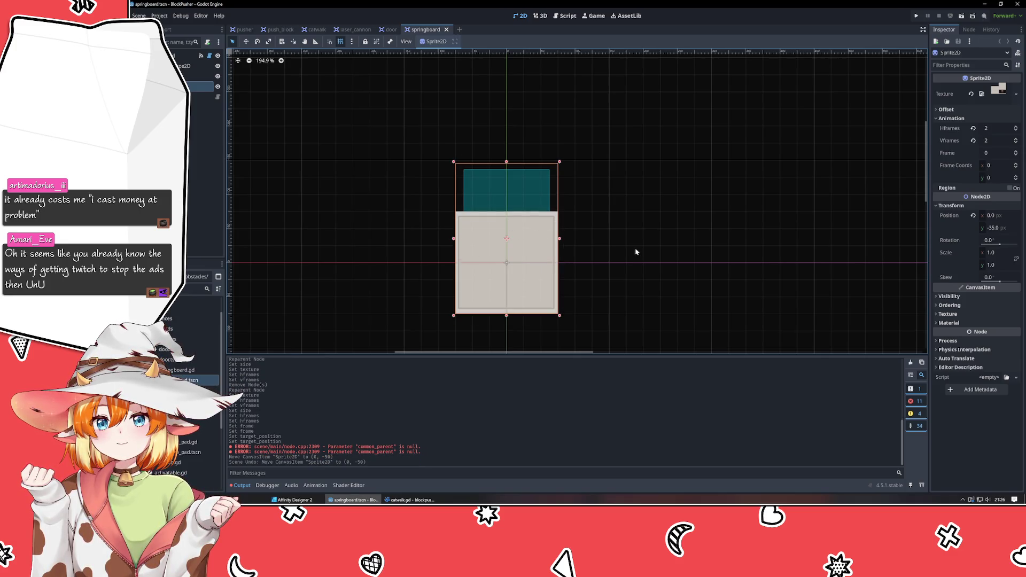
{"action": "left_click", "coordinate": [1018, 152]}
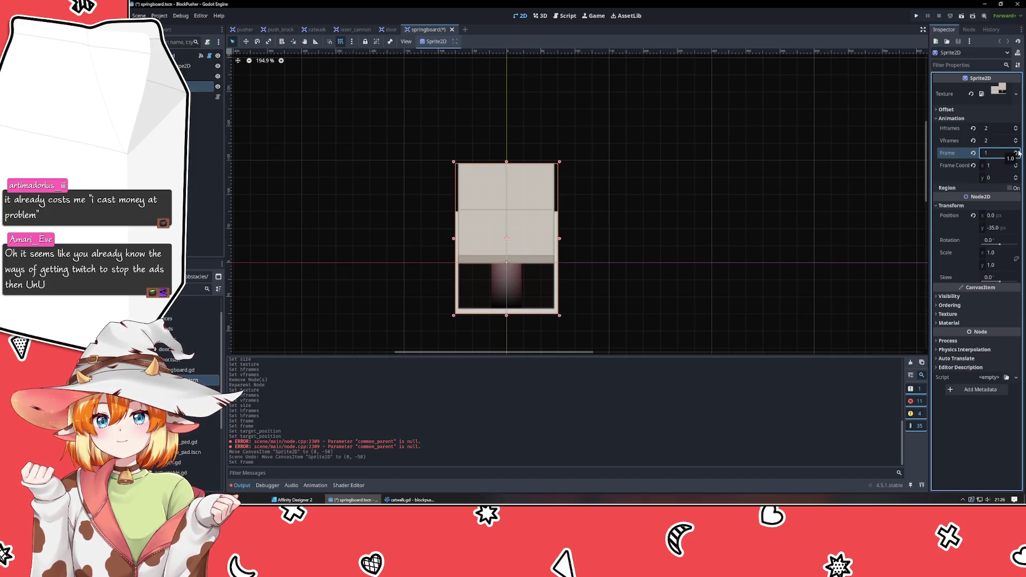
{"action": "left_click", "coordinate": [1017, 152]}
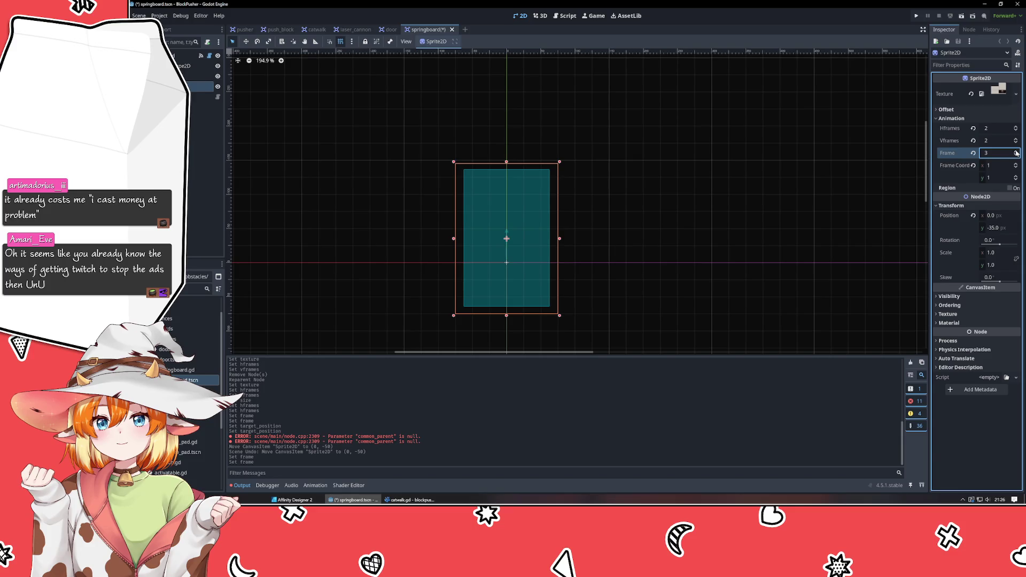
{"action": "left_click", "coordinate": [1016, 153]}
{"action": "left_click", "coordinate": [1018, 158]}
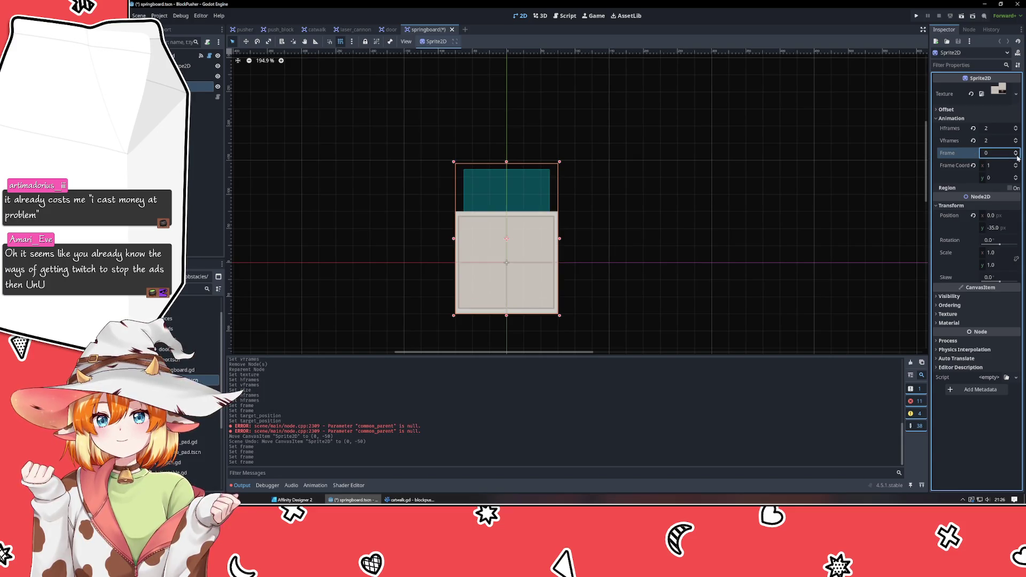
{"action": "left_click", "coordinate": [1017, 156]}
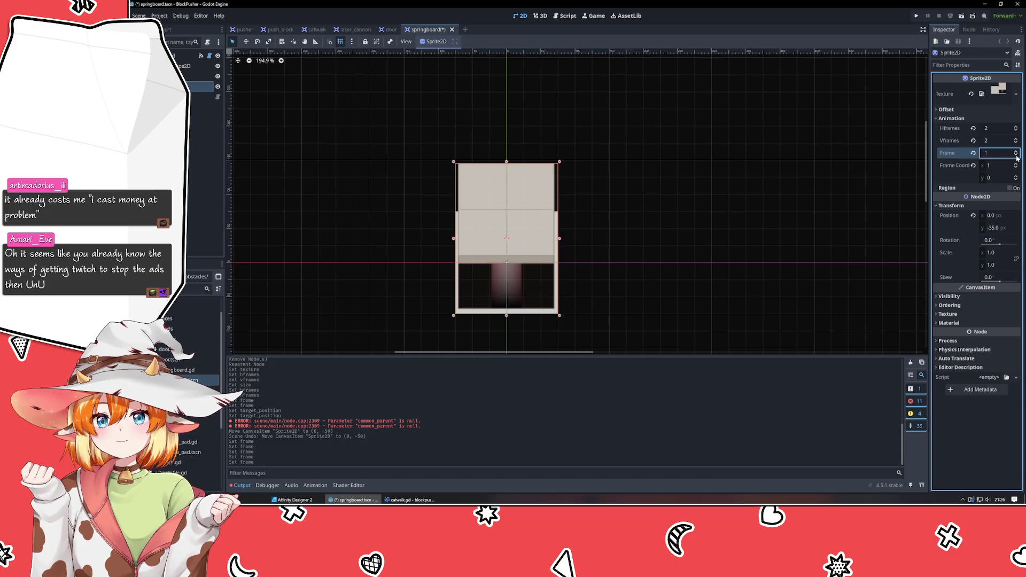
{"action": "left_click", "coordinate": [1017, 156]}
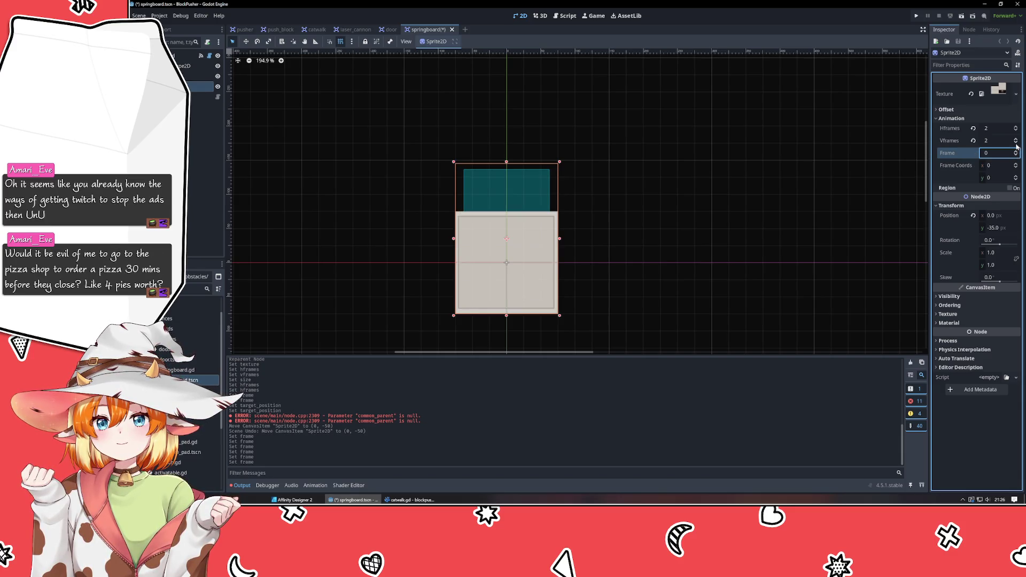
{"action": "left_click", "coordinate": [1016, 143]}
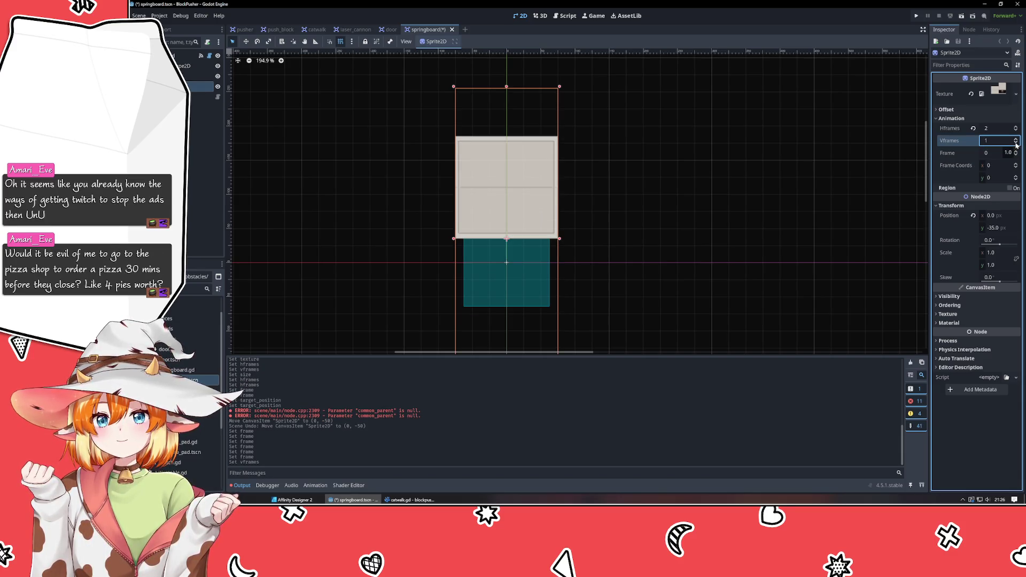
{"action": "left_click", "coordinate": [1015, 138]}
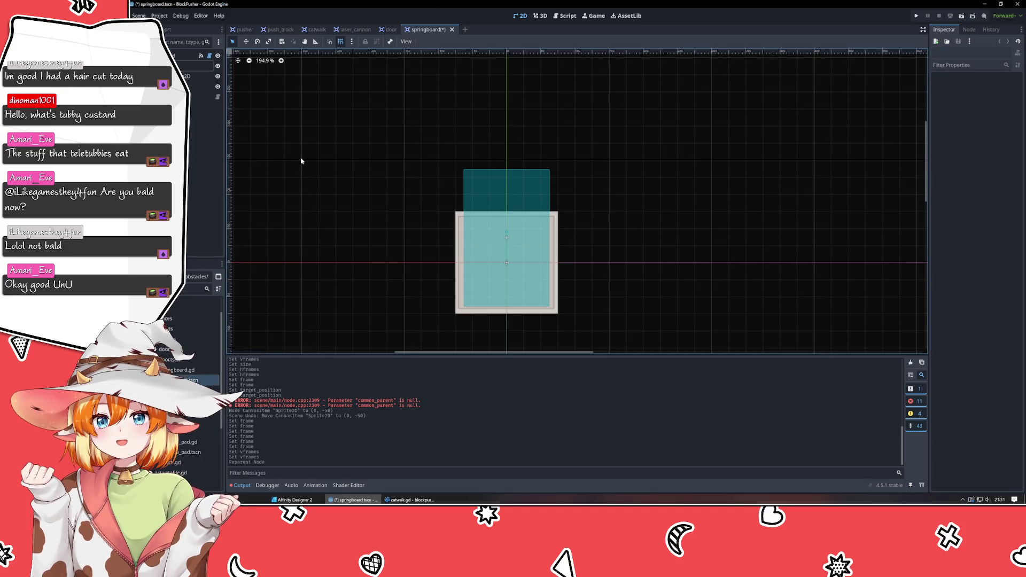
Step: Reparent the node in the Scene dock so the teal shape draws over the sprite, then select Sprite2D
{"action": "left_click_drag", "start_coordinate": [281, 147], "coordinate": [356, 244]}
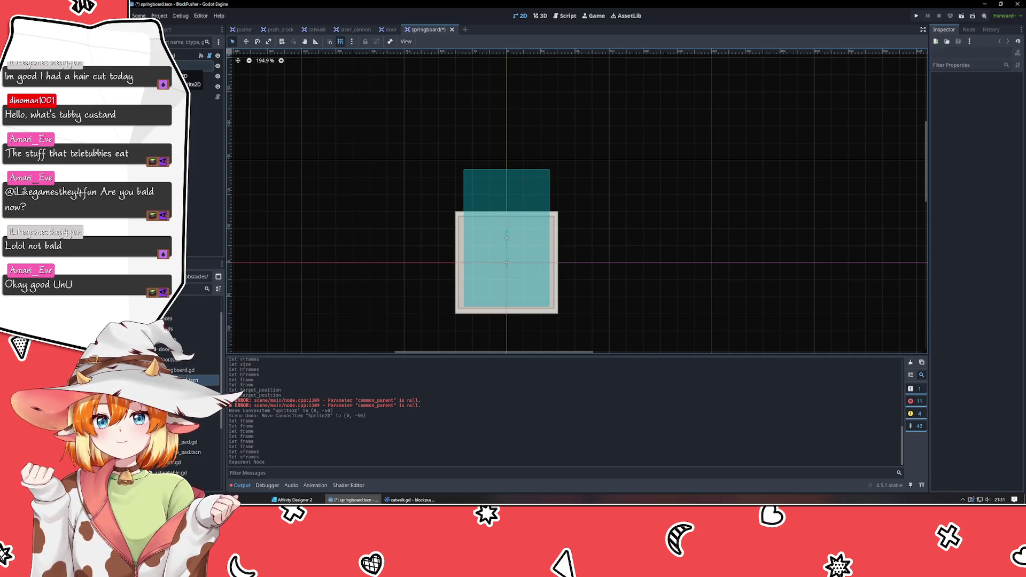
{"action": "left_click", "coordinate": [198, 65]}
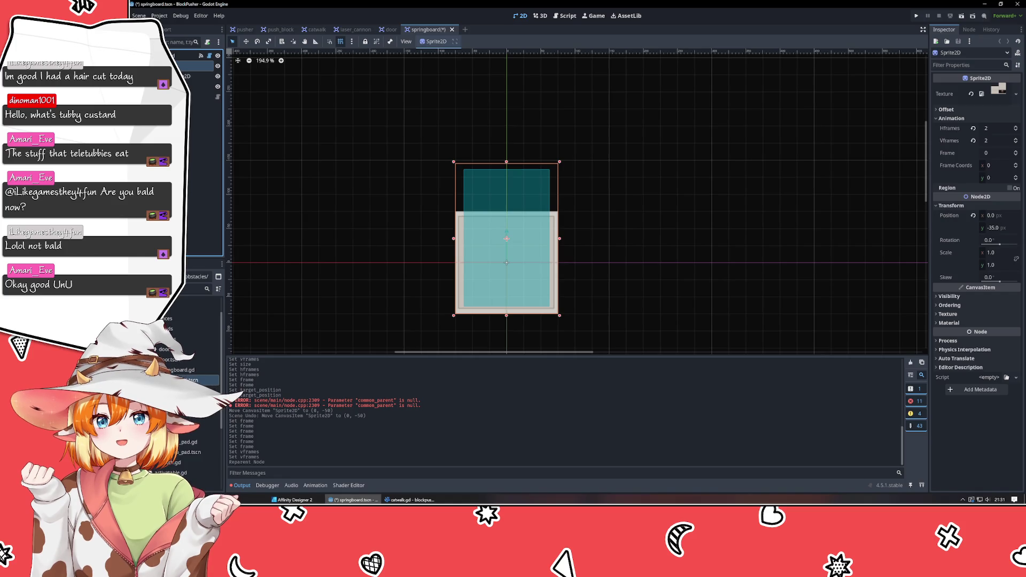
Step: Load assets/Sprites/SpringBoard.png as the Sprite2D's texture from the Inspector
{"action": "left_click", "coordinate": [1015, 94]}
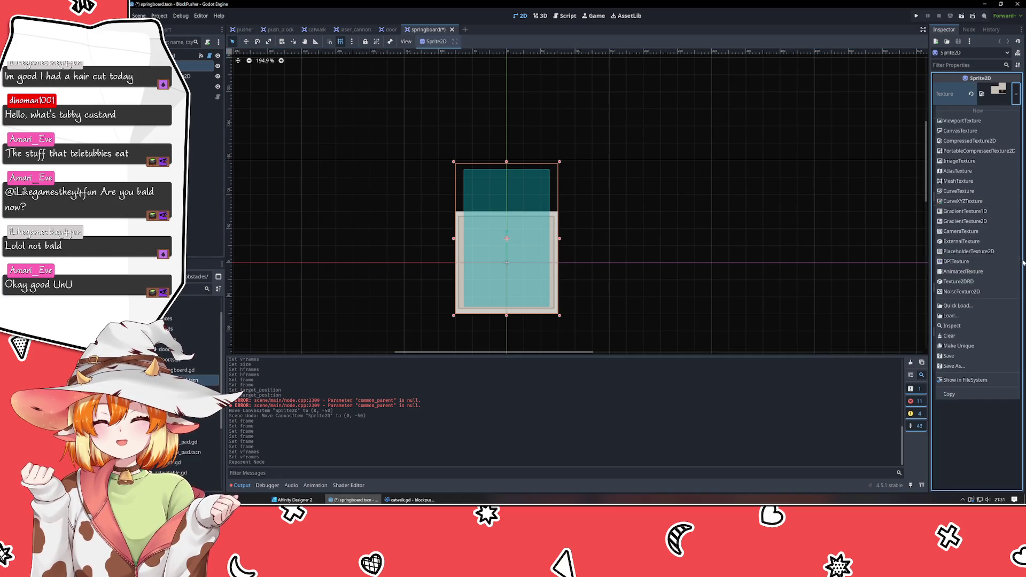
{"action": "left_click", "coordinate": [956, 315]}
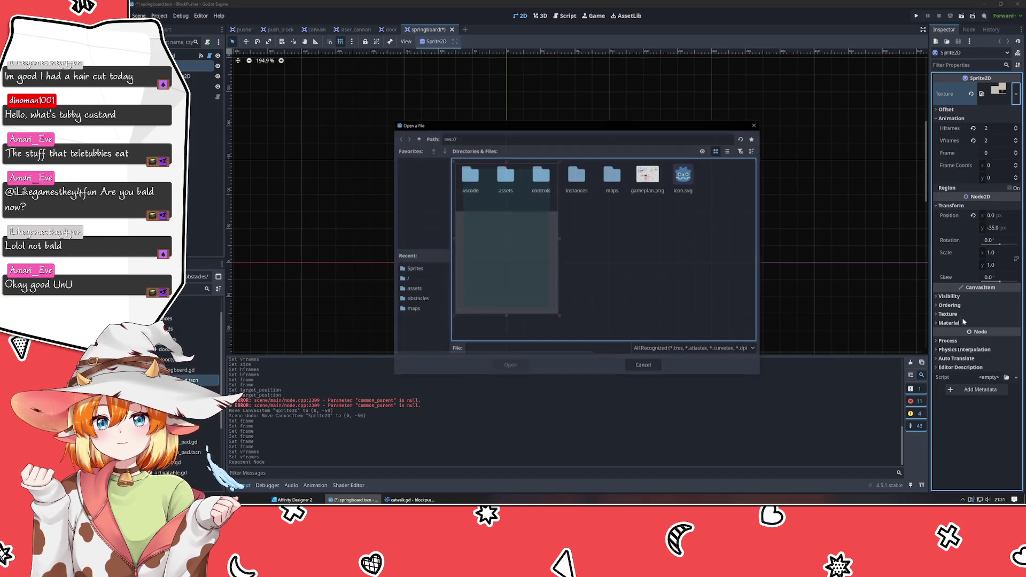
{"action": "double_click", "coordinate": [499, 181]}
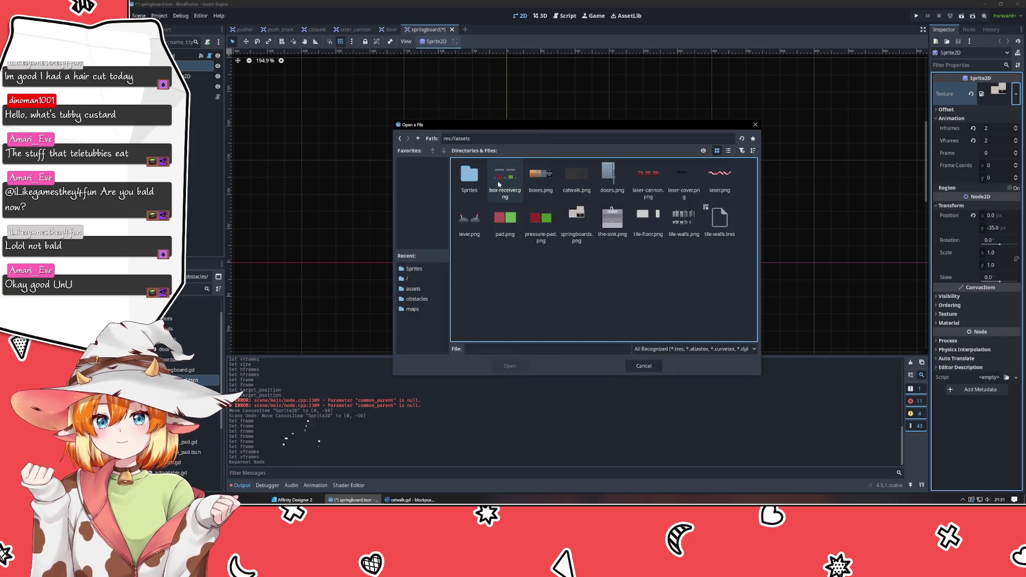
{"action": "double_click", "coordinate": [477, 180]}
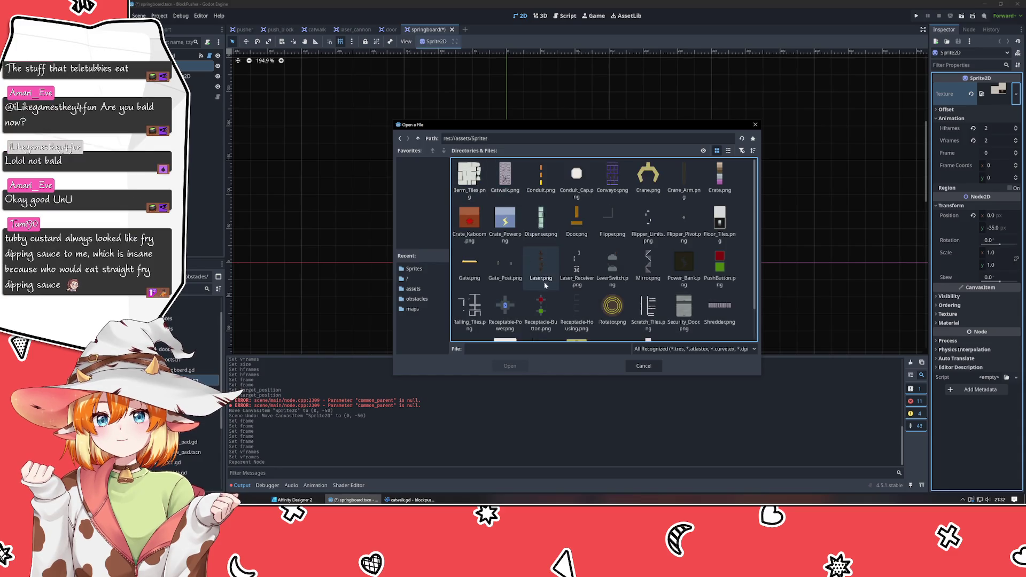
{"action": "scroll", "coordinate": [572, 268], "scroll_direction": "down", "scroll_amount": 1}
{"action": "double_click", "coordinate": [507, 312]}
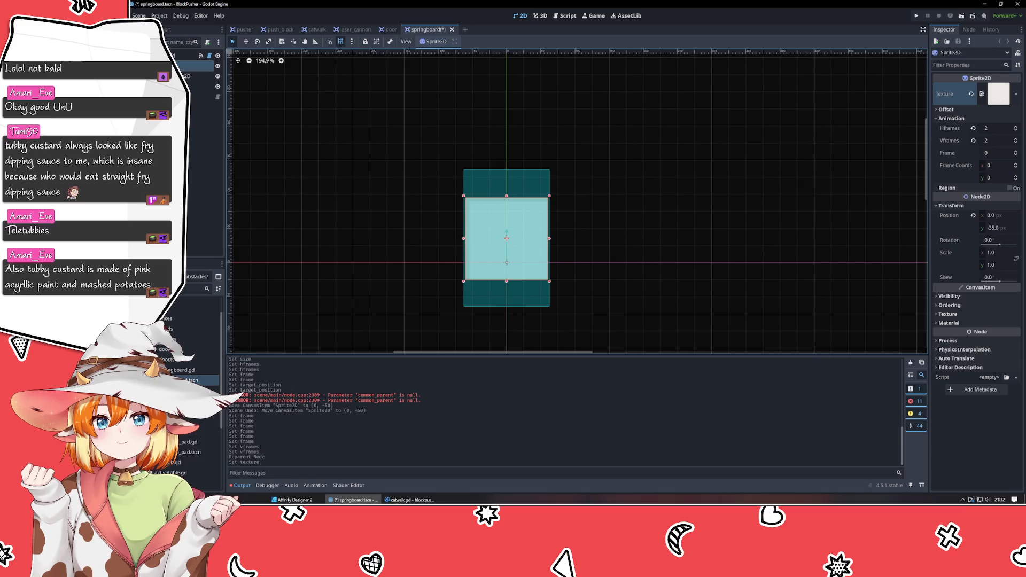
Step: Set the CollisionShape2D size to 120 by 120
{"action": "left_click", "coordinate": [192, 76]}
{"action": "left_click", "coordinate": [1004, 100]}
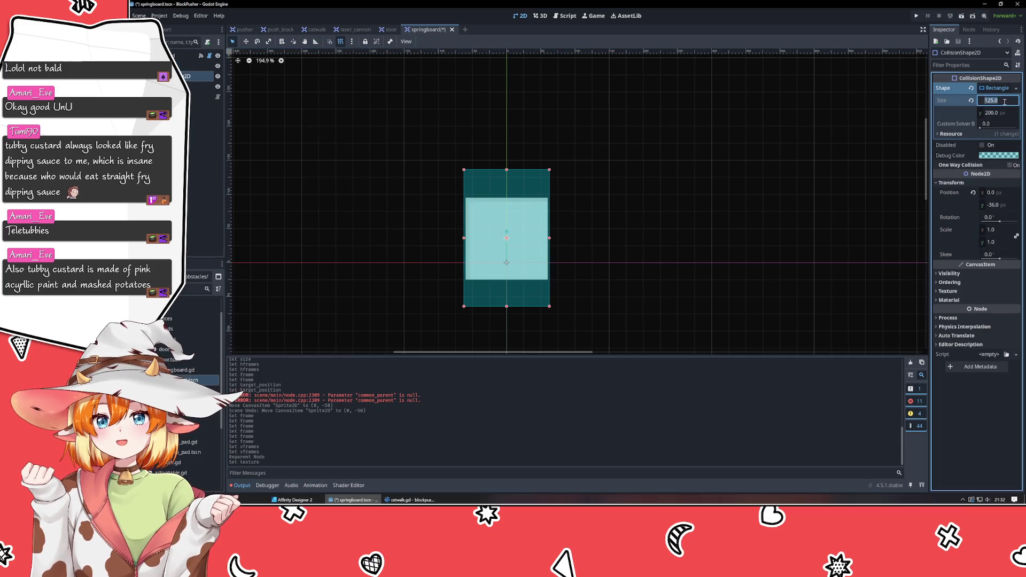
{"action": "type", "text": "120"}
{"action": "key", "text": "Tab"}
{"action": "type", "text": "120"}
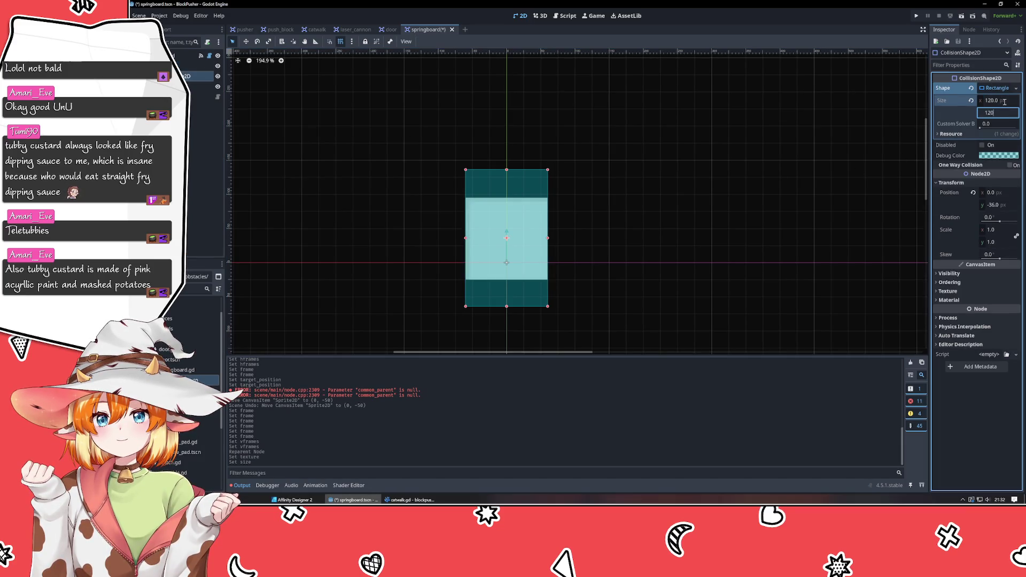
{"action": "key", "text": "Tab"}
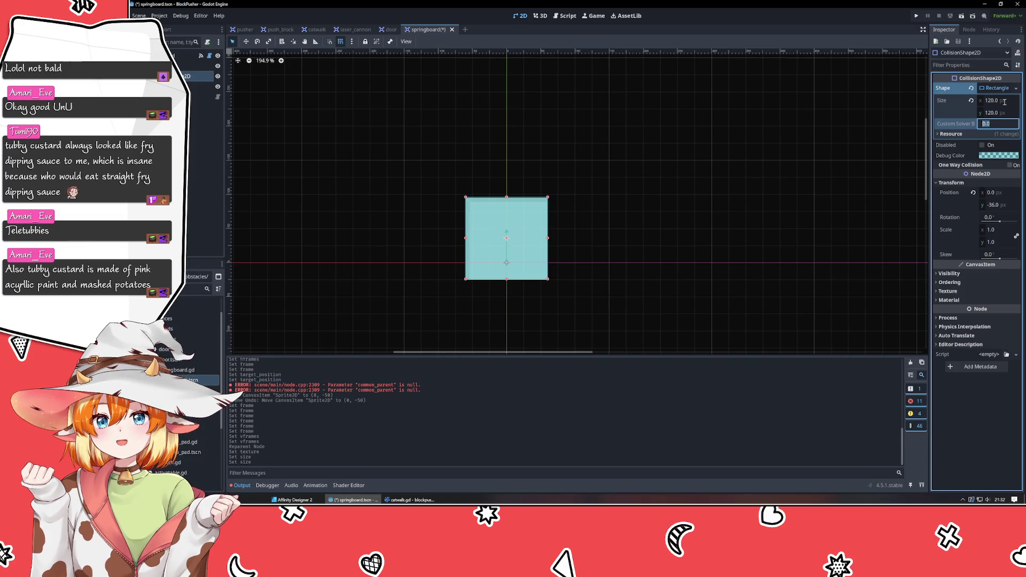
Step: Reselect the Sprite2D node and switch to the Affinity Designer mockup sheet
{"action": "left_click", "coordinate": [198, 65]}
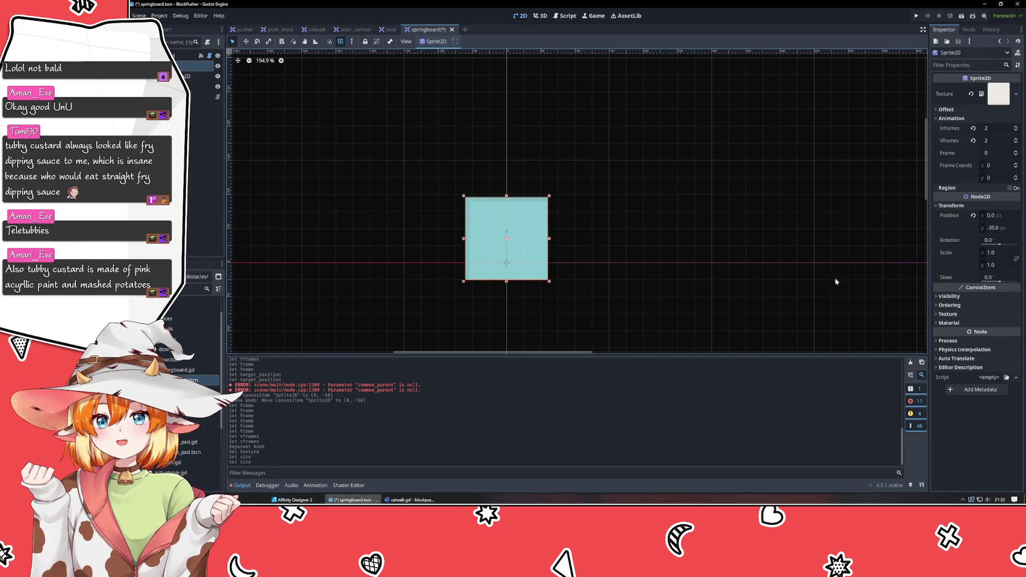
{"action": "left_click", "coordinate": [616, 246]}
{"action": "scroll", "coordinate": [591, 245], "scroll_direction": "down", "scroll_amount": 3}
{"action": "scroll", "coordinate": [591, 246], "scroll_direction": "up", "scroll_amount": 2}
{"action": "mouse_move", "coordinate": [406, 500]}
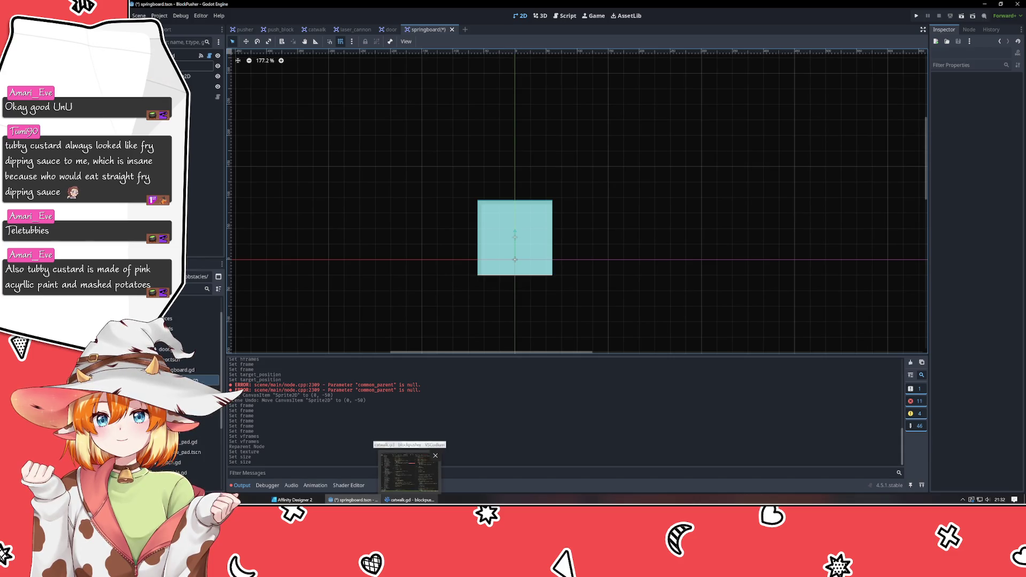
{"action": "left_click", "coordinate": [199, 66]}
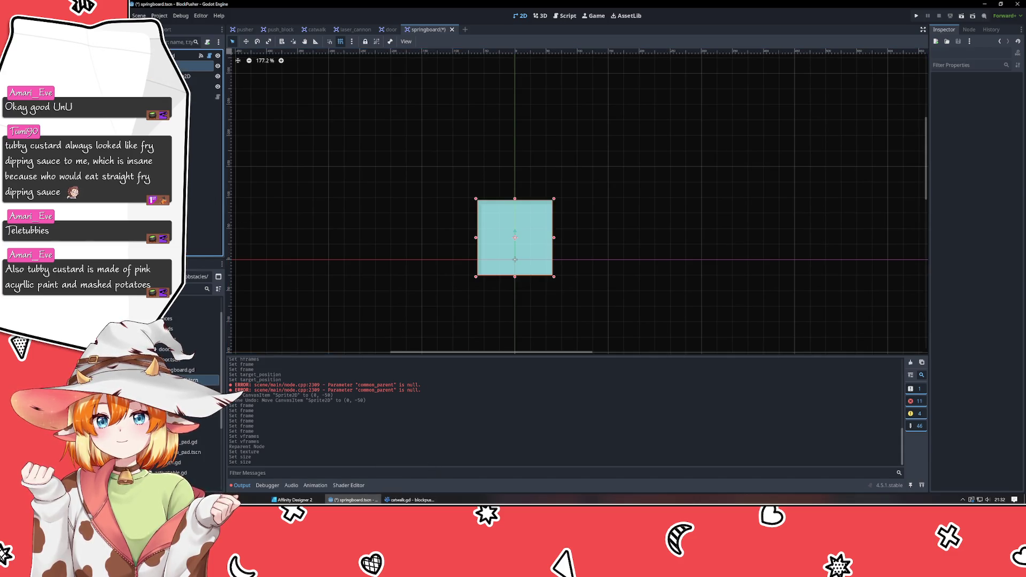
{"action": "left_click", "coordinate": [293, 500]}
{"action": "scroll", "coordinate": [386, 158], "scroll_direction": "up", "scroll_amount": 5}
{"action": "scroll", "coordinate": [427, 160], "scroll_direction": "left", "scroll_amount": 6}
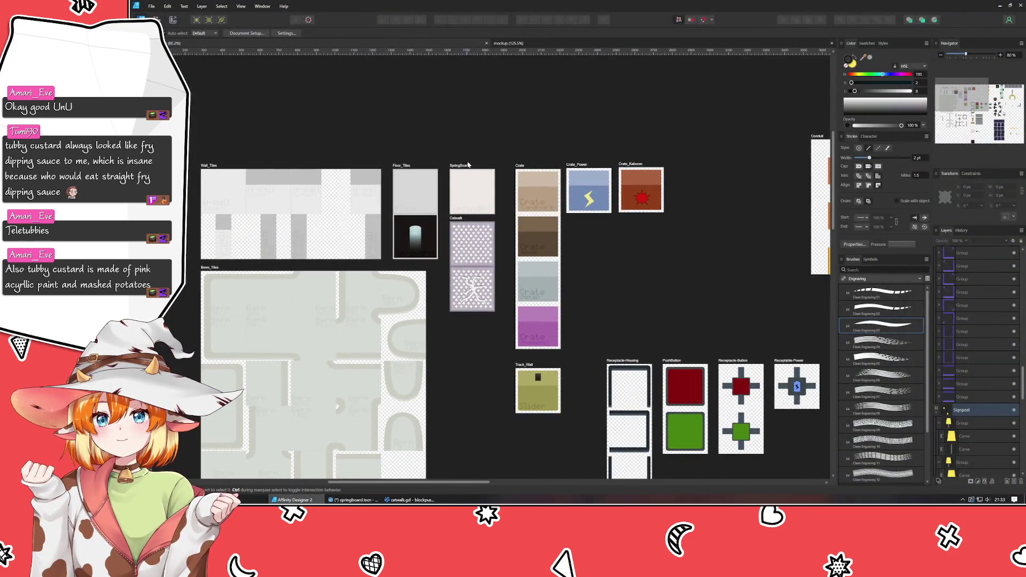
{"action": "left_click", "coordinate": [468, 165]}
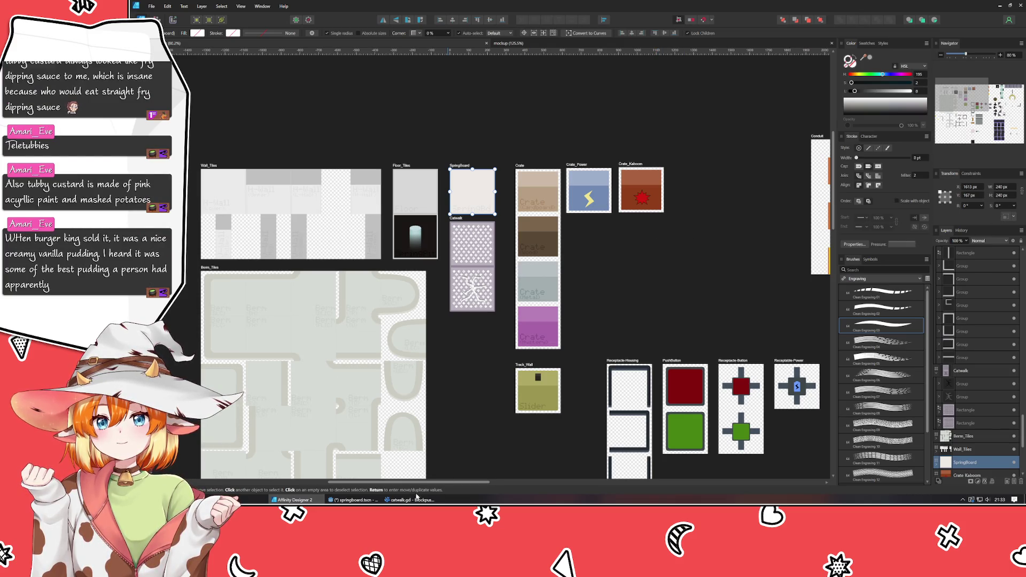
{"action": "left_click", "coordinate": [352, 500]}
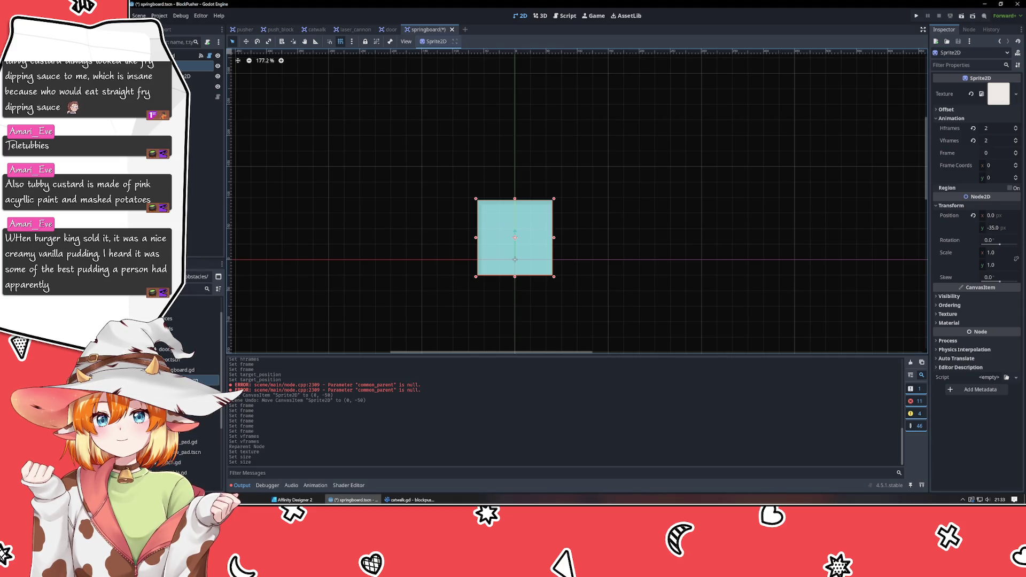
Step: With the collision shape hidden, revert the Sprite2D Hframes and Vframes to 1, then show the shape again
{"action": "left_click", "coordinate": [217, 76]}
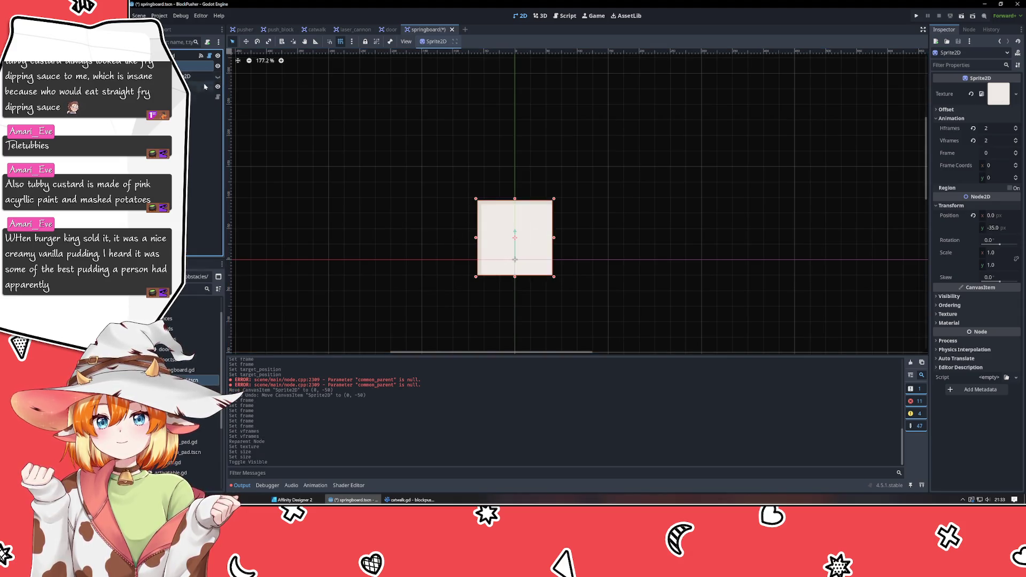
{"action": "scroll", "coordinate": [514, 261], "scroll_direction": "up", "scroll_amount": 4}
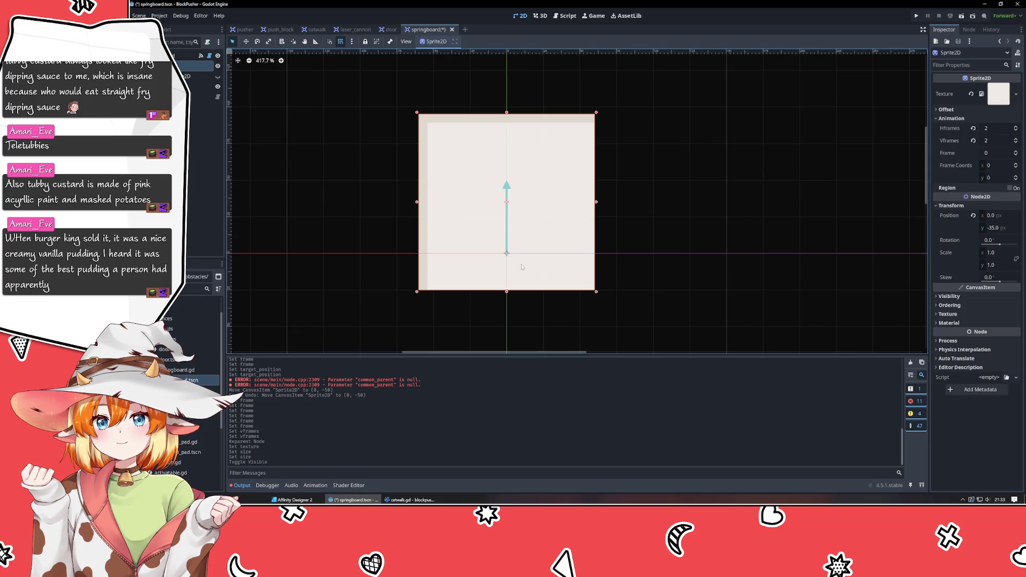
{"action": "scroll", "coordinate": [522, 266], "scroll_direction": "up", "scroll_amount": 2}
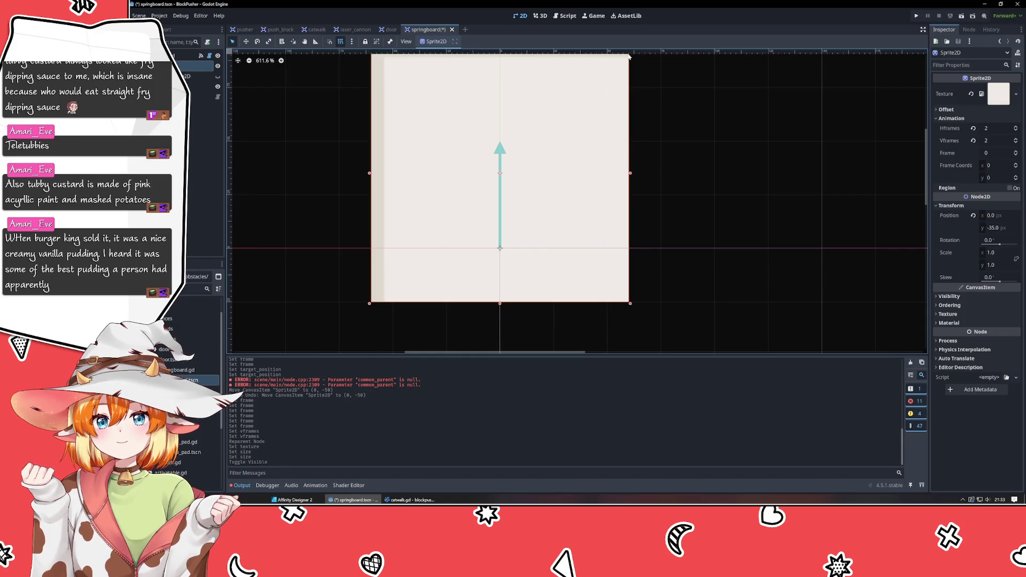
{"action": "left_click", "coordinate": [973, 128]}
{"action": "left_click", "coordinate": [973, 141]}
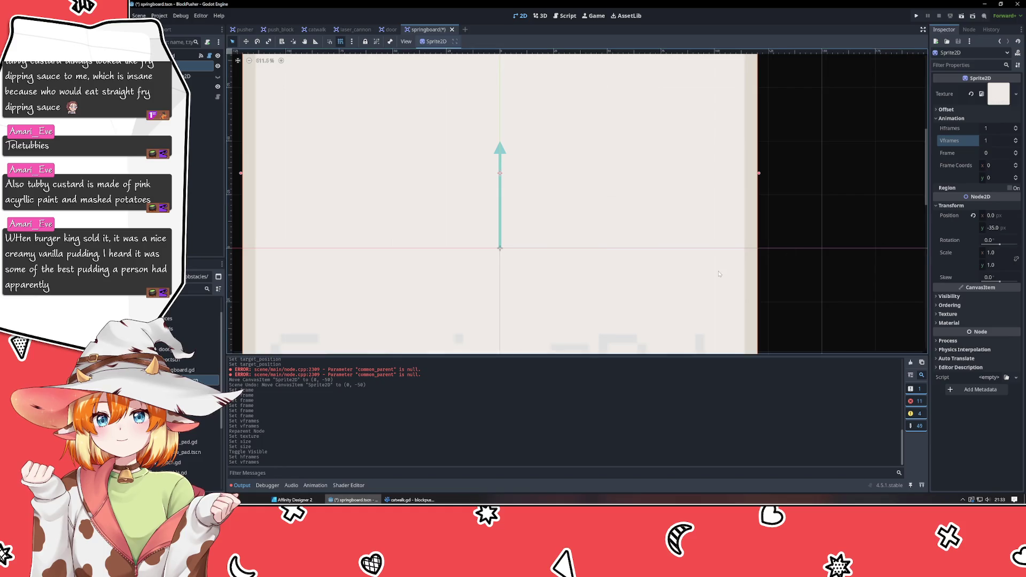
{"action": "scroll", "coordinate": [719, 273], "scroll_direction": "down", "scroll_amount": 10}
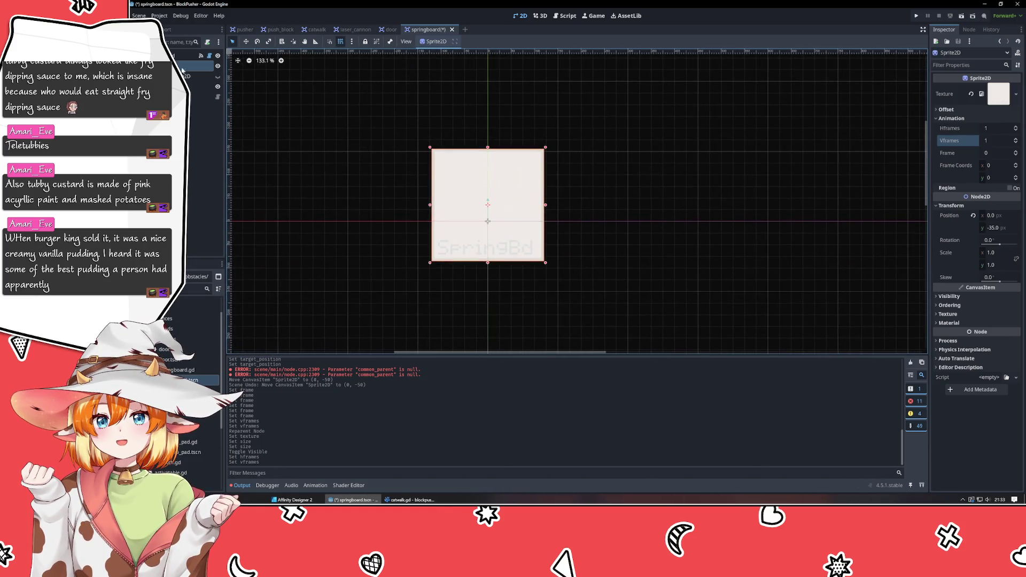
{"action": "left_click", "coordinate": [217, 76]}
{"action": "left_click", "coordinate": [382, 273]}
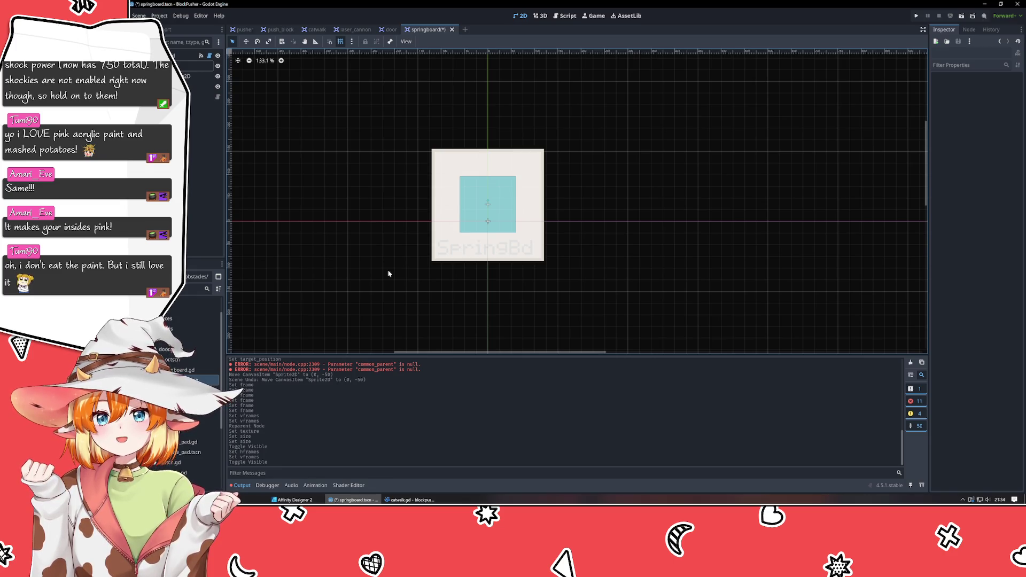
Step: Adjust the viewport around the springboard and inspect the Sprite2D node
{"action": "mouse_move", "coordinate": [674, 259]}
{"action": "left_mouse_down"}
{"action": "mouse_move", "coordinate": [680, 284]}
{"action": "mouse_move", "coordinate": [677, 243]}
{"action": "mouse_move", "coordinate": [675, 257]}
{"action": "left_mouse_up"}
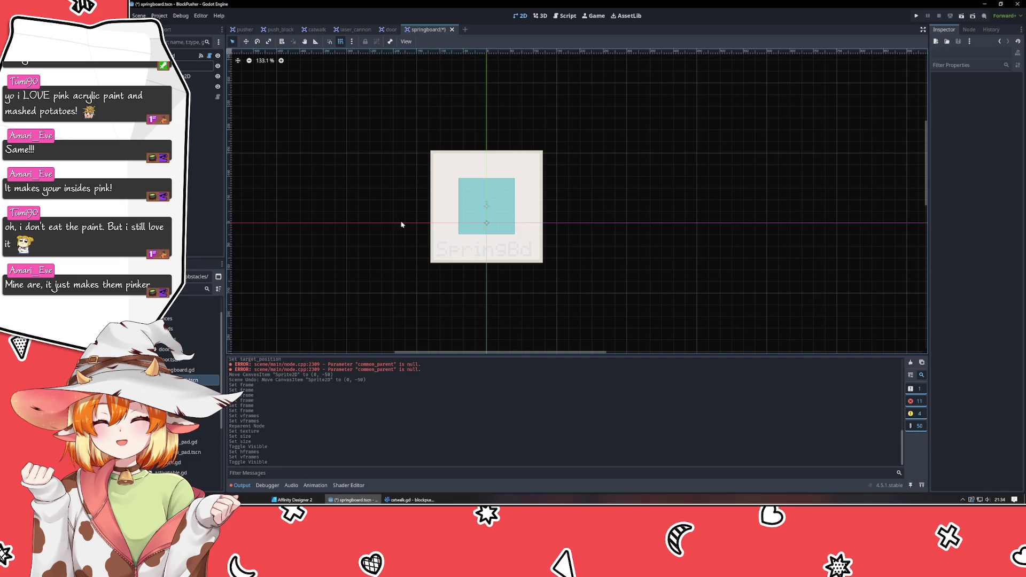
{"action": "scroll", "coordinate": [402, 224], "scroll_direction": "down", "scroll_amount": 1}
{"action": "mouse_move", "coordinate": [402, 225]}
{"action": "left_mouse_down"}
{"action": "mouse_move", "coordinate": [400, 248]}
{"action": "mouse_move", "coordinate": [396, 217]}
{"action": "left_mouse_up"}
{"action": "left_click", "coordinate": [176, 65]}
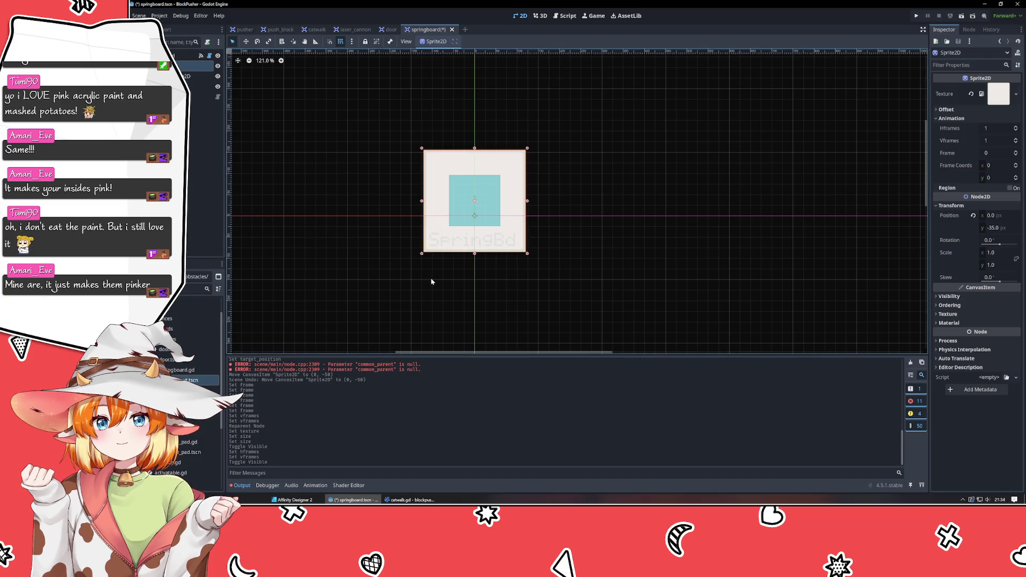
{"action": "left_click", "coordinate": [387, 284]}
{"action": "scroll", "coordinate": [387, 284], "scroll_direction": "down", "scroll_amount": 2}
{"action": "scroll", "coordinate": [430, 259], "scroll_direction": "down", "scroll_amount": 1}
{"action": "scroll", "coordinate": [415, 275], "scroll_direction": "up", "scroll_amount": 1}
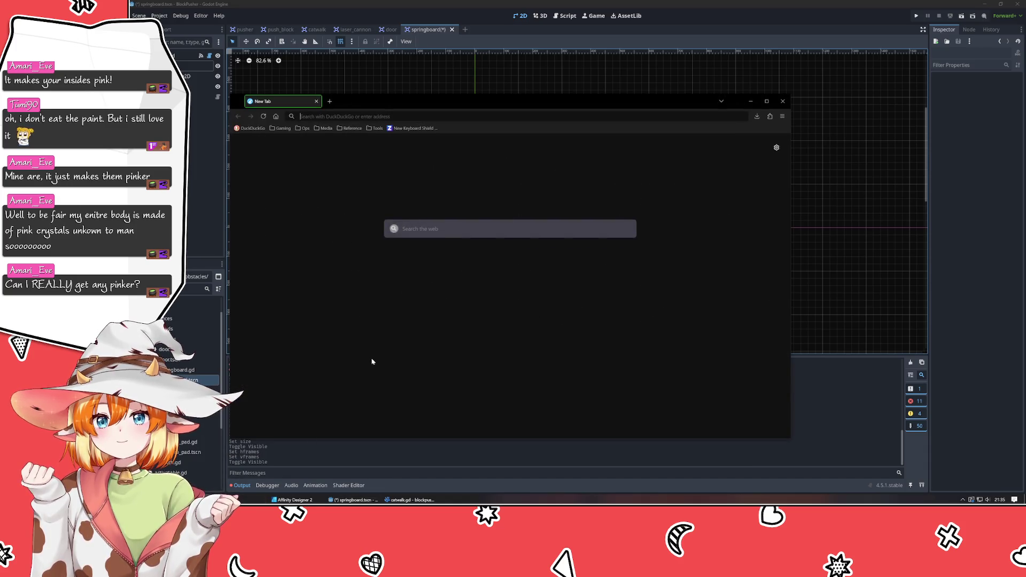
Step: Search the web for 'pinkest pink' and browse the top result
{"action": "type", "text": "pinkest pink"}
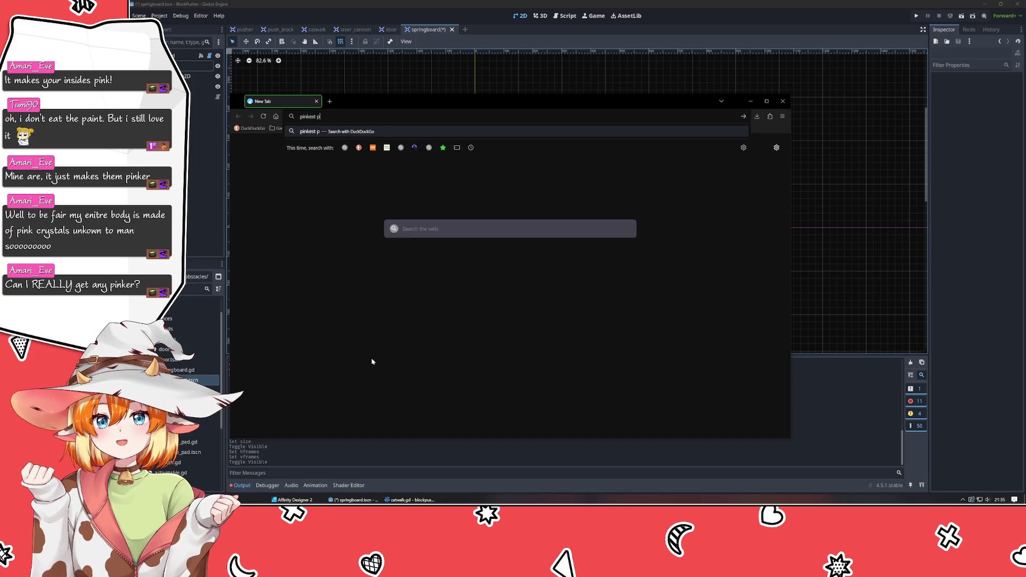
{"action": "key", "text": "Return"}
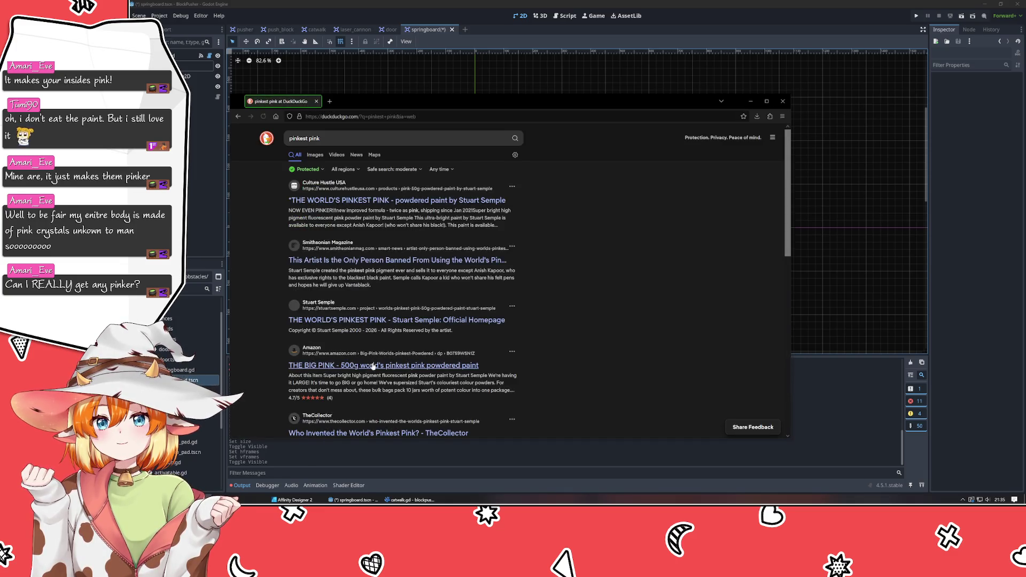
{"action": "left_click", "coordinate": [351, 206]}
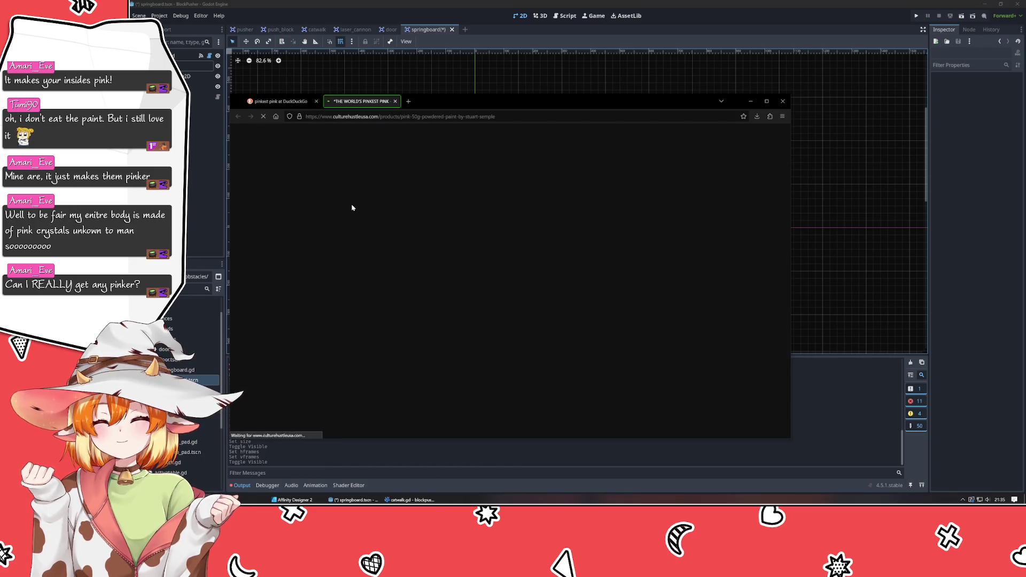
{"action": "scroll", "coordinate": [495, 283], "scroll_direction": "down", "scroll_amount": 1}
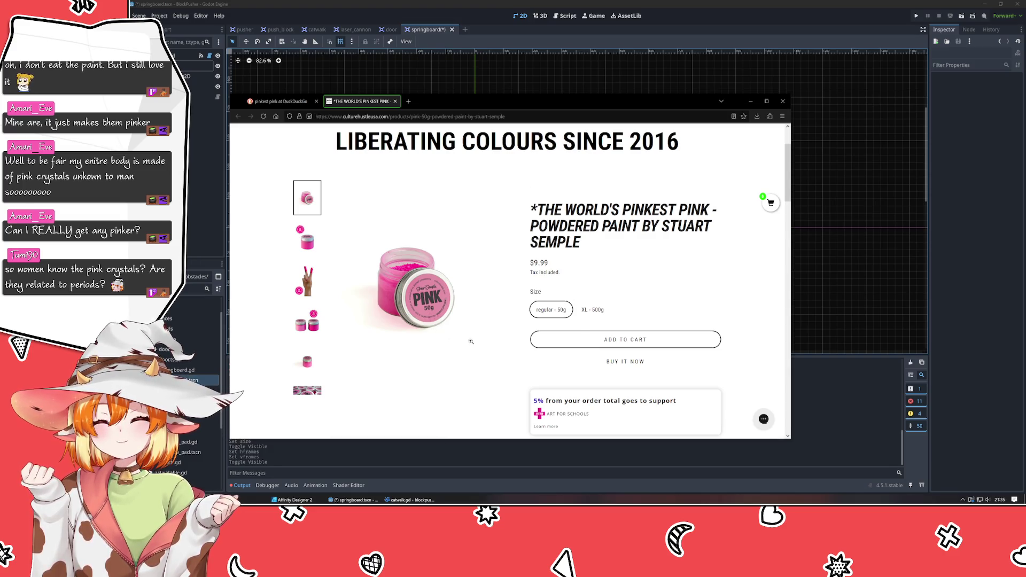
{"action": "scroll", "coordinate": [492, 351], "scroll_direction": "down", "scroll_amount": 1}
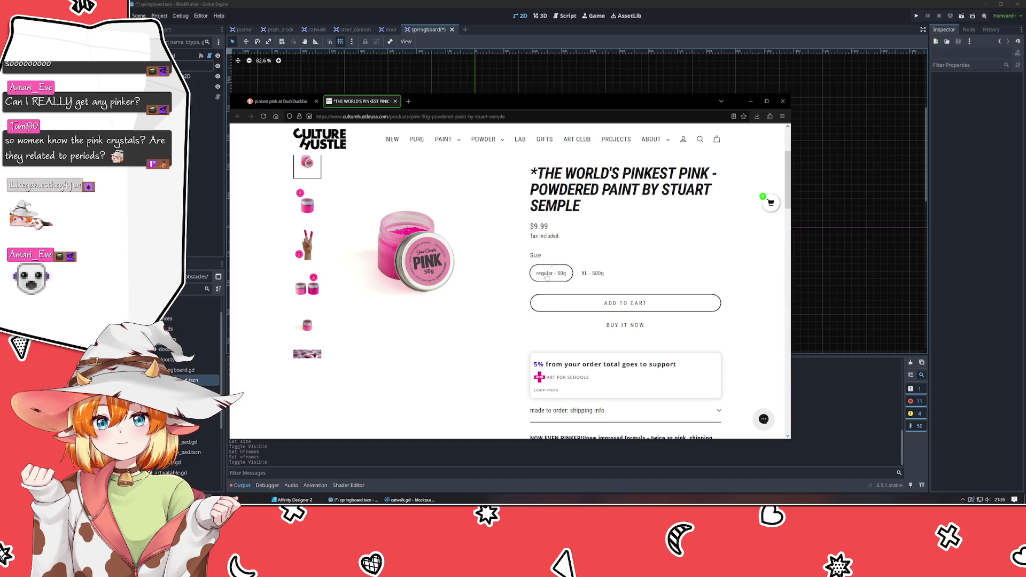
{"action": "scroll", "coordinate": [614, 235], "scroll_direction": "up", "scroll_amount": 3}
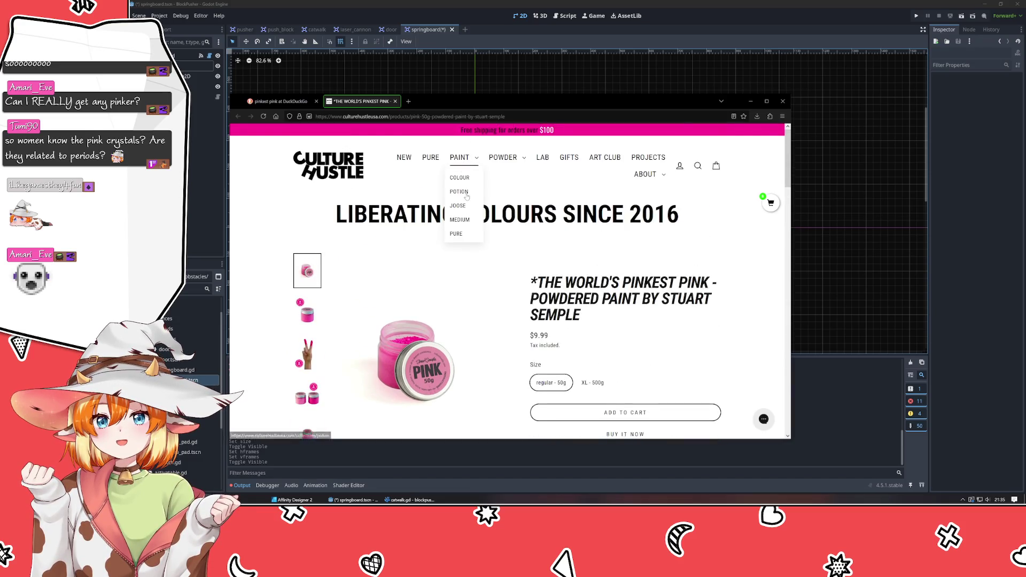
Step: Search the paint shop for 'black' and browse the results
{"action": "left_click", "coordinate": [697, 166]}
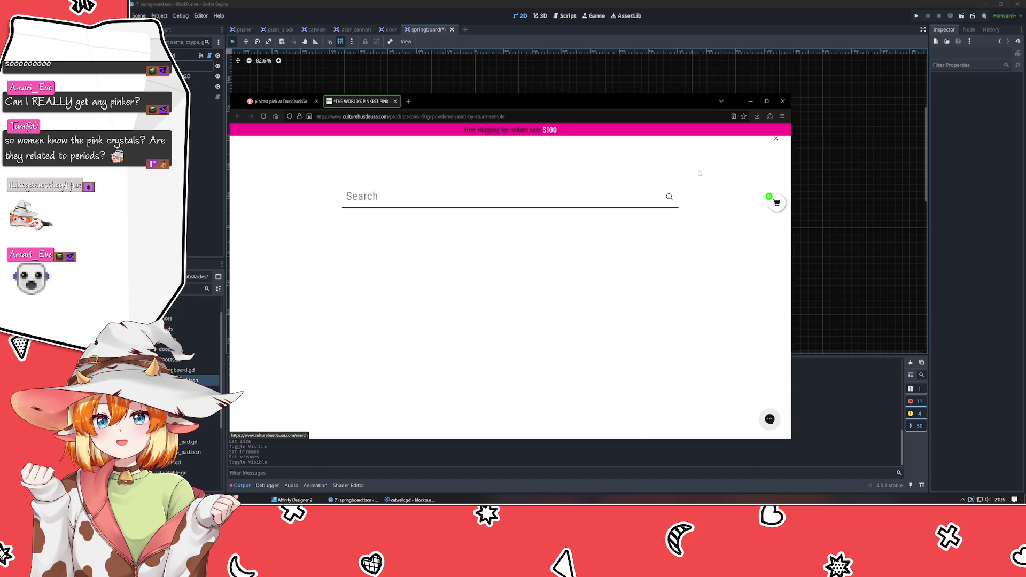
{"action": "type", "text": "black"}
{"action": "key", "text": "Return"}
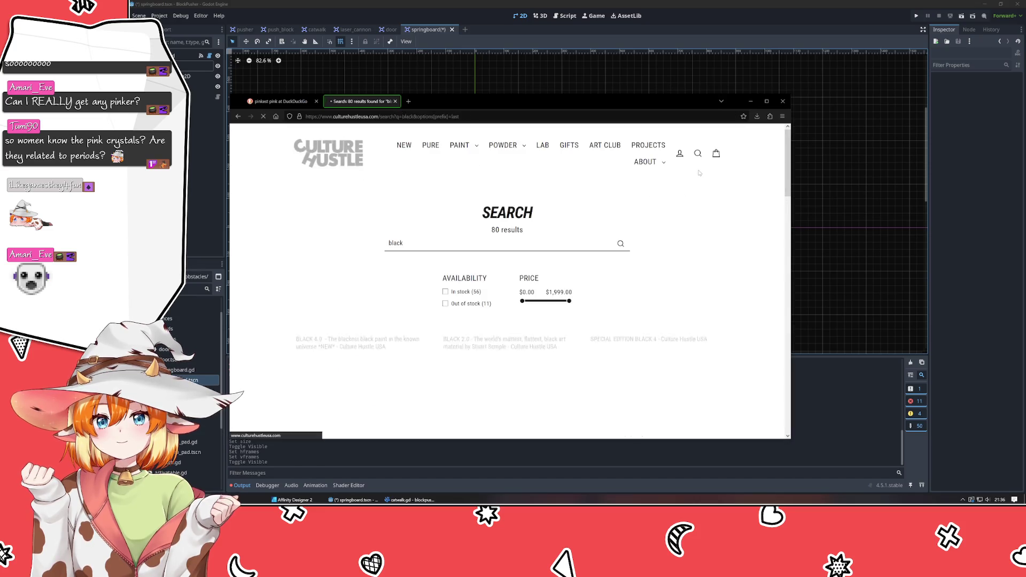
{"action": "scroll", "coordinate": [591, 225], "scroll_direction": "down", "scroll_amount": 3}
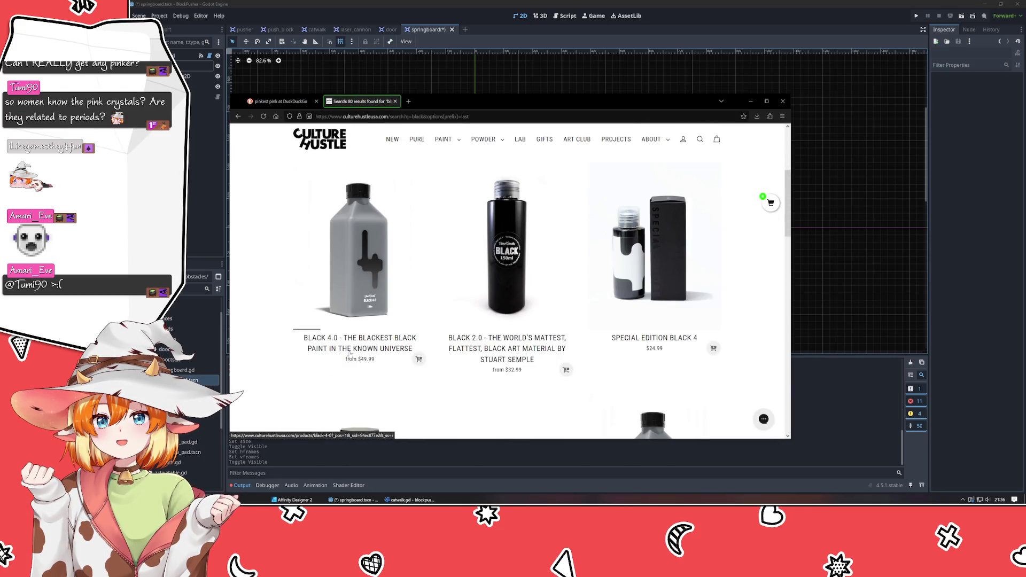
{"action": "scroll", "coordinate": [321, 355], "scroll_direction": "down", "scroll_amount": 5}
{"action": "scroll", "coordinate": [306, 356], "scroll_direction": "down", "scroll_amount": 5}
{"action": "scroll", "coordinate": [306, 357], "scroll_direction": "up", "scroll_amount": 8}
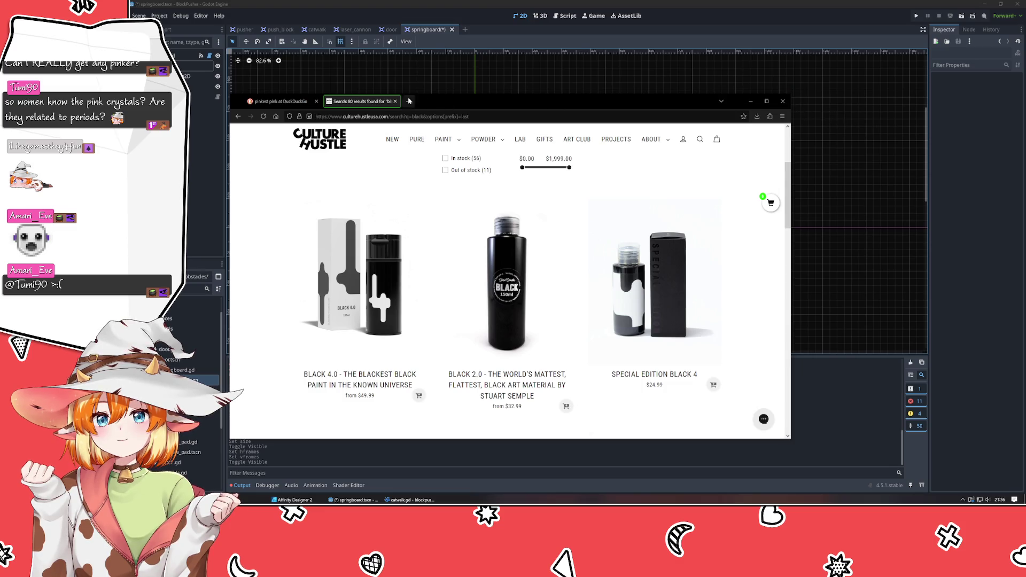
Step: Close the shop and search tabs and the browser window
{"action": "left_click", "coordinate": [395, 101]}
{"action": "left_click", "coordinate": [331, 101]}
{"action": "left_click", "coordinate": [315, 101]}
{"action": "left_click", "coordinate": [190, 169]}
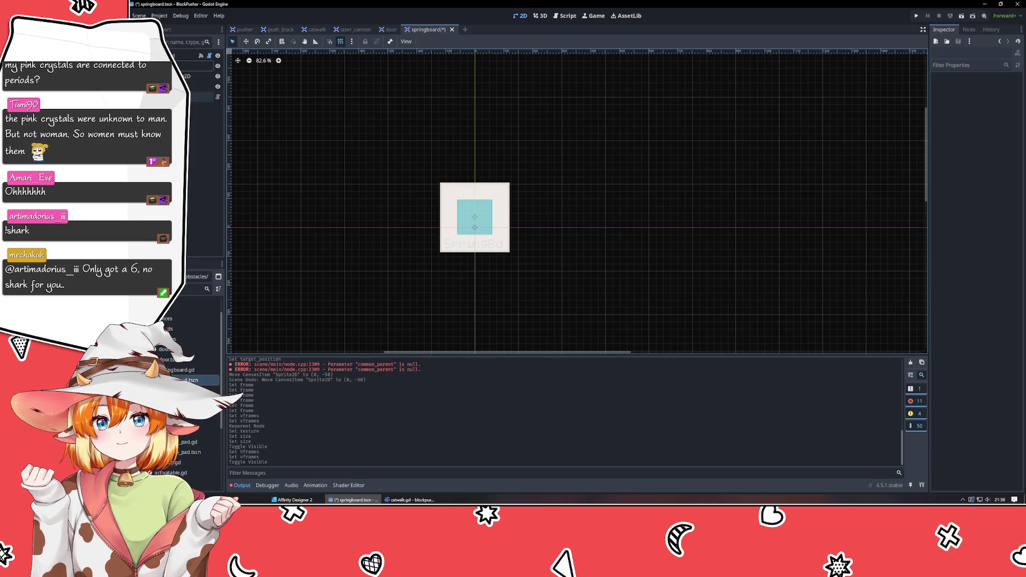
{"action": "left_click", "coordinate": [202, 96]}
{"action": "left_click", "coordinate": [252, 154]}
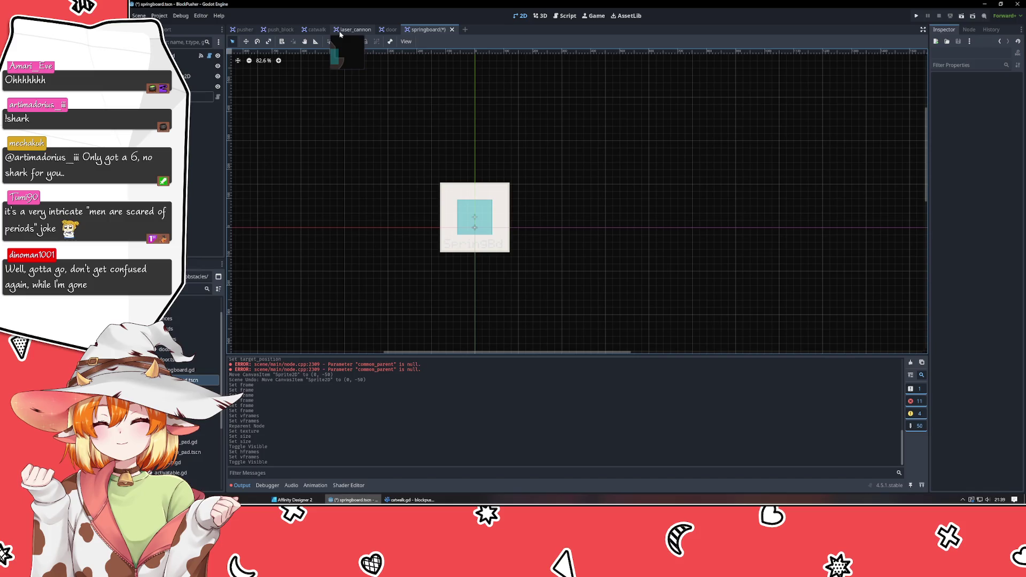
{"action": "mouse_move", "coordinate": [658, 192]}
{"action": "left_mouse_down"}
{"action": "mouse_move", "coordinate": [634, 148]}
{"action": "mouse_move", "coordinate": [705, 117]}
{"action": "mouse_move", "coordinate": [713, 259]}
{"action": "mouse_move", "coordinate": [678, 202]}
{"action": "left_mouse_up"}
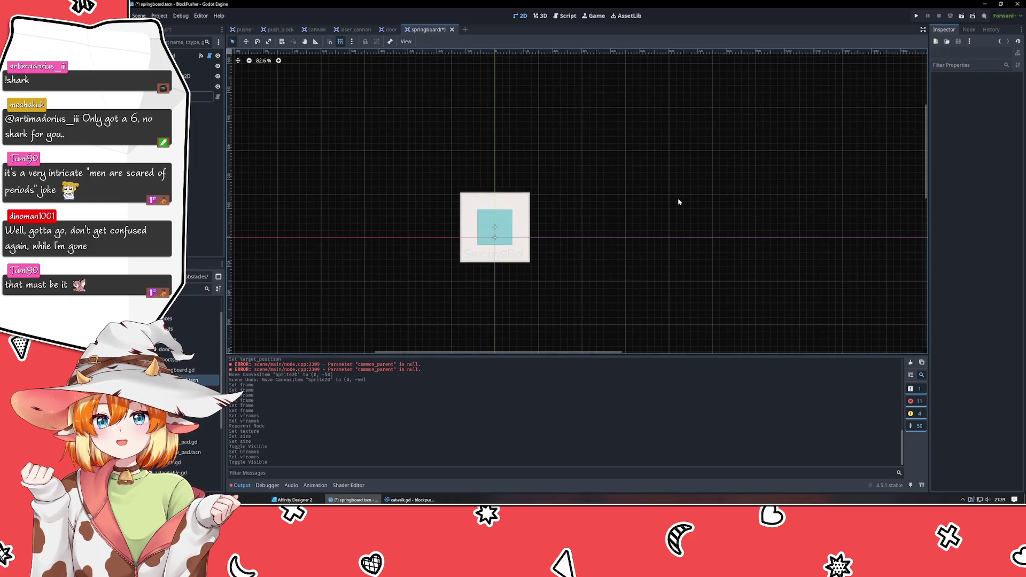
Step: Add a new Sprite2D child node to the springboard scene
{"action": "scroll", "coordinate": [678, 202], "scroll_direction": "down", "scroll_amount": 5}
{"action": "scroll", "coordinate": [679, 202], "scroll_direction": "up", "scroll_amount": 7}
{"action": "left_click_drag", "start_coordinate": [679, 202], "coordinate": [719, 187]}
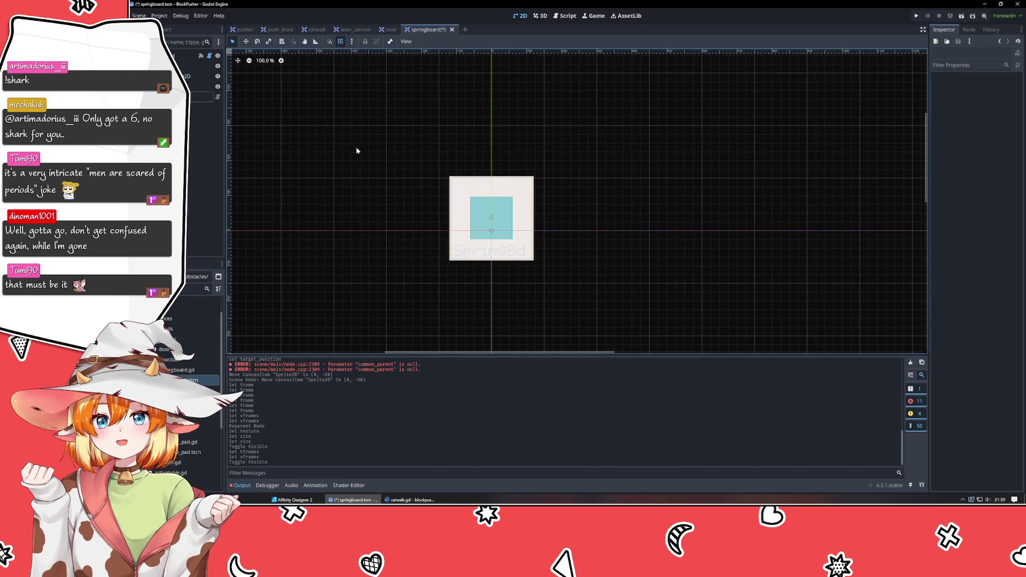
{"action": "left_click", "coordinate": [203, 134]}
{"action": "left_click", "coordinate": [256, 164]}
{"action": "right_click", "coordinate": [189, 181]}
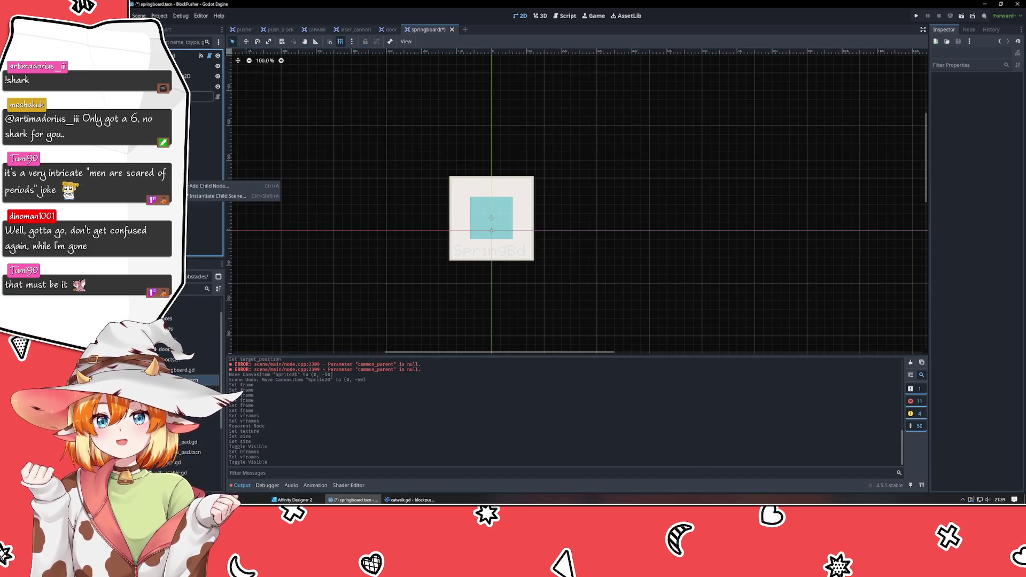
{"action": "left_click", "coordinate": [198, 190]}
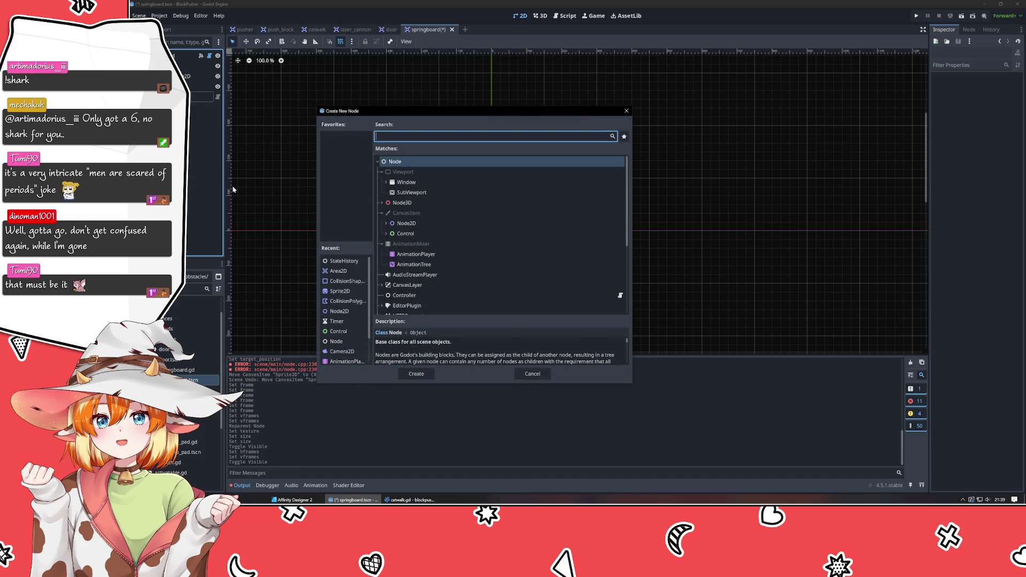
{"action": "type", "text": "sprite"}
{"action": "key", "text": "Return"}
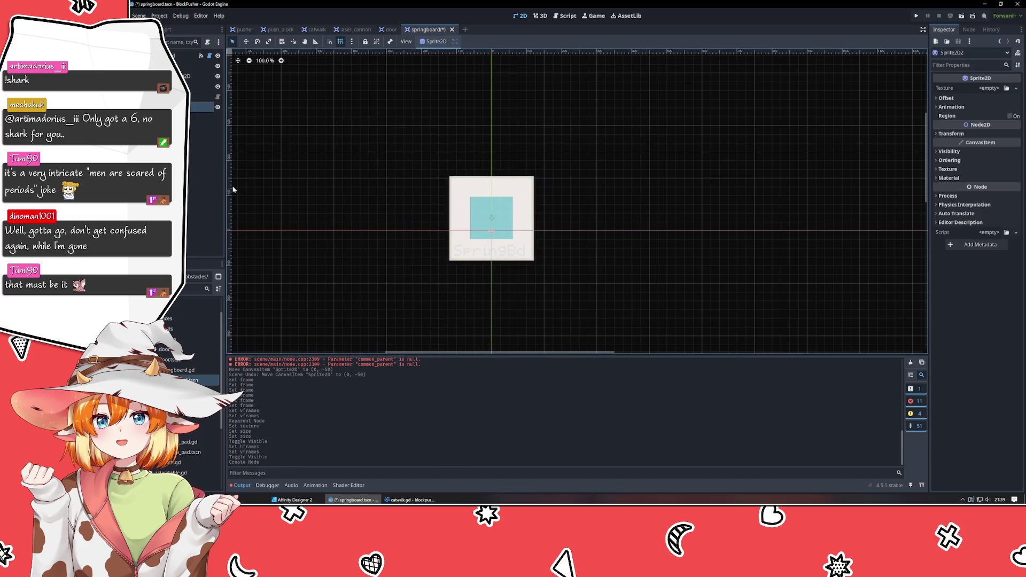
Step: Rename the original sprite to Board and the new one to Base, moving Base to the top
{"action": "left_click_drag", "start_coordinate": [203, 107], "coordinate": [203, 72]}
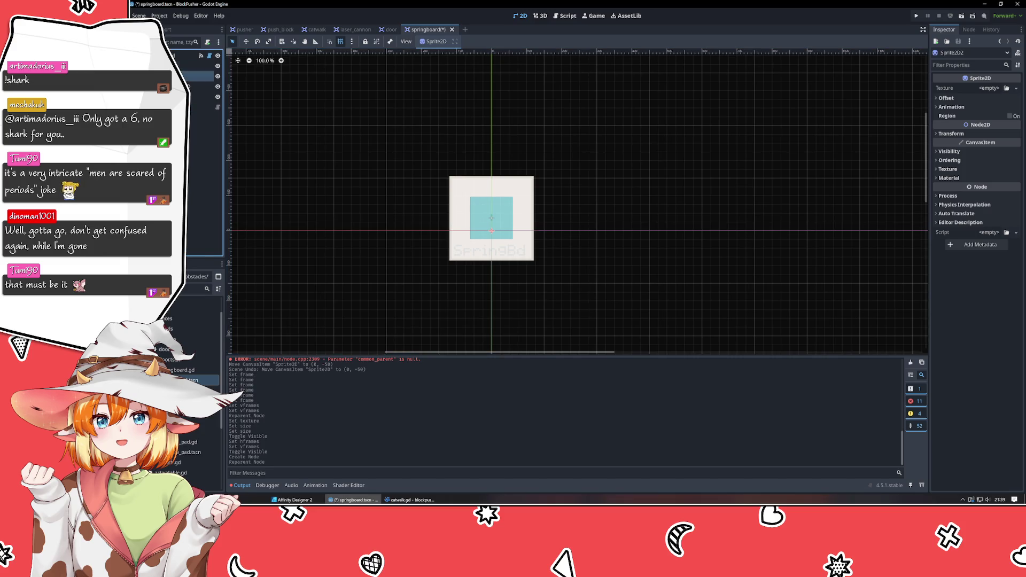
{"action": "left_click", "coordinate": [195, 65]}
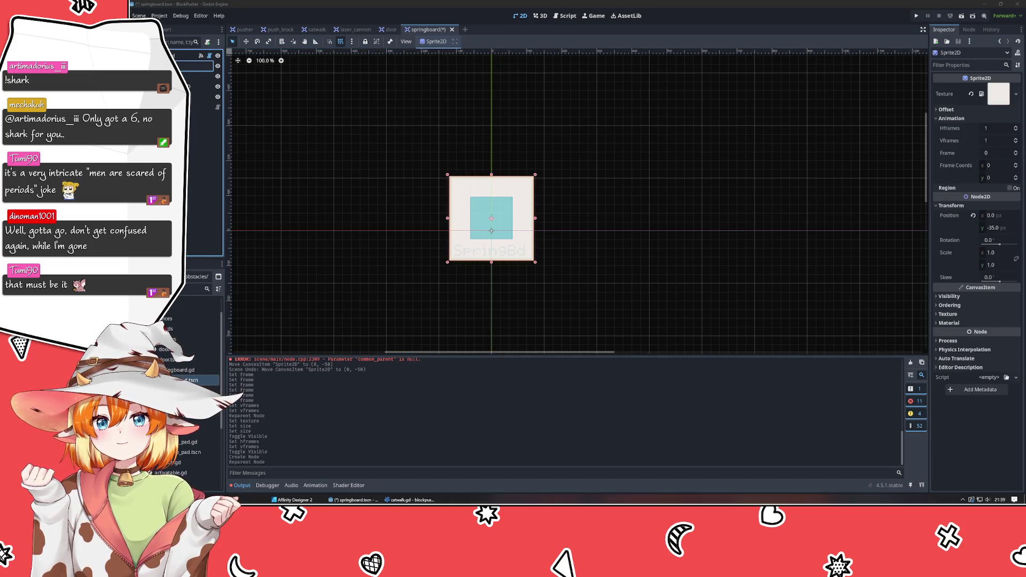
{"action": "key", "text": "Return"}
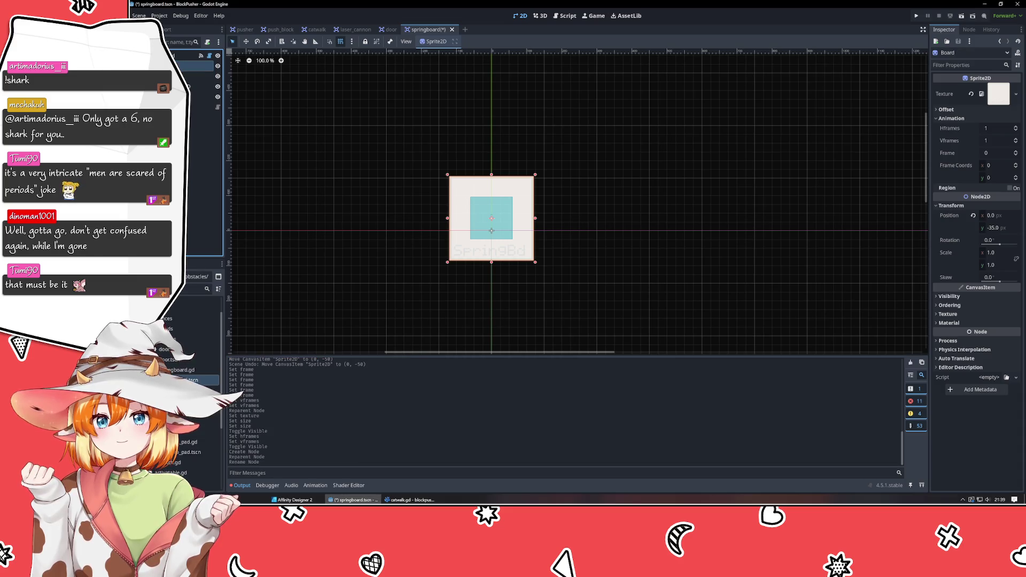
{"action": "left_click", "coordinate": [197, 75]}
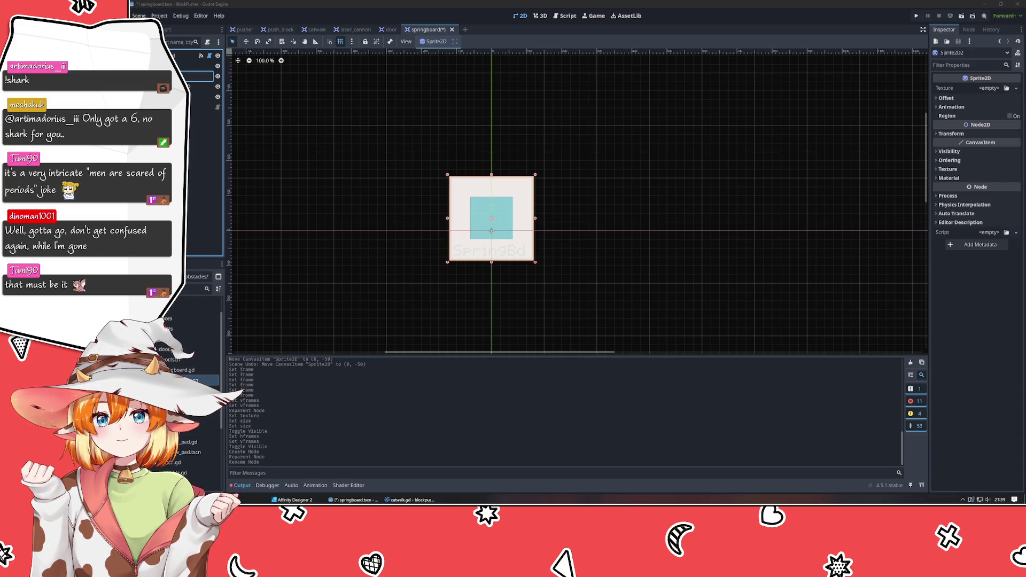
{"action": "type", "text": "Base"}
{"action": "key", "text": "Return"}
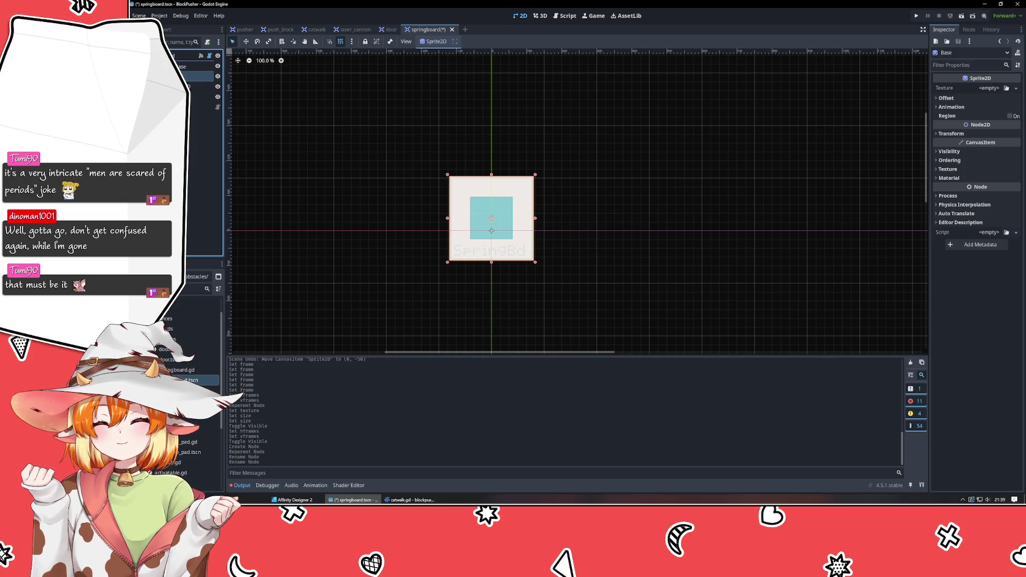
{"action": "left_click_drag", "start_coordinate": [198, 76], "coordinate": [198, 64]}
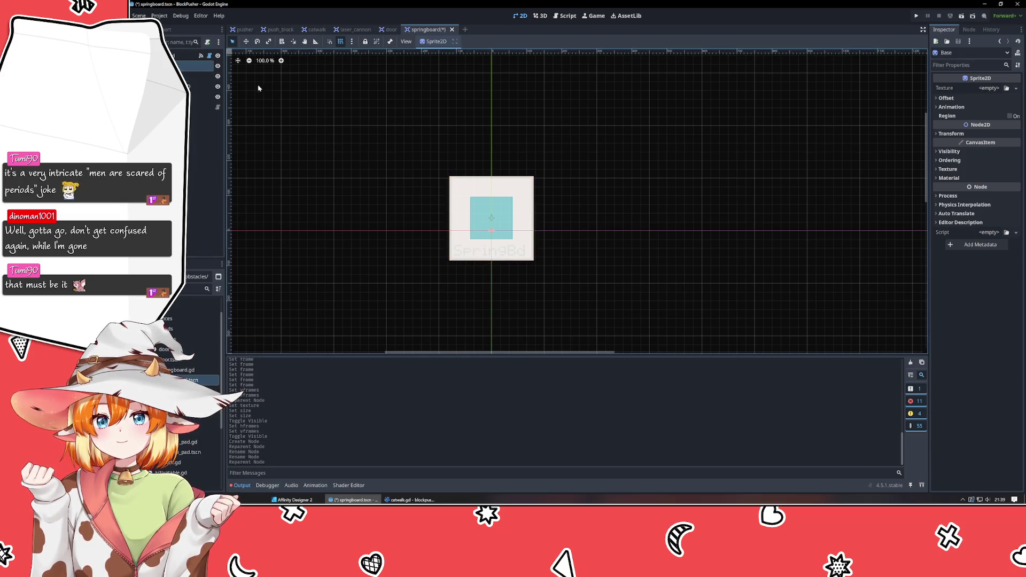
{"action": "left_click", "coordinate": [1006, 88]}
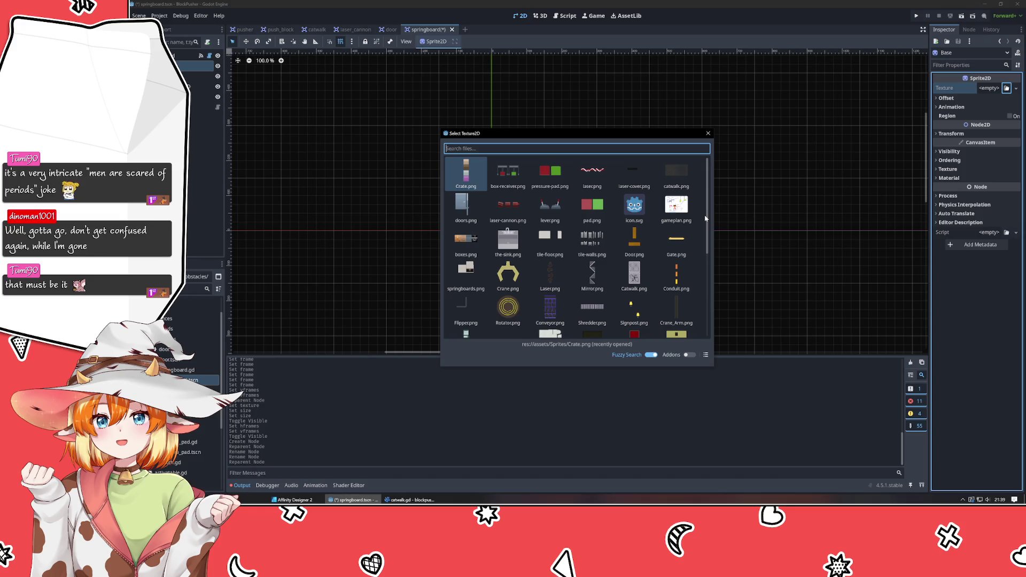
Step: Browse the Select Texture2D grid, then switch to Affinity Designer 2
{"action": "scroll", "coordinate": [704, 218], "scroll_direction": "down", "scroll_amount": 5}
{"action": "scroll", "coordinate": [704, 218], "scroll_direction": "down", "scroll_amount": 1}
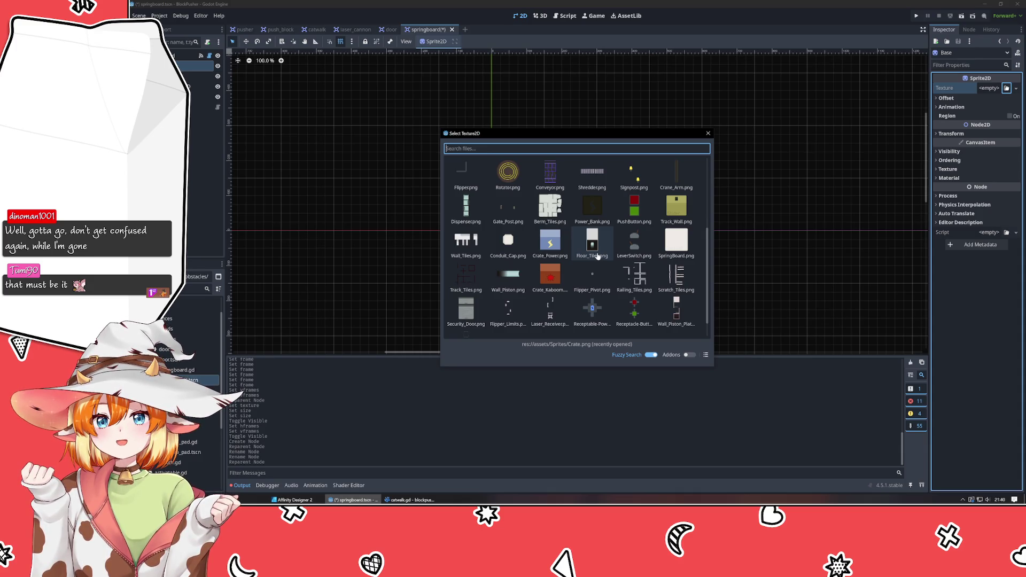
{"action": "left_click", "coordinate": [305, 500]}
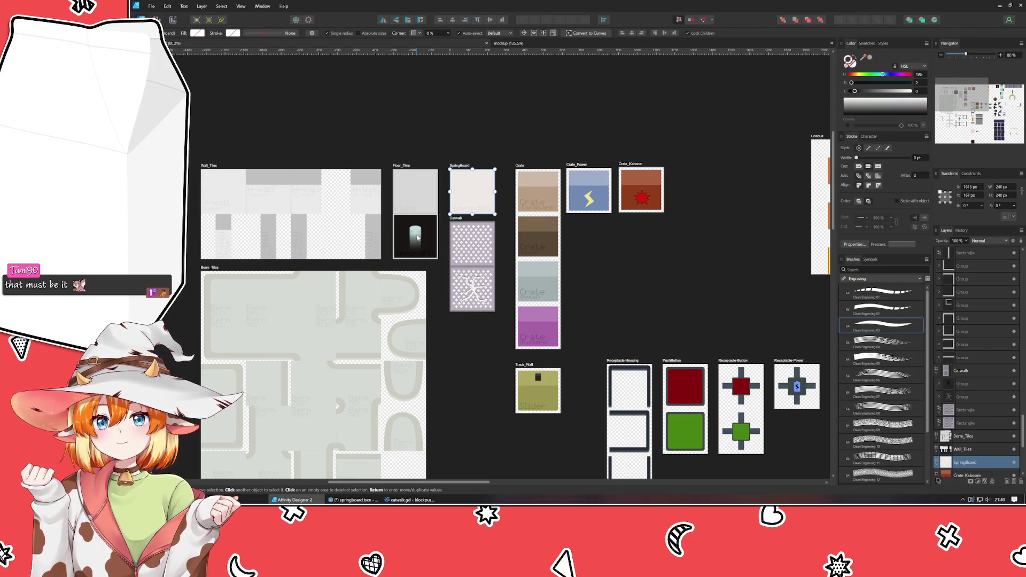
Step: Create a 240 × 240 px artboard named SpringBoard_Piston below the Catwalk artboard
{"action": "left_click", "coordinate": [449, 382]}
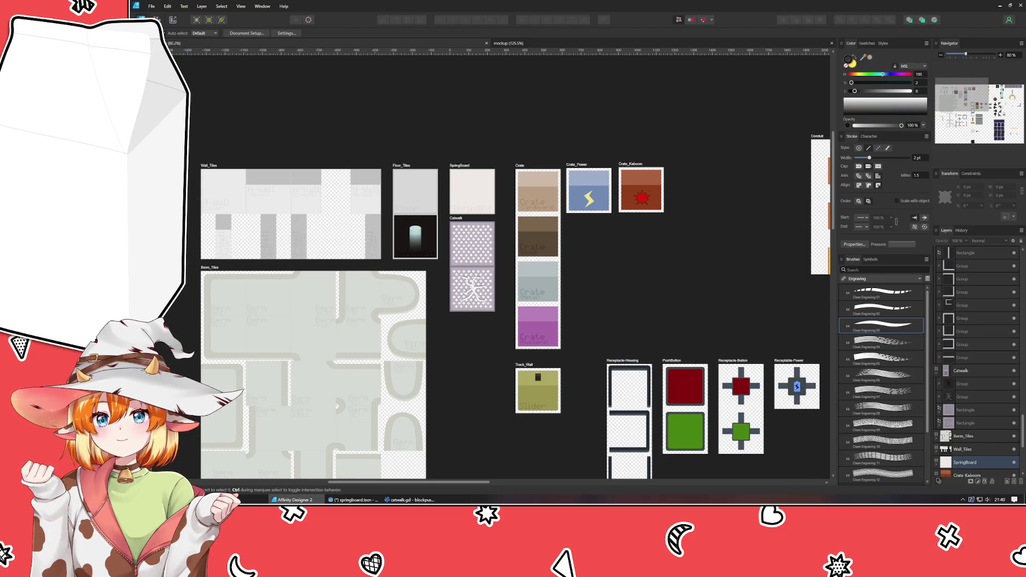
{"action": "key", "text": "shift+m"}
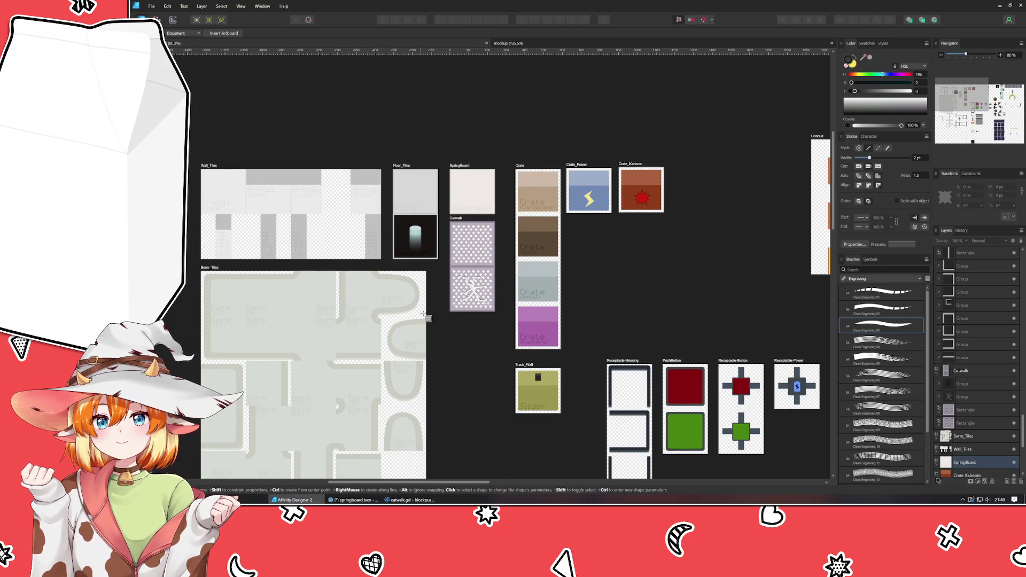
{"action": "left_click_drag", "start_coordinate": [449, 329], "coordinate": [501, 387]}
{"action": "key", "text": "v"}
{"action": "left_click", "coordinate": [1001, 186]}
{"action": "type", "text": "240"}
{"action": "key", "text": "Tab"}
{"action": "type", "text": "240"}
{"action": "key", "text": "Tab"}
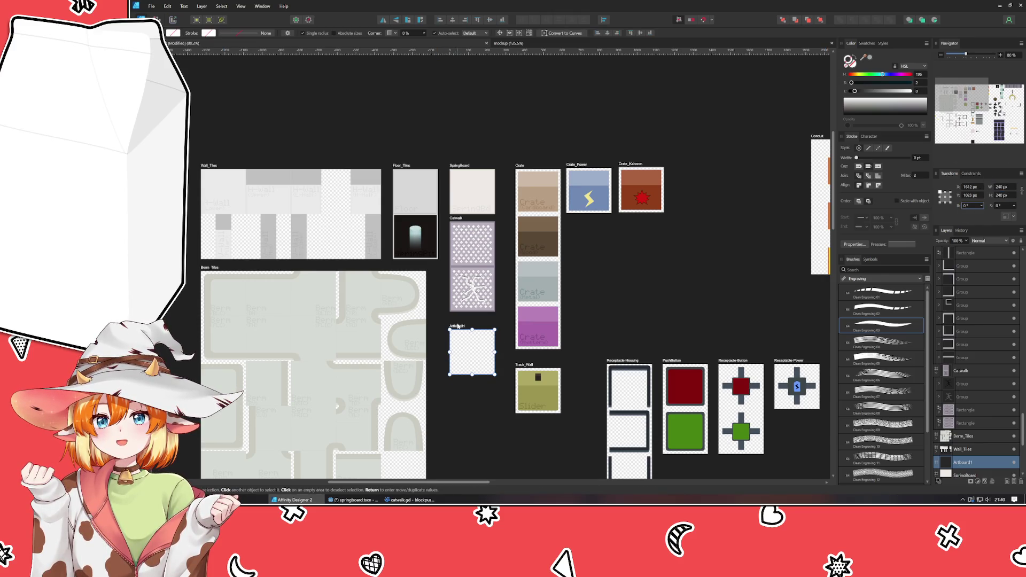
{"action": "double_click", "coordinate": [457, 327]}
{"action": "type", "text": "SpringBoard_Piston"}
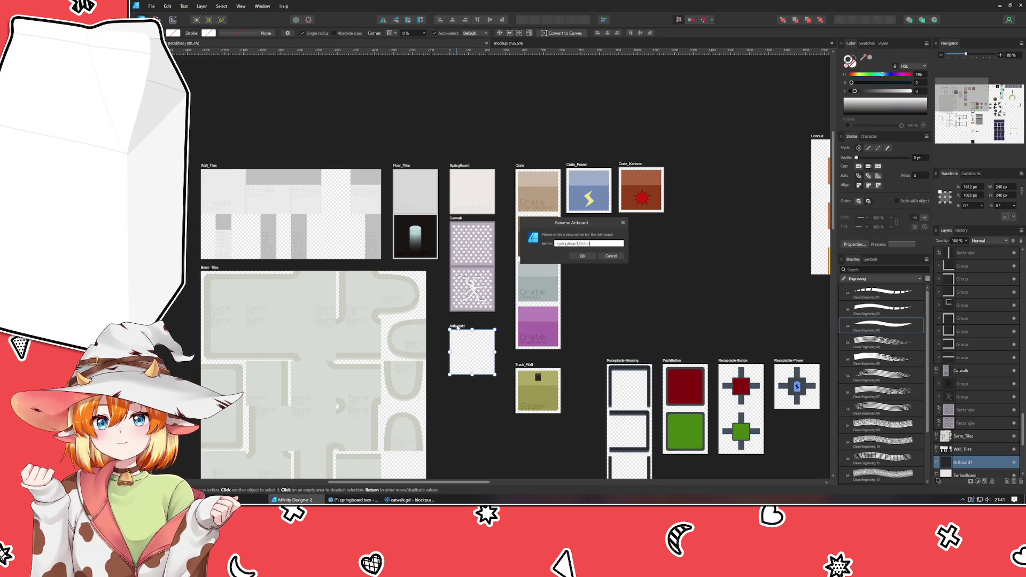
{"action": "key", "text": "Return"}
Step: Move the dark piston graphic from Floor_Tiles onto SpringBoard_Piston
{"action": "left_click", "coordinate": [401, 243]}
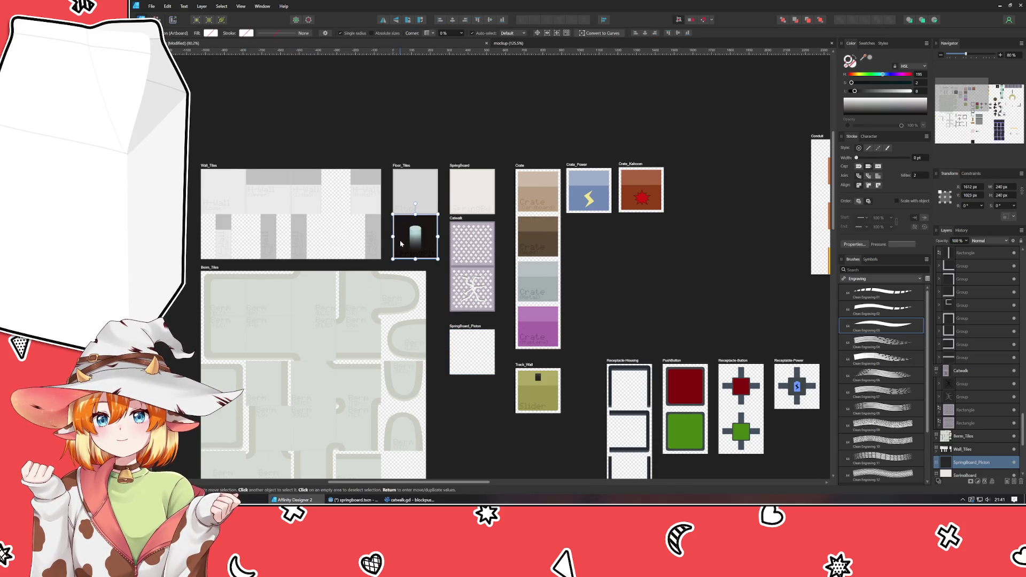
{"action": "mouse_move", "coordinate": [401, 243]}
{"action": "left_mouse_down"}
{"action": "mouse_move", "coordinate": [438, 295]}
{"action": "mouse_move", "coordinate": [460, 358]}
{"action": "left_mouse_up"}
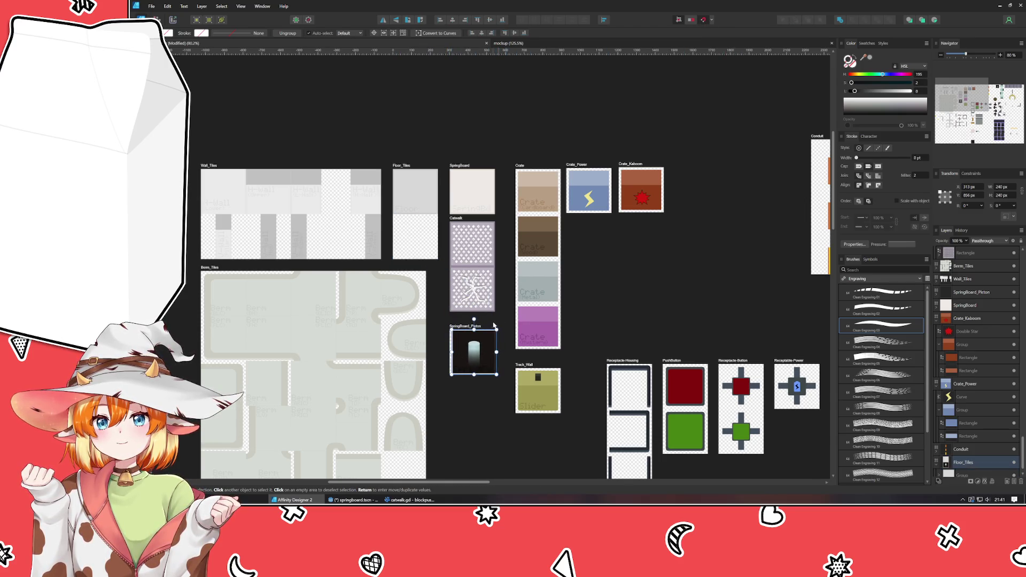
{"action": "key", "text": "ctrl+d"}
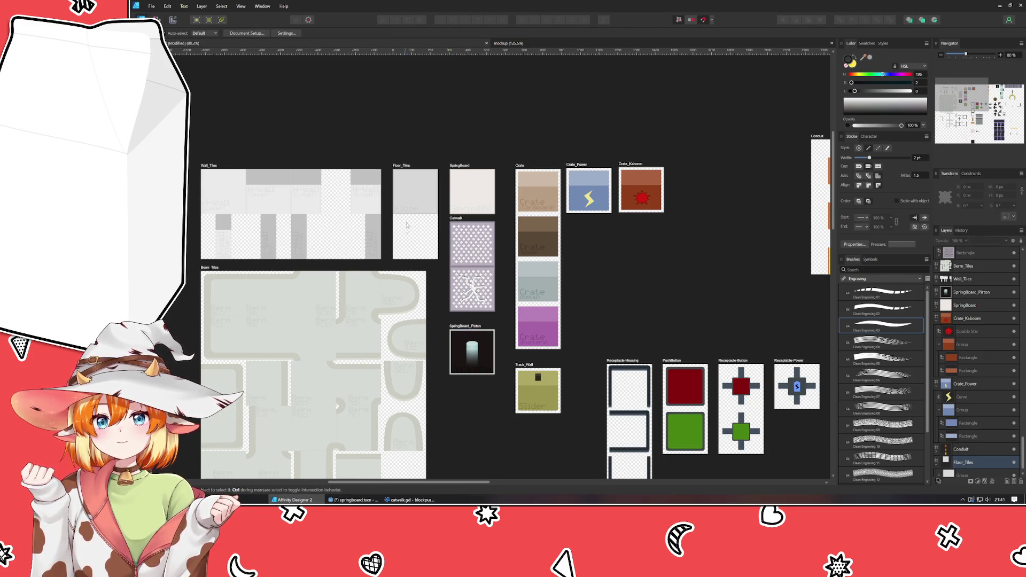
Step: Clone the Floor tile group into the empty lower half of Floor_Tiles
{"action": "left_click", "coordinate": [417, 203]}
{"action": "left_click_drag", "start_coordinate": [417, 204], "coordinate": [413, 246]}
{"action": "scroll", "coordinate": [412, 246], "scroll_direction": "up", "scroll_amount": 3}
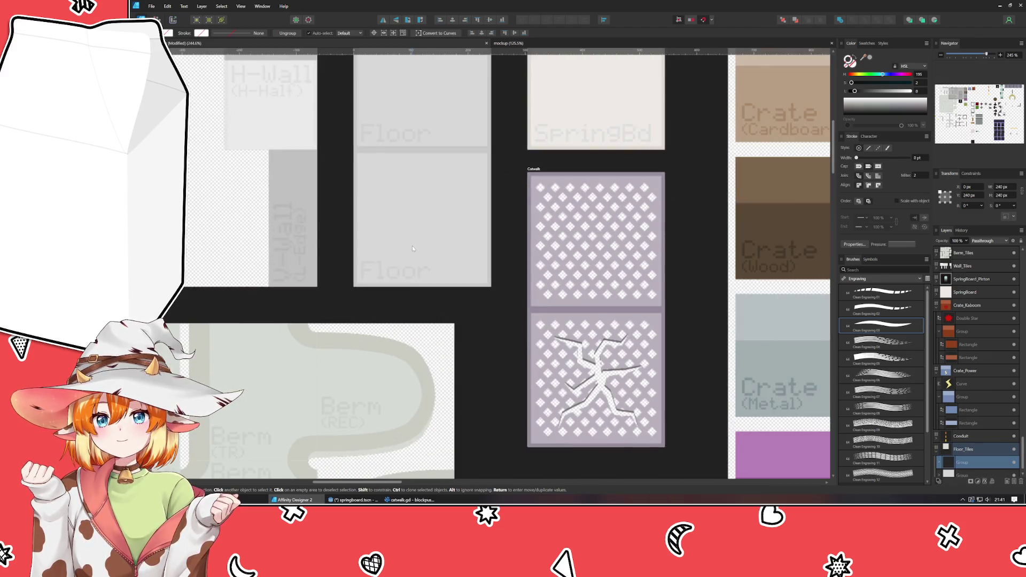
{"action": "double_click", "coordinate": [420, 277]}
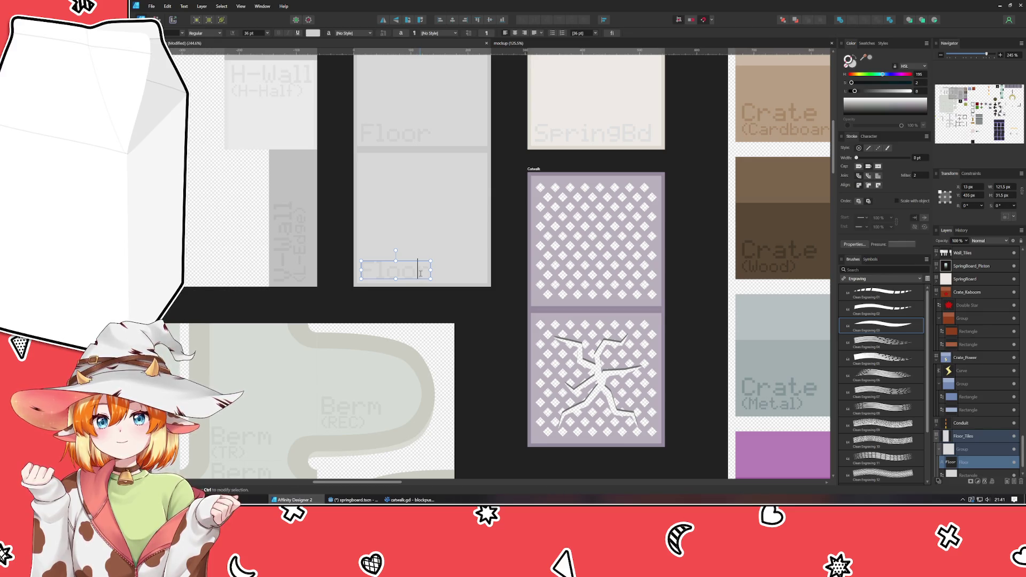
{"action": "left_click", "coordinate": [416, 293]}
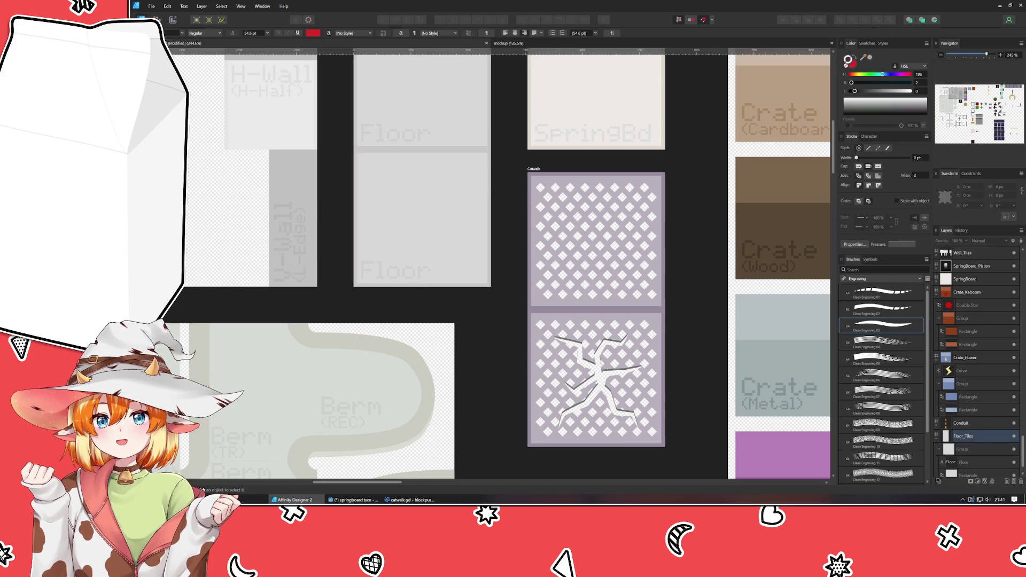
Step: Darken the lower Floor tile's fill and its Floor label slightly
{"action": "left_click", "coordinate": [447, 214]}
{"action": "left_click_drag", "start_coordinate": [903, 93], "coordinate": [886, 94]}
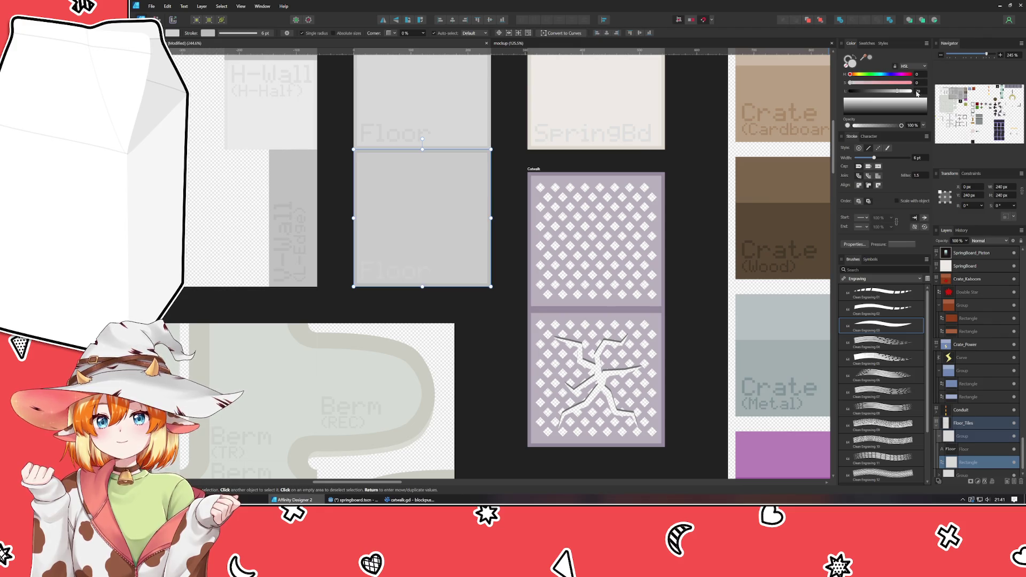
{"action": "left_click", "coordinate": [470, 357]}
{"action": "left_click", "coordinate": [389, 271]}
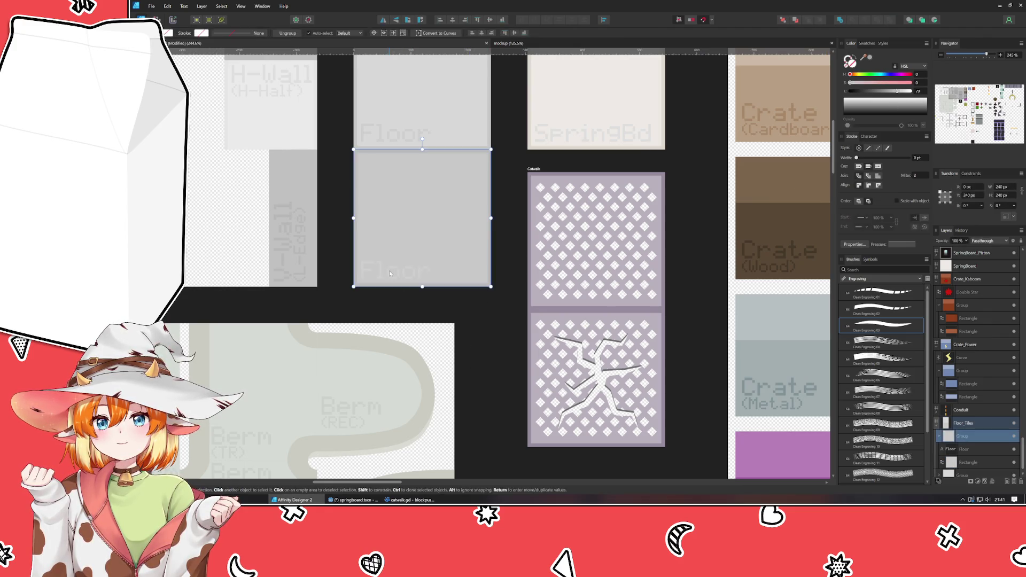
{"action": "left_click", "coordinate": [389, 270]}
{"action": "scroll", "coordinate": [921, 95], "scroll_direction": "down", "scroll_amount": 2}
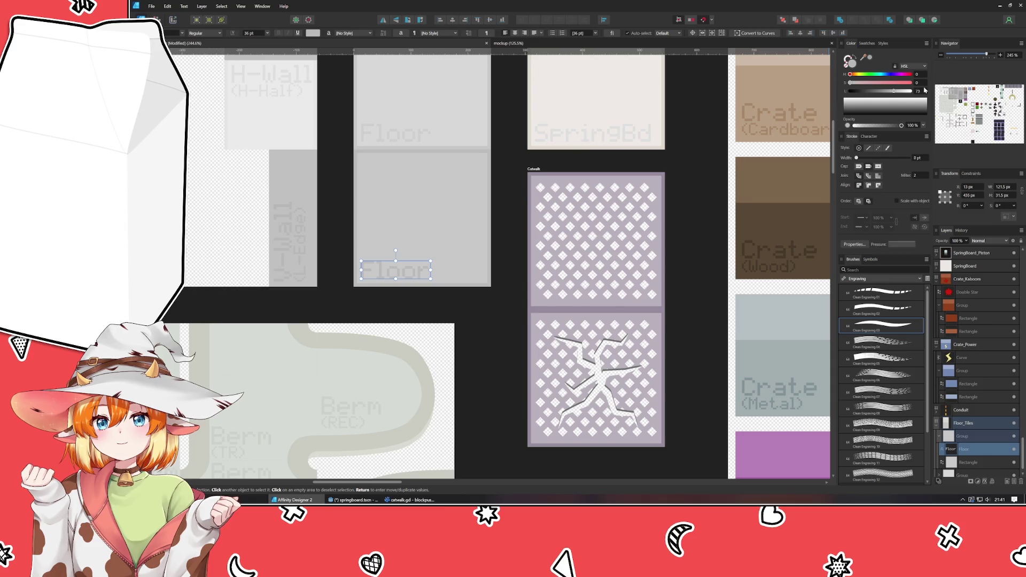
{"action": "key", "text": "Escape"}
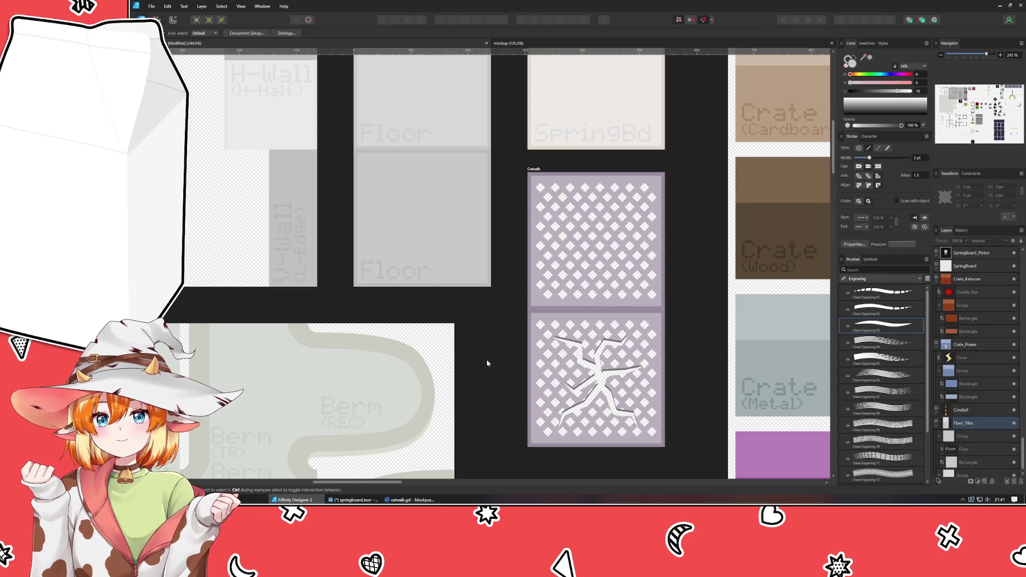
{"action": "scroll", "coordinate": [485, 359], "scroll_direction": "down", "scroll_amount": 4}
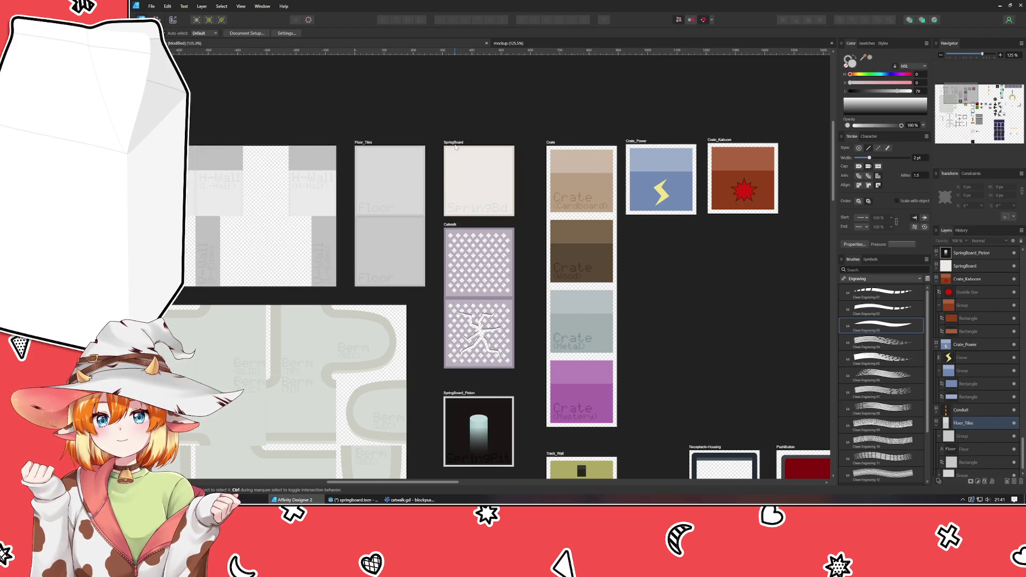
Step: Save the sheet and export all slices into the project's assets/Sprites folder
{"action": "key", "text": "ctrl+s"}
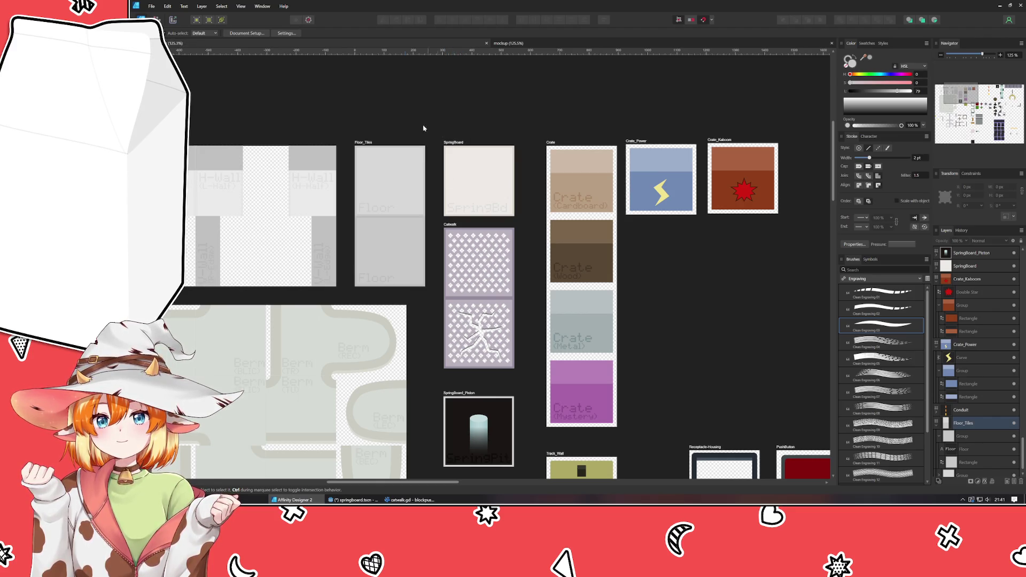
{"action": "left_click", "coordinate": [173, 20]}
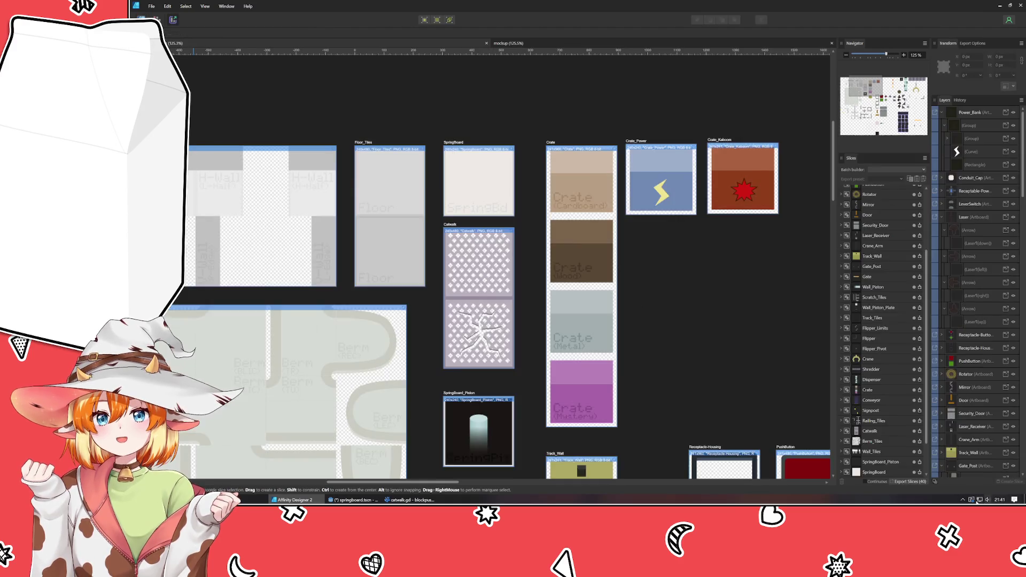
{"action": "left_click", "coordinate": [908, 482]}
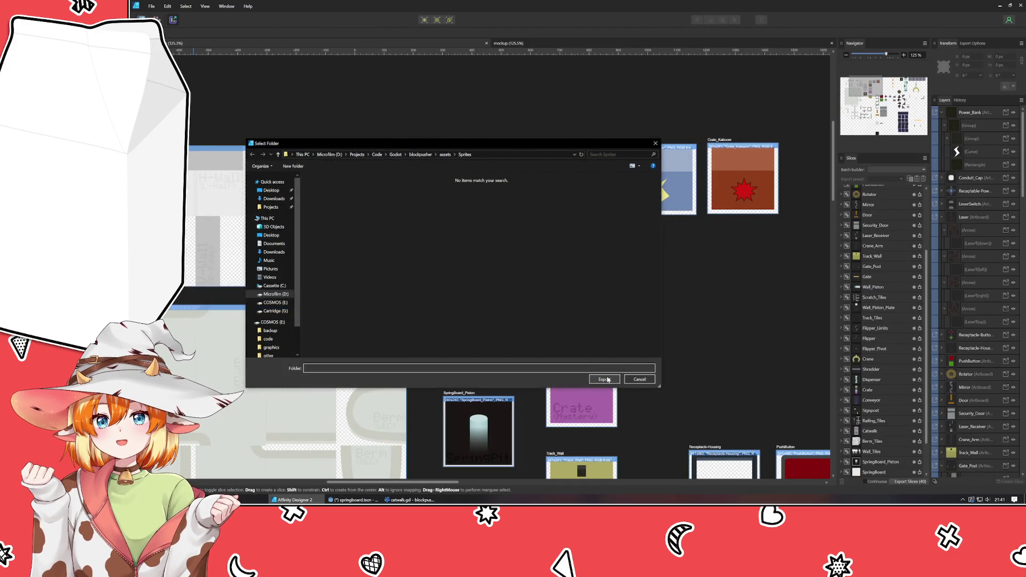
{"action": "left_click", "coordinate": [603, 379]}
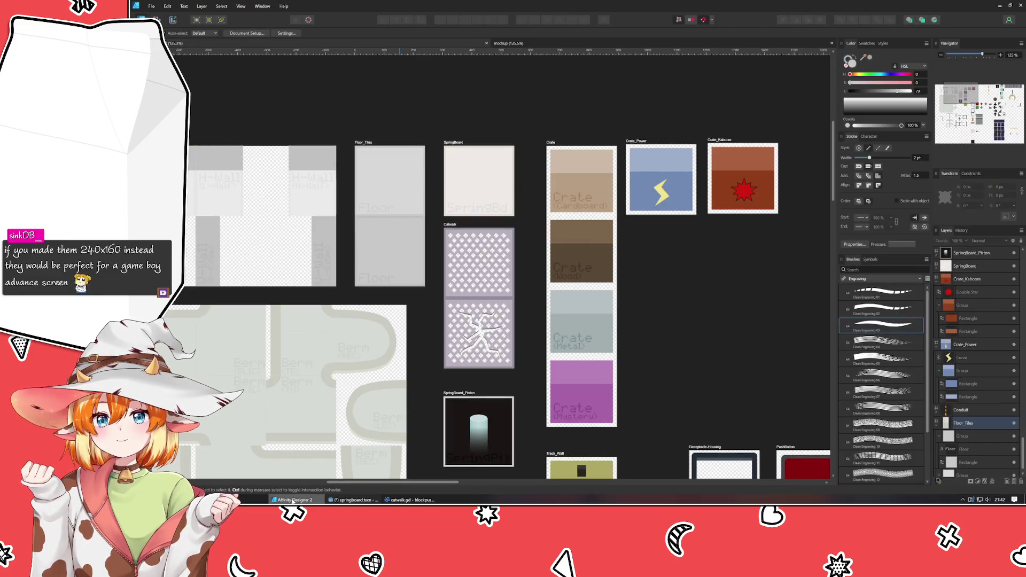
{"action": "left_click", "coordinate": [291, 500]}
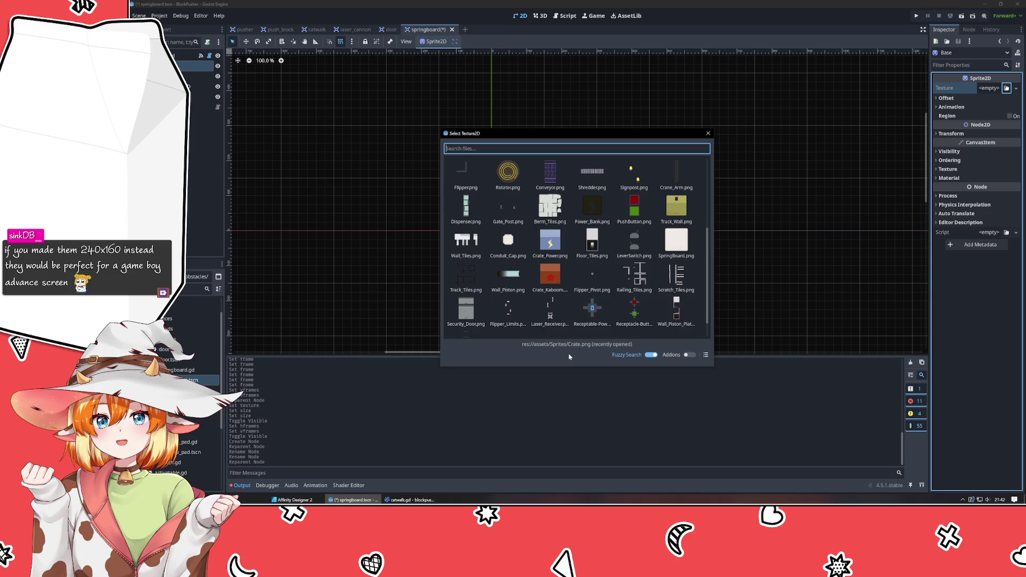
Step: Assign SpringBoard_Piston.png as the Base sprite's texture after searching 'spr'
{"action": "double_click", "coordinate": [675, 240]}
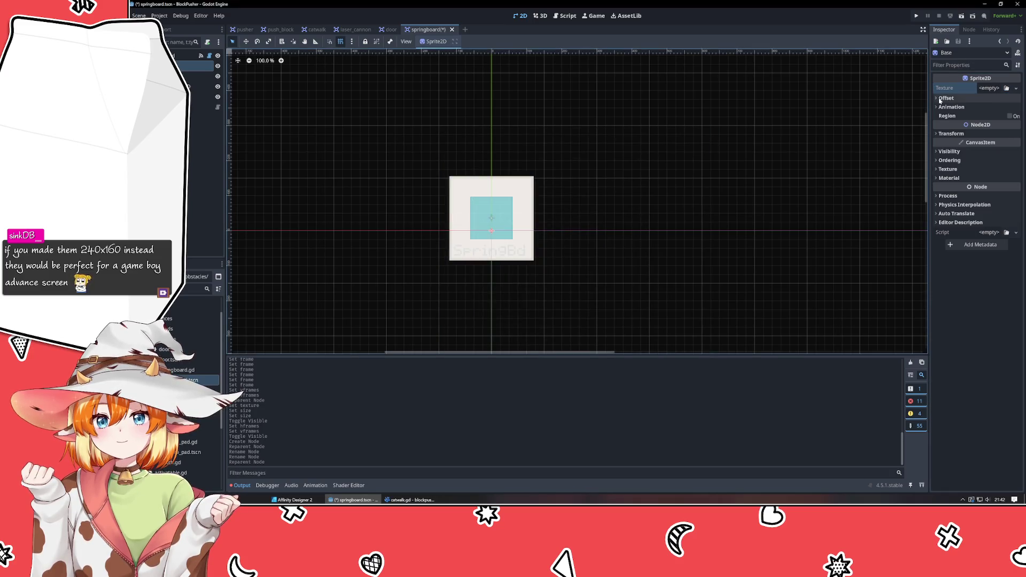
{"action": "left_click", "coordinate": [1007, 89]}
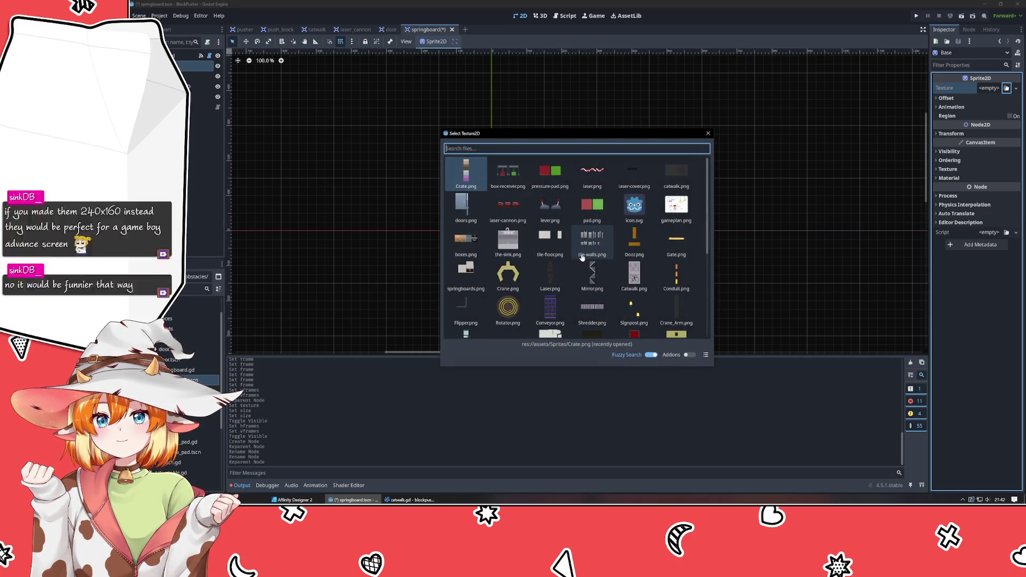
{"action": "scroll", "coordinate": [581, 258], "scroll_direction": "down", "scroll_amount": 4}
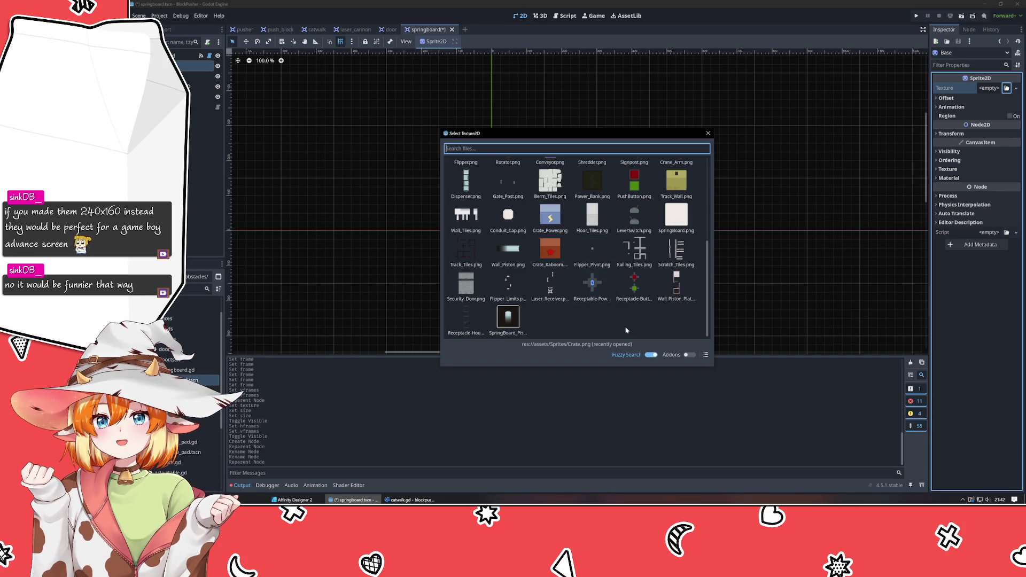
{"action": "scroll", "coordinate": [625, 331], "scroll_direction": "up", "scroll_amount": 3}
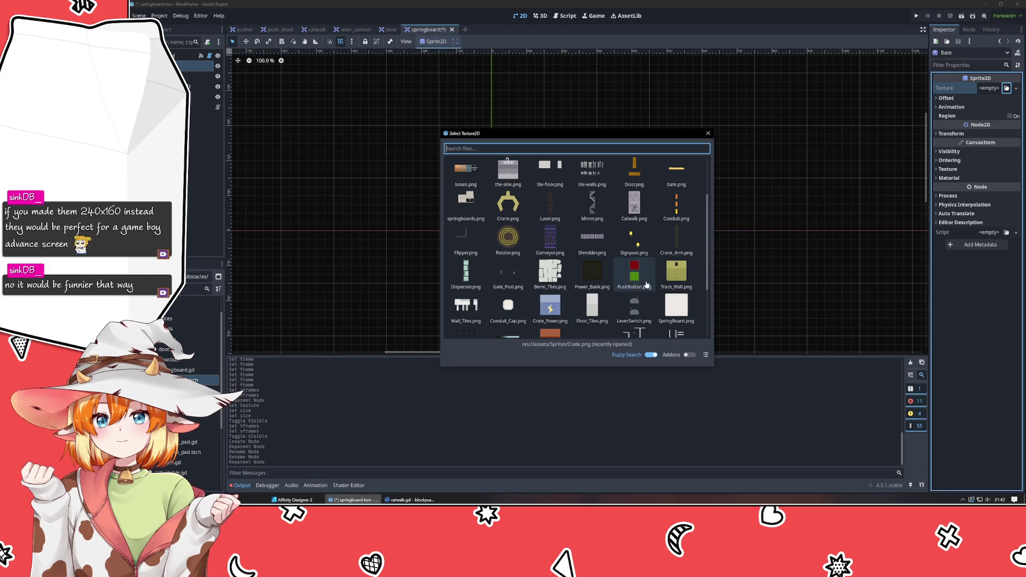
{"action": "type", "text": "spr"}
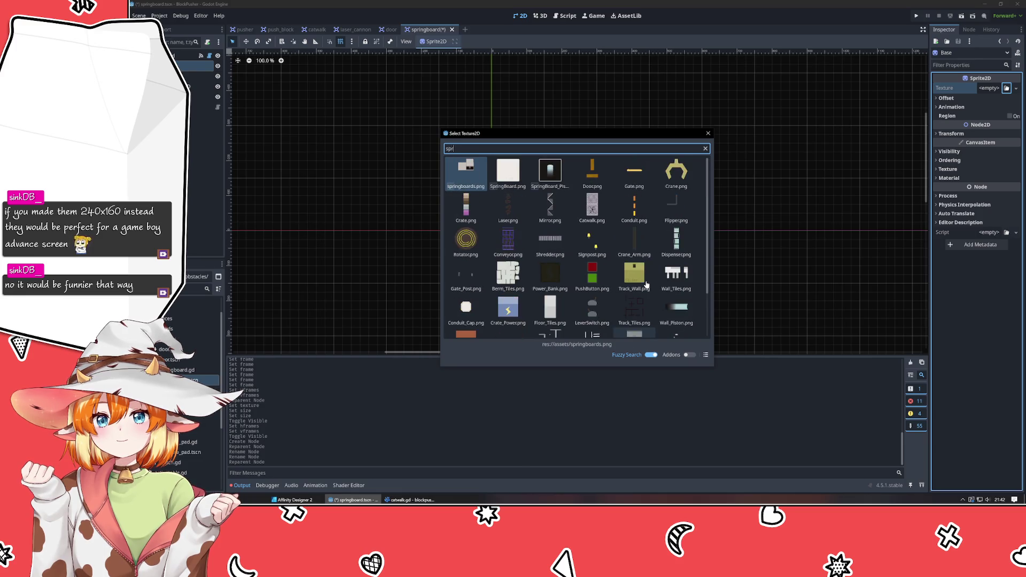
{"action": "left_click", "coordinate": [550, 170]}
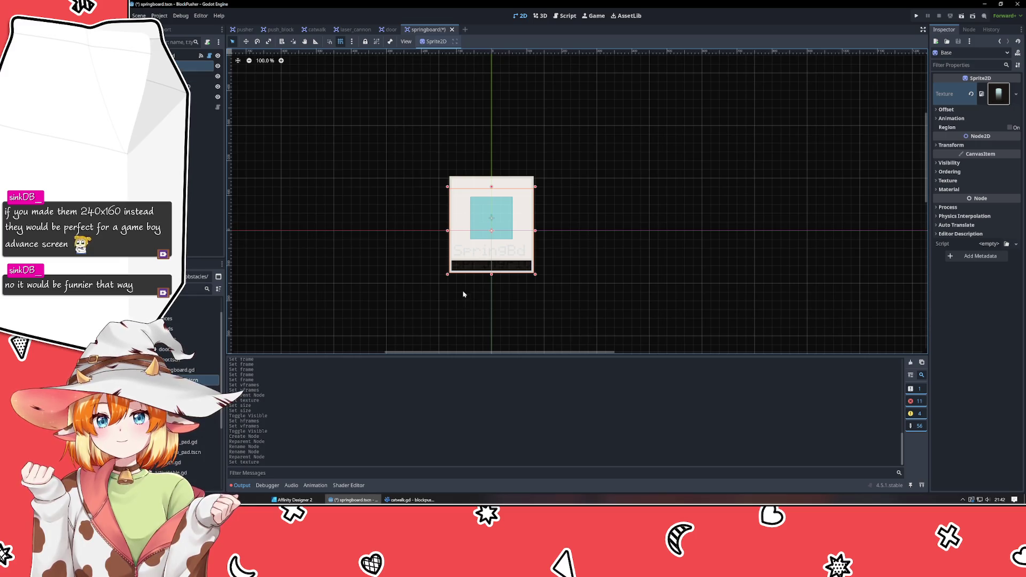
Step: Set the Board sprite's Position y to 0
{"action": "left_click", "coordinate": [217, 76]}
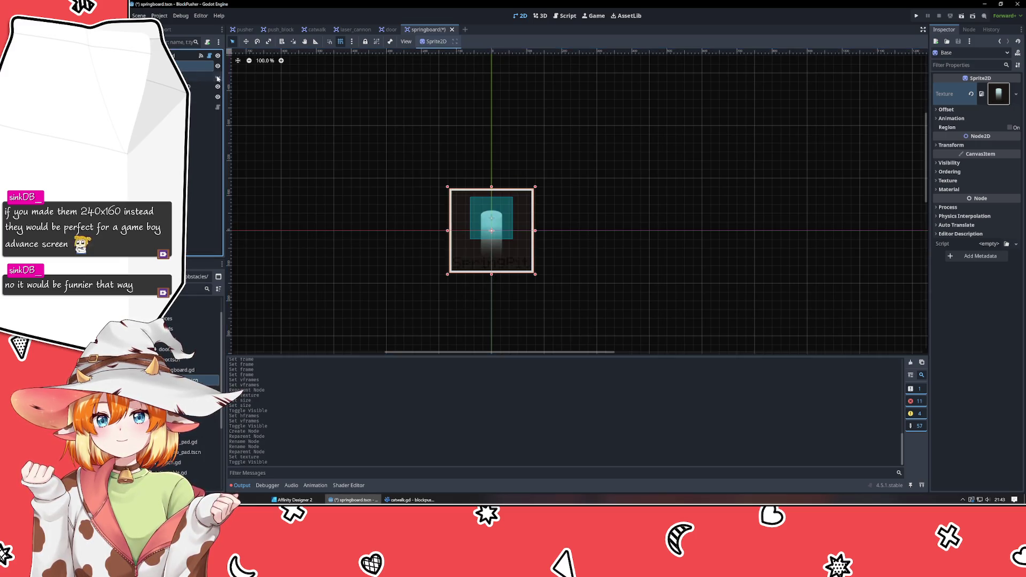
{"action": "left_click", "coordinate": [424, 278]}
{"action": "left_click", "coordinate": [530, 250]}
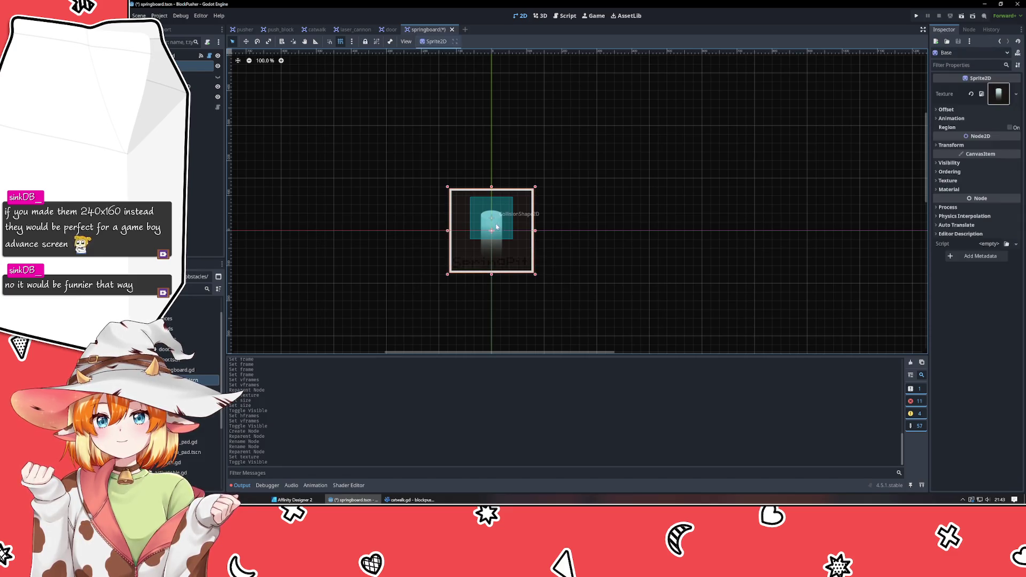
{"action": "left_click", "coordinate": [599, 264]}
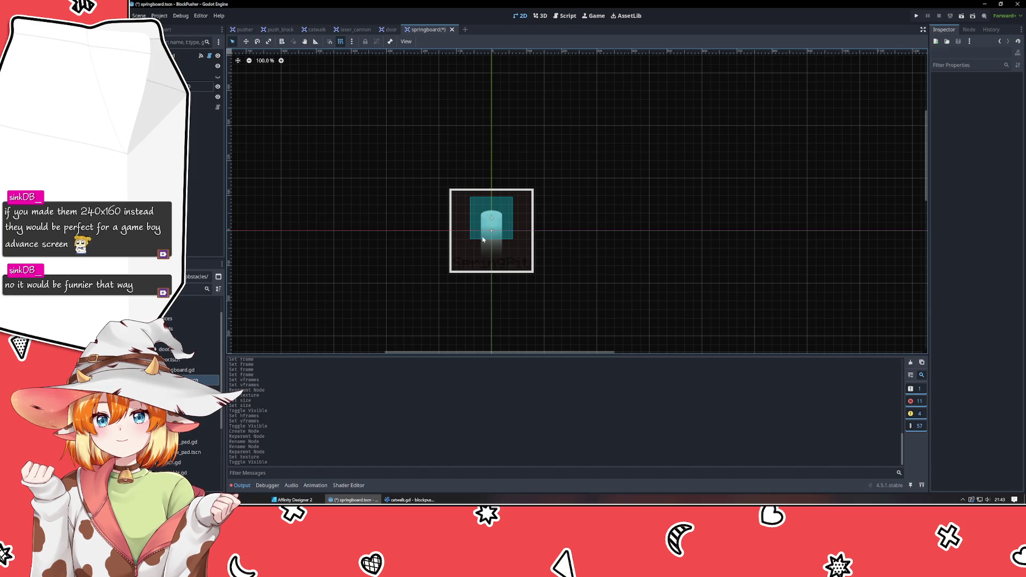
{"action": "left_click", "coordinate": [201, 65]}
{"action": "left_click", "coordinate": [201, 77]}
{"action": "left_click", "coordinate": [218, 76]}
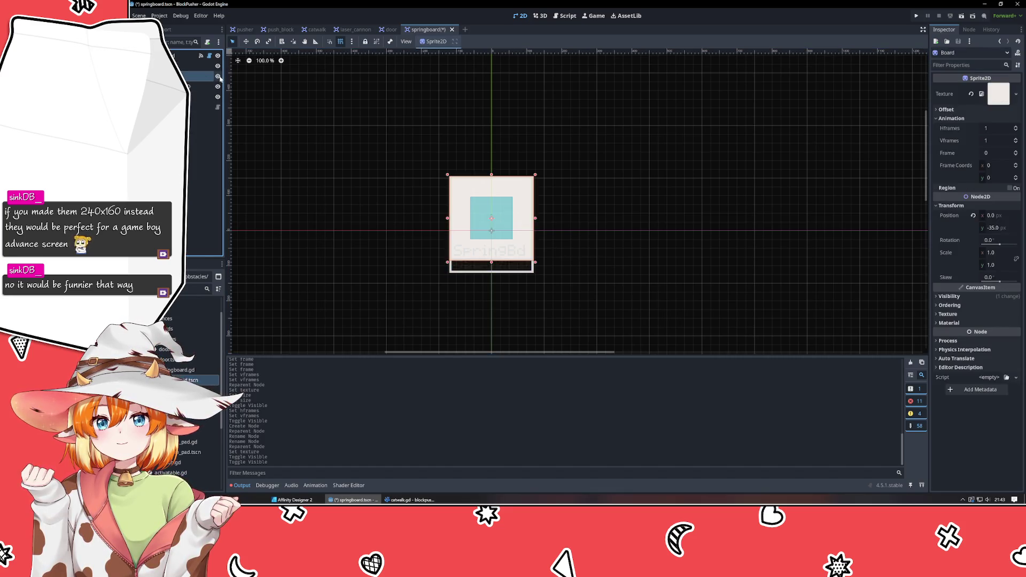
{"action": "left_click", "coordinate": [1012, 229]}
{"action": "type", "text": "0"}
{"action": "key", "text": "Return"}
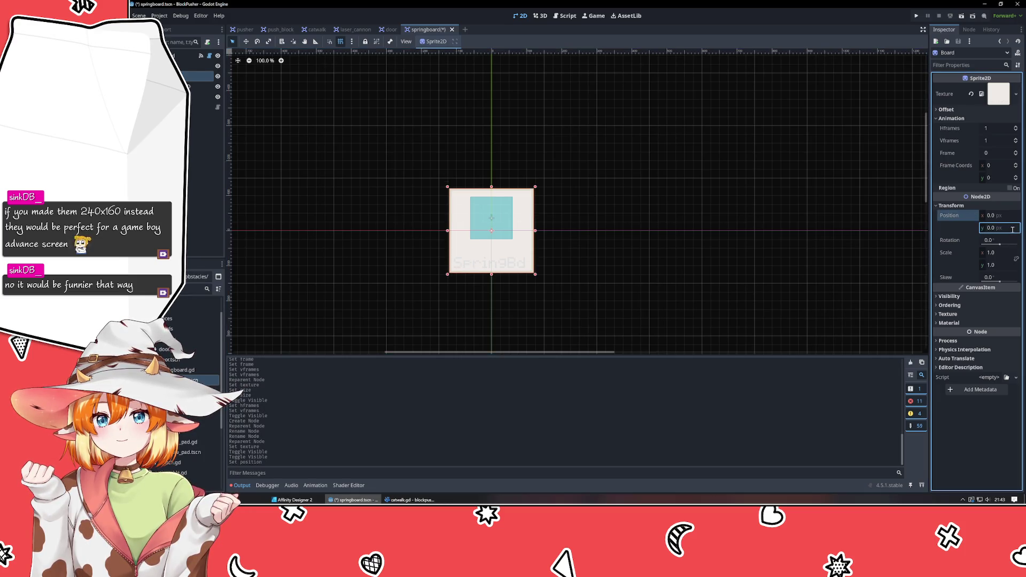
{"action": "left_click", "coordinate": [641, 274]}
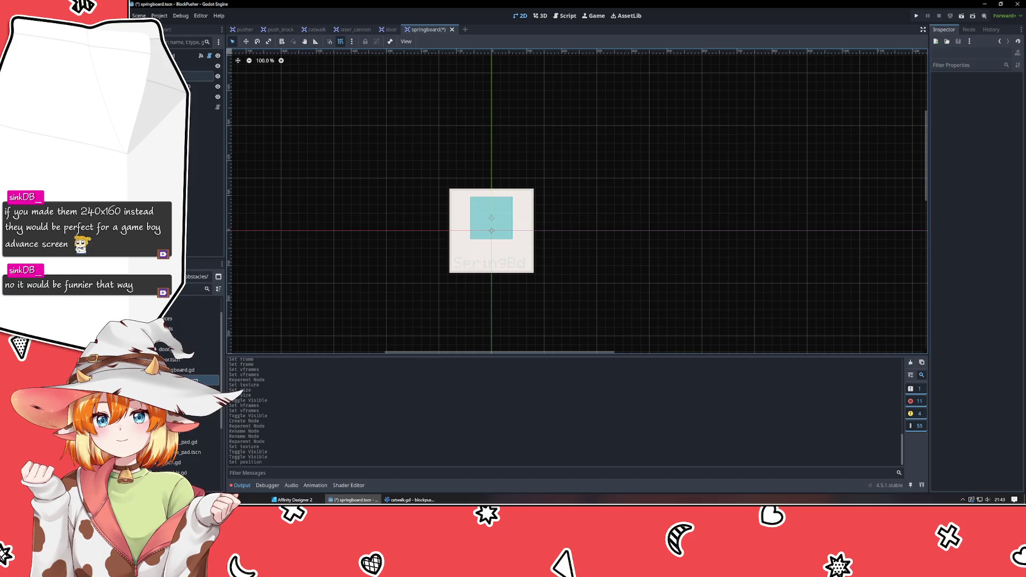
Step: Test-drag the Board sprite, cancel the move, and hide Board
{"action": "left_click", "coordinate": [198, 75]}
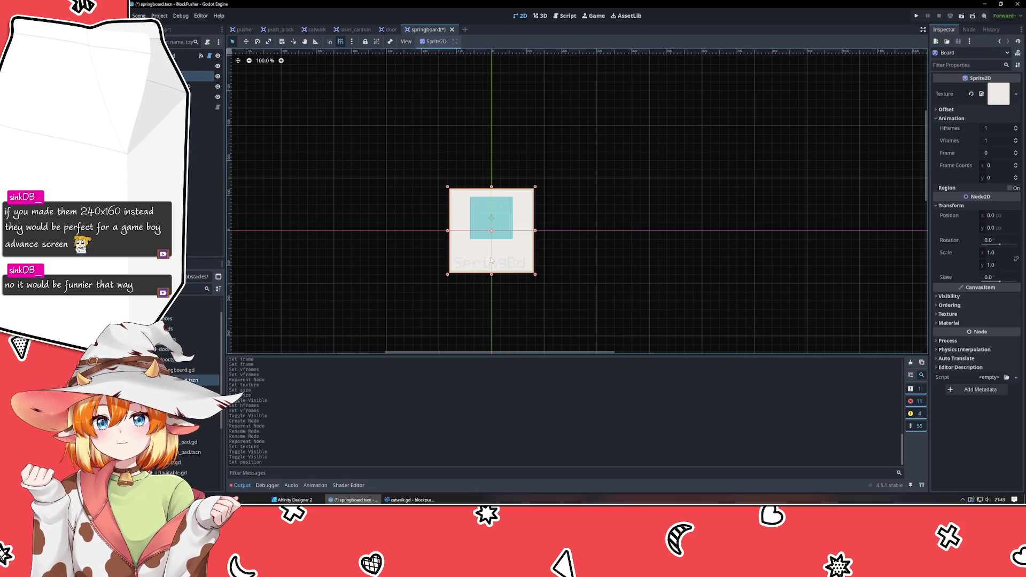
{"action": "left_click_drag", "start_coordinate": [524, 257], "coordinate": [523, 206]}
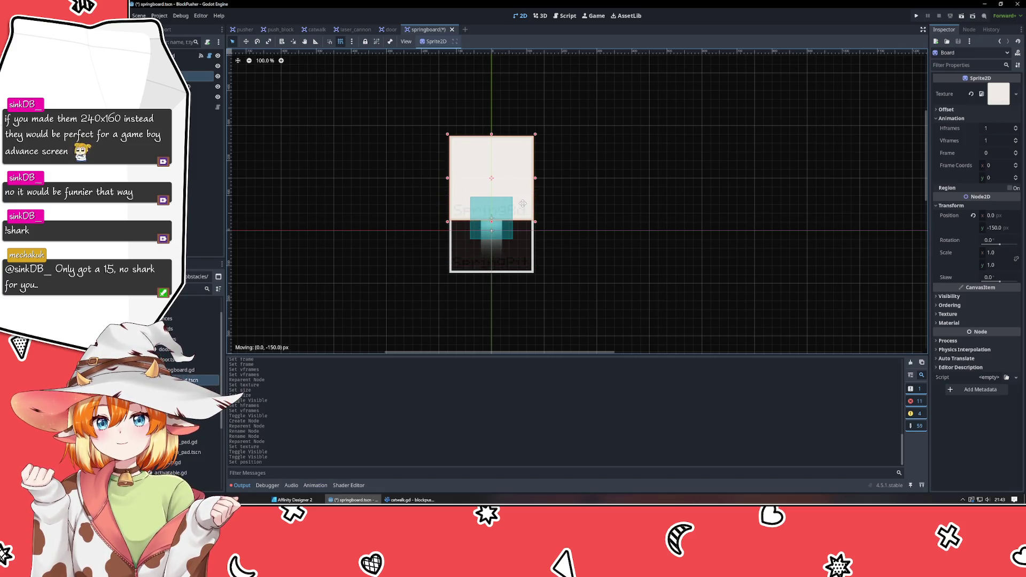
{"action": "left_click_drag", "start_coordinate": [523, 203], "coordinate": [523, 241]}
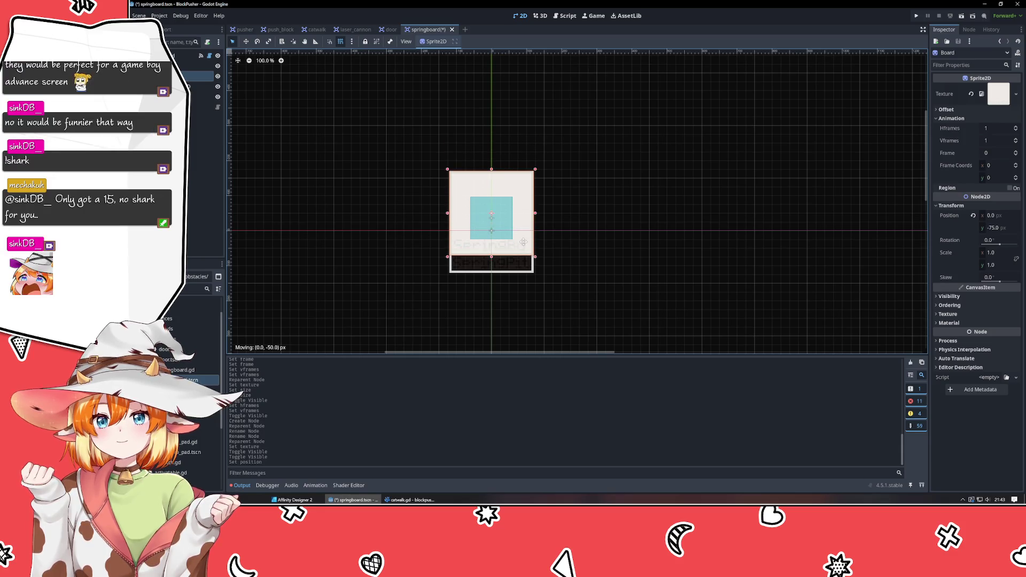
{"action": "right_click", "coordinate": [523, 241]}
{"action": "left_click", "coordinate": [218, 76]}
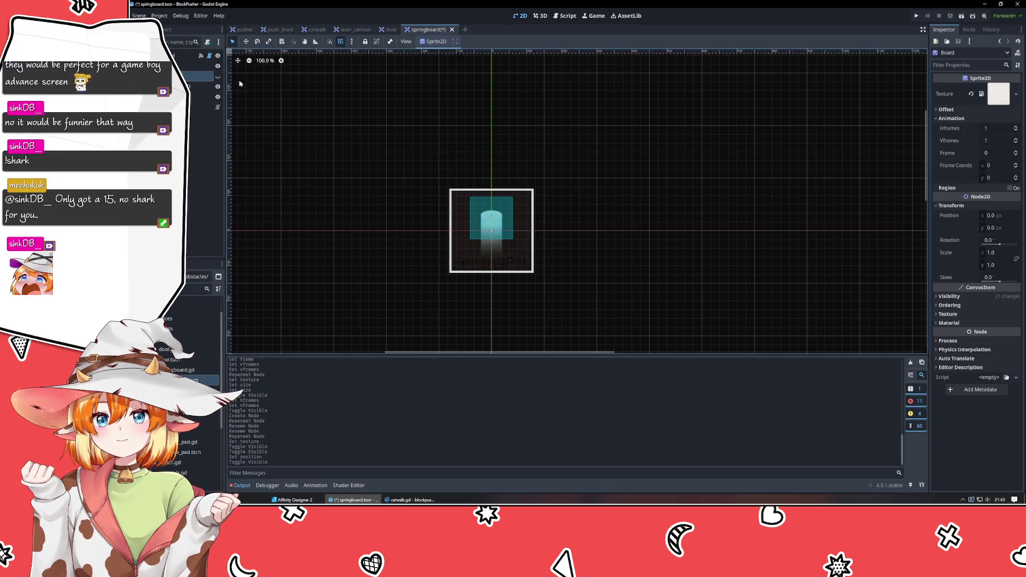
{"action": "left_click", "coordinate": [333, 156]}
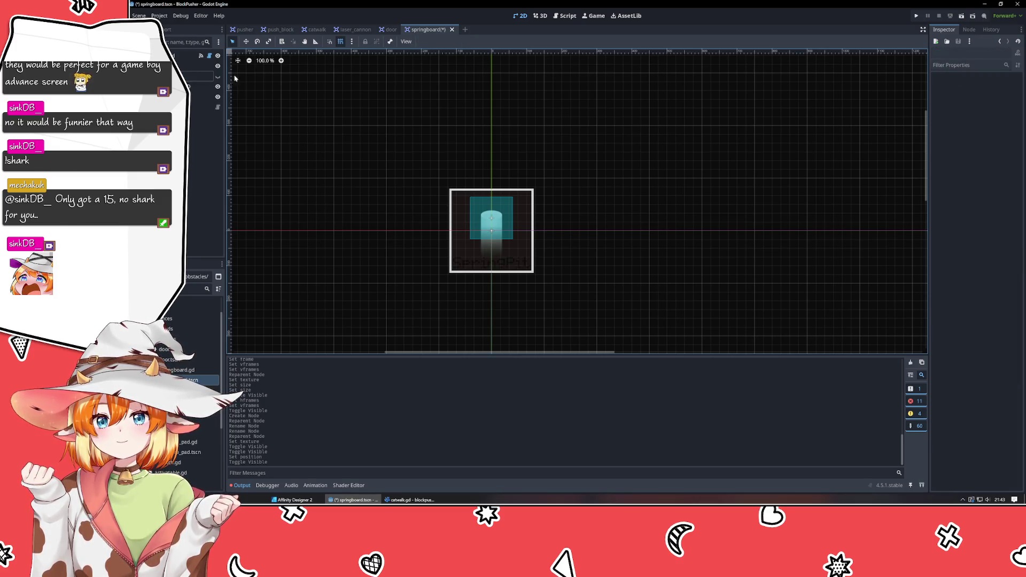
{"action": "left_click", "coordinate": [202, 86]}
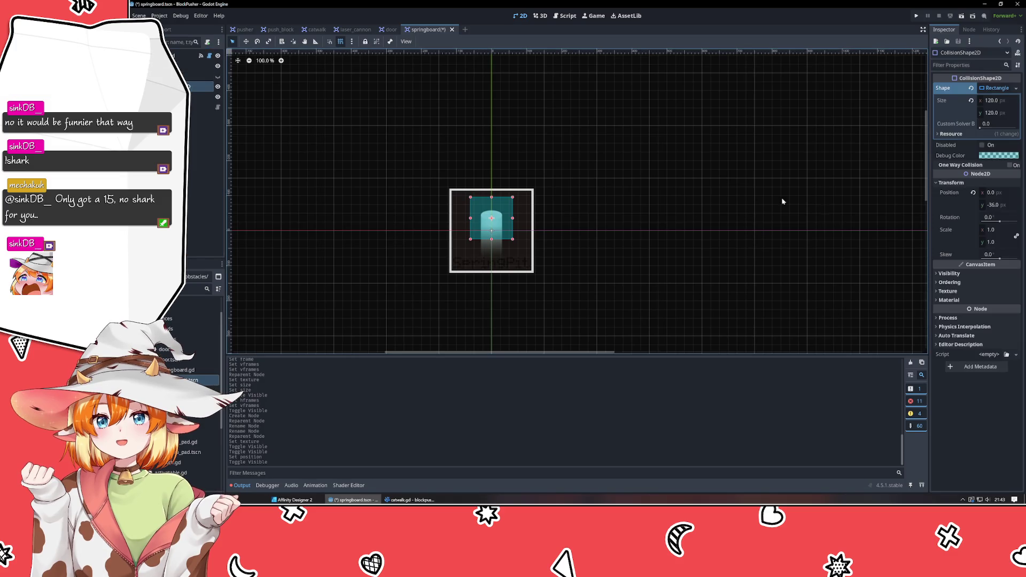
Step: Set the collision shape's Position y to 0
{"action": "left_click", "coordinate": [995, 205]}
{"action": "type", "text": "0"}
{"action": "key", "text": "Return"}
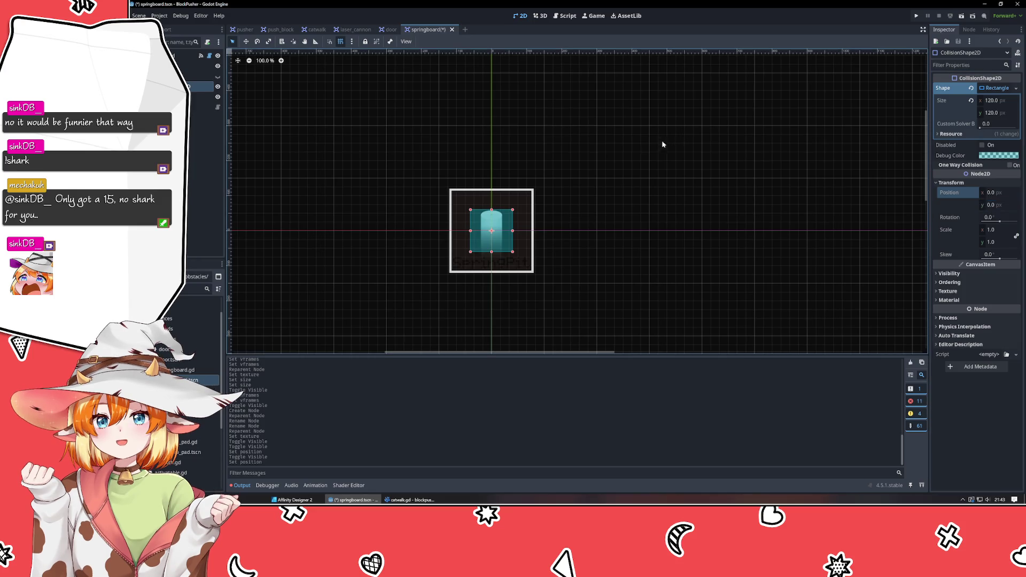
Step: Check the RayCast2D node, show the Board sprite again, and open springboard.gd
{"action": "left_click", "coordinate": [202, 97]}
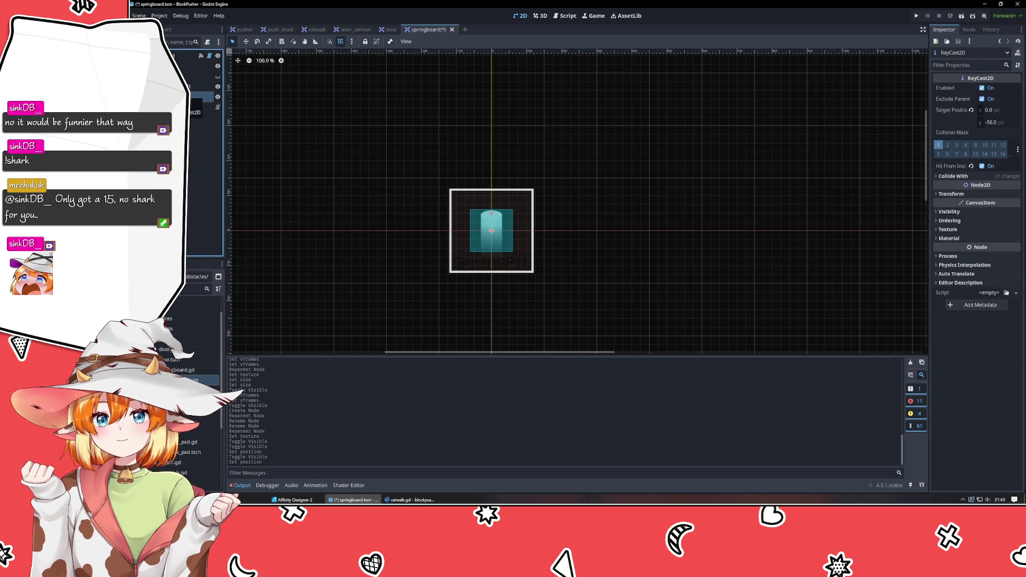
{"action": "left_click", "coordinate": [343, 174]}
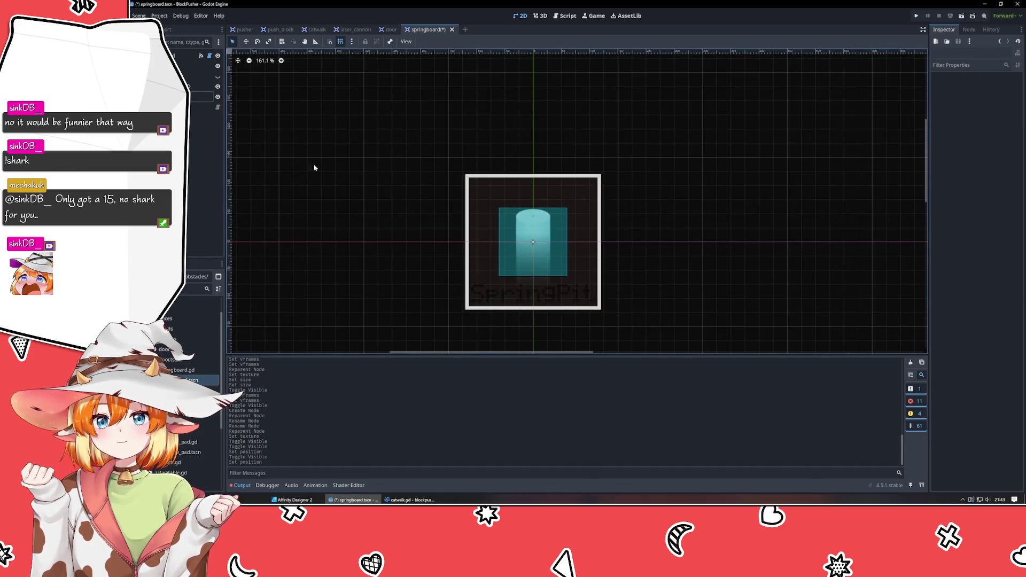
{"action": "left_click", "coordinate": [203, 97]}
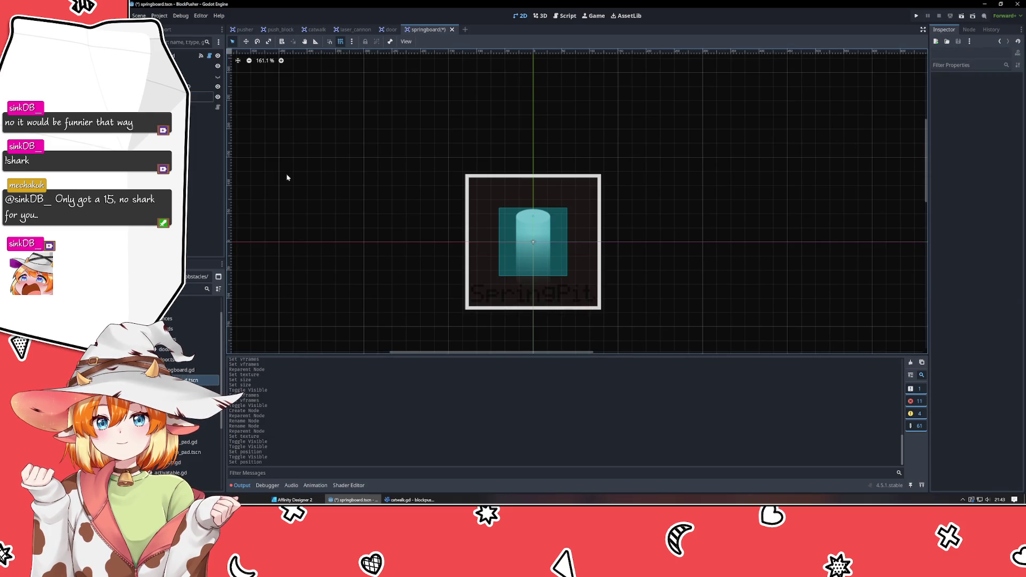
{"action": "left_click", "coordinate": [203, 110]}
{"action": "left_click_drag", "start_coordinate": [188, 118], "coordinate": [187, 194]}
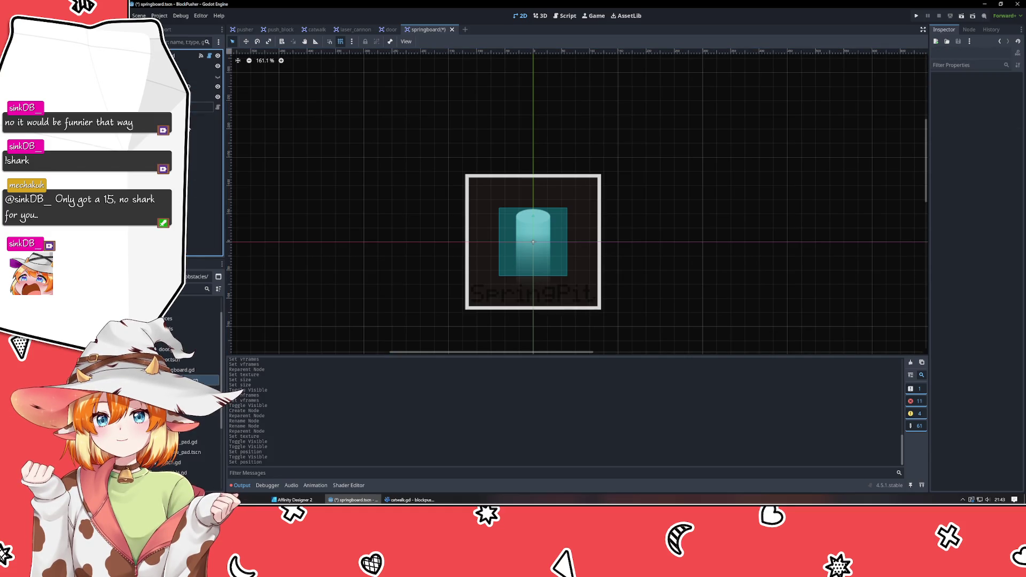
{"action": "left_click", "coordinate": [217, 76]}
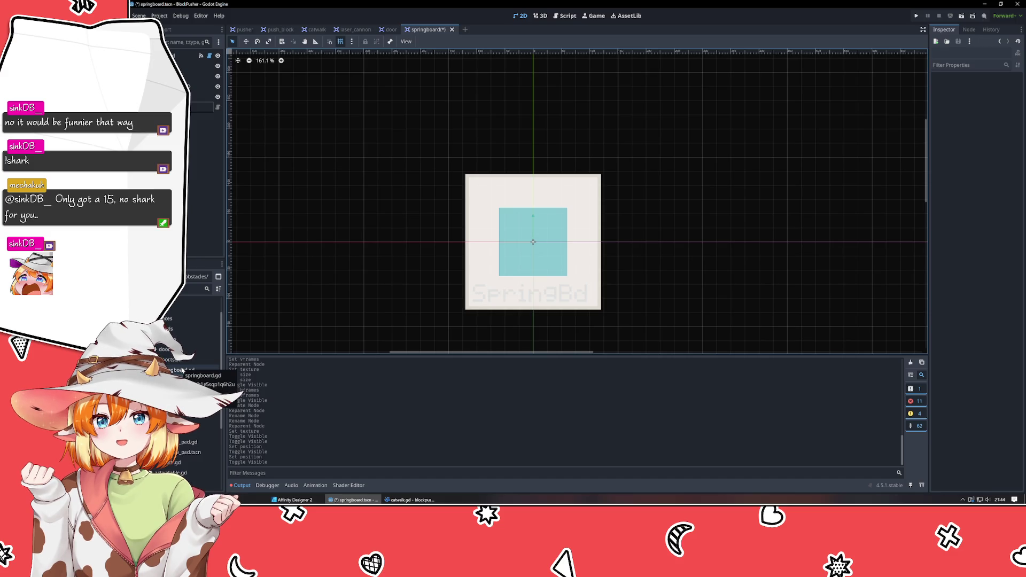
{"action": "double_click", "coordinate": [182, 369]}
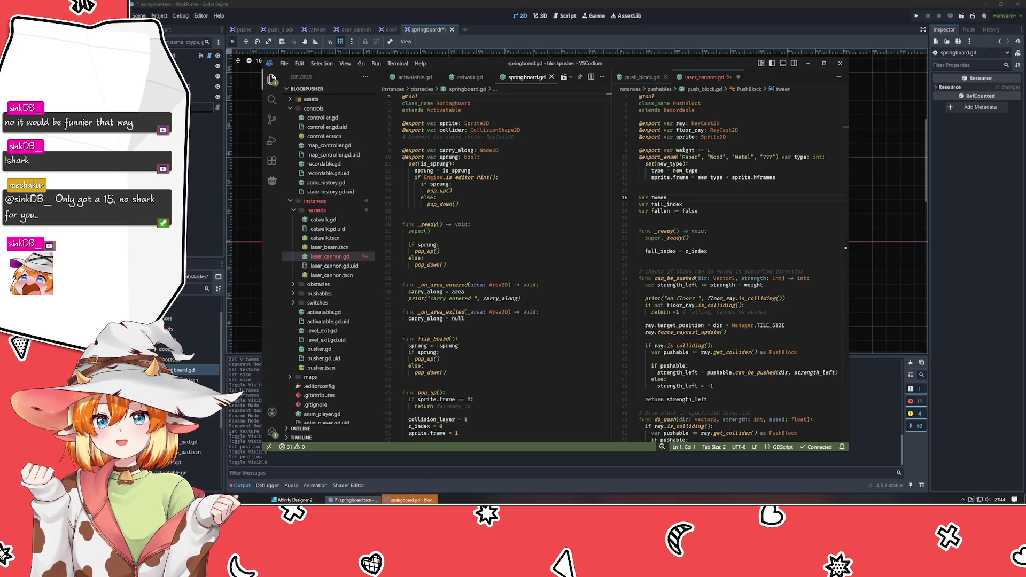
Step: Add and save the comment '#FIXME - move the board up, no sprite change' above pop_up
{"action": "left_click_drag", "start_coordinate": [629, 66], "coordinate": [719, 68]}
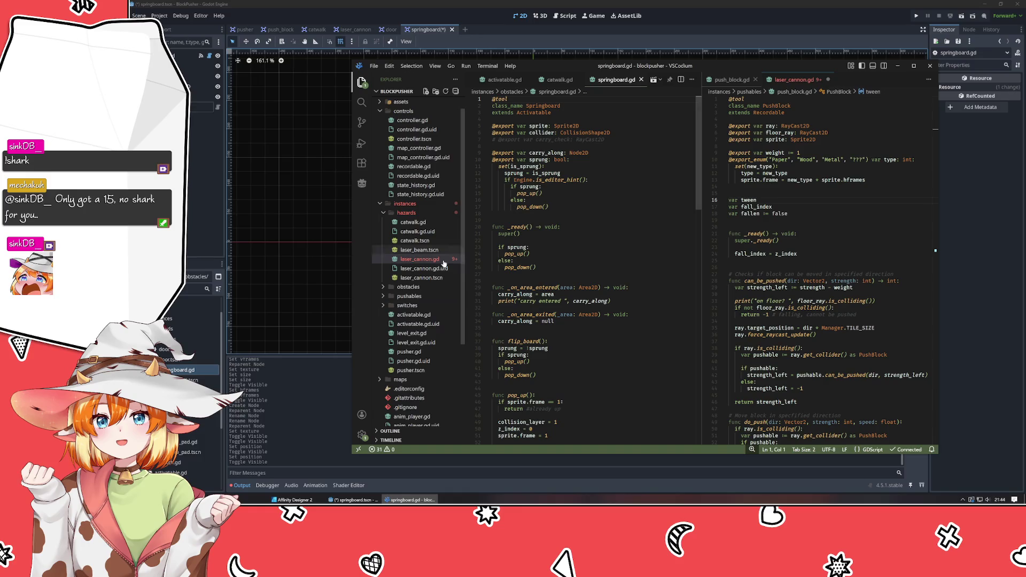
{"action": "left_click", "coordinate": [568, 385]}
{"action": "scroll", "coordinate": [568, 385], "scroll_direction": "down", "scroll_amount": 15}
{"action": "scroll", "coordinate": [568, 385], "scroll_direction": "up", "scroll_amount": 15}
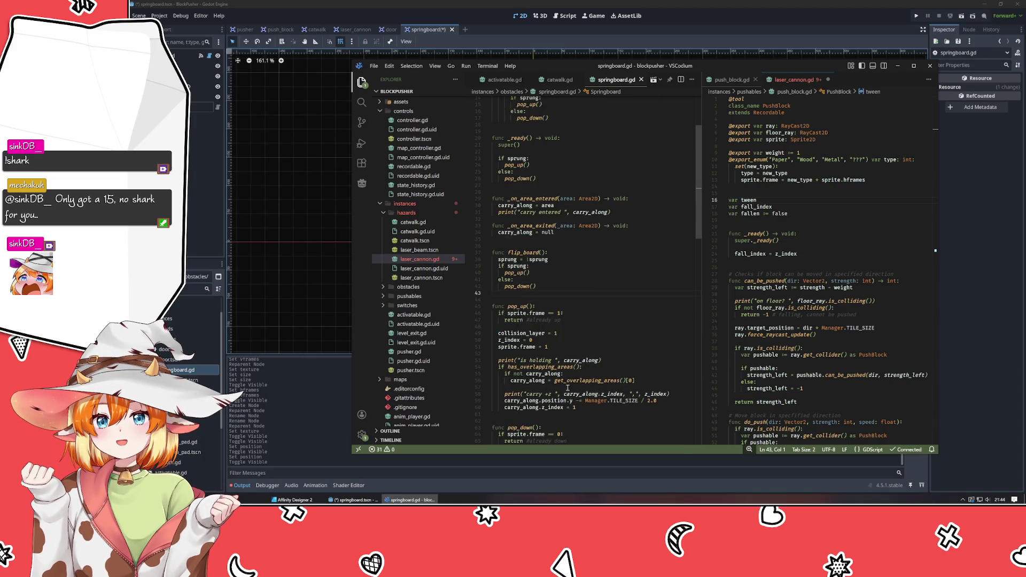
{"action": "type", "text": "//"}
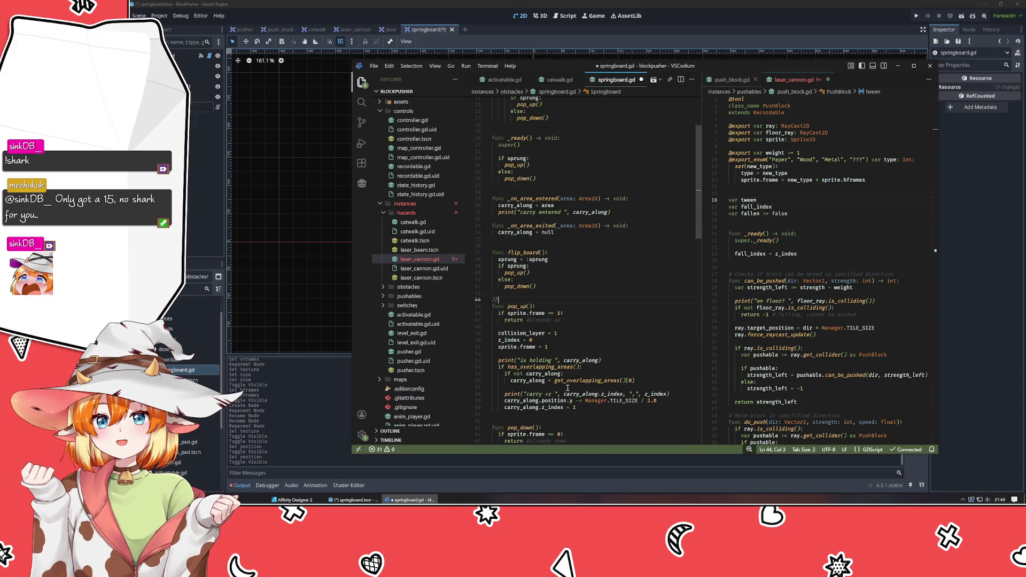
{"action": "type", "text": "FIXME - mo"}
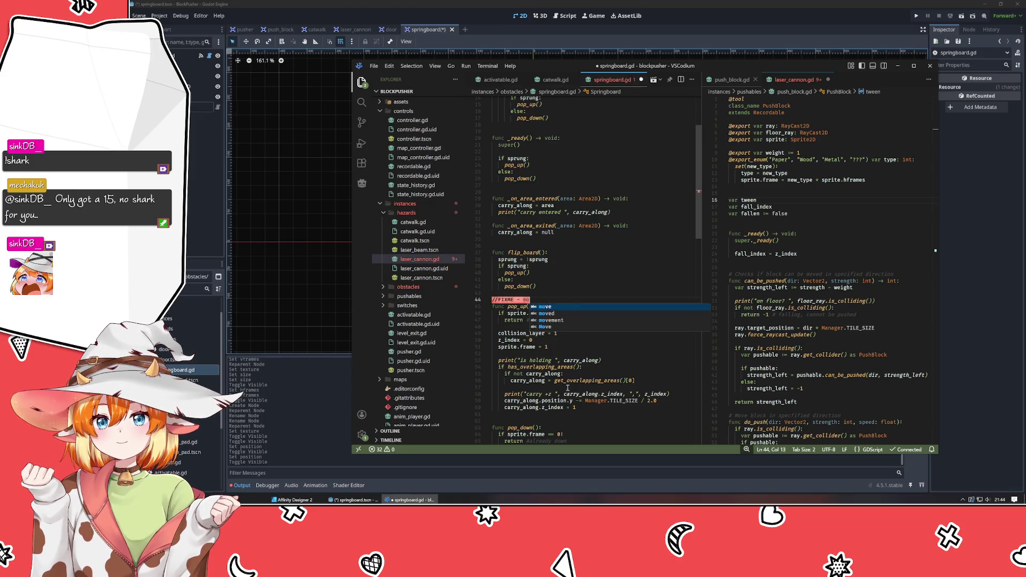
{"action": "type", "text": "ve the paltform"}
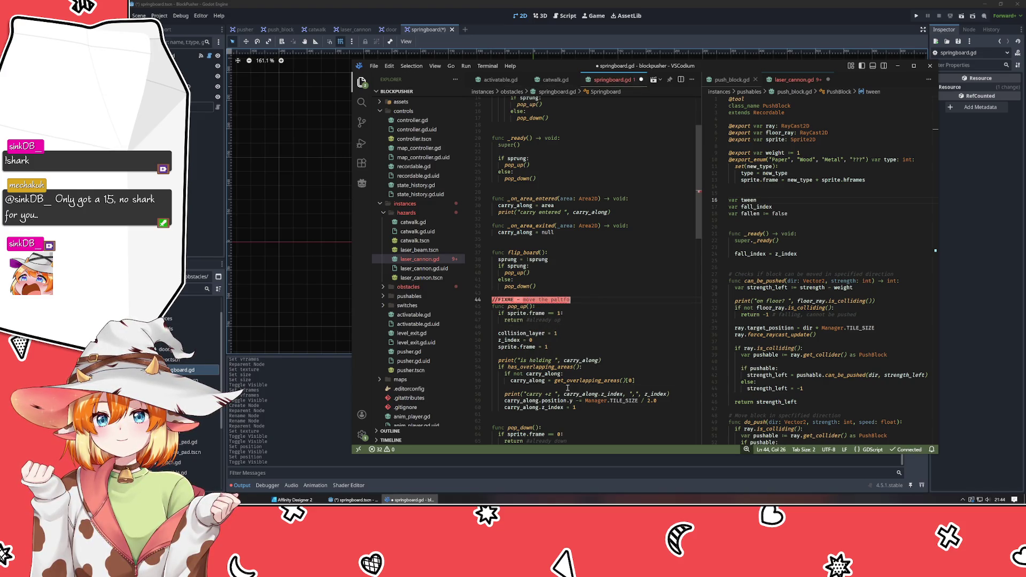
{"action": "key", "text": "ctrl+BackSpace"}
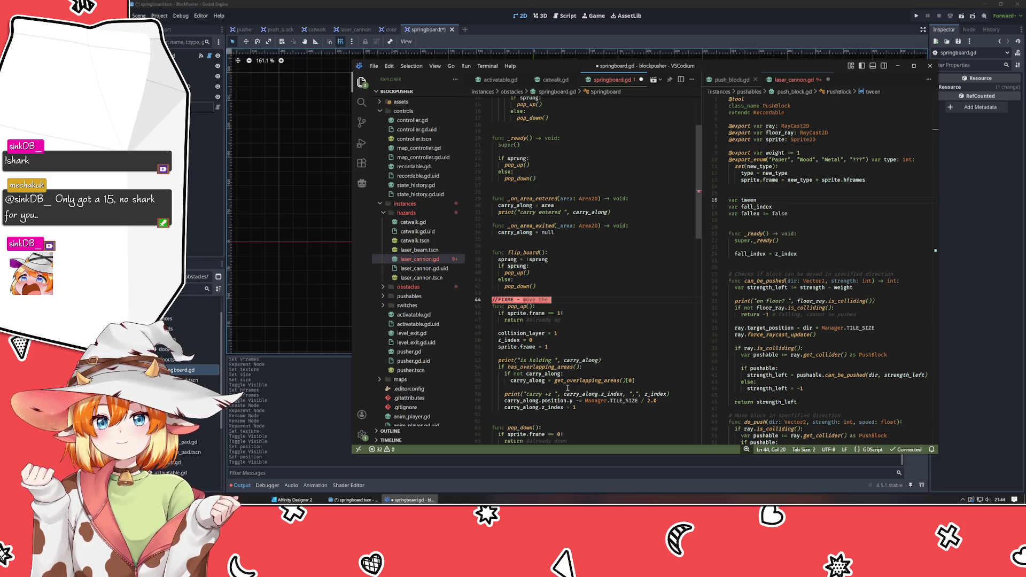
{"action": "type", "text": "board up"}
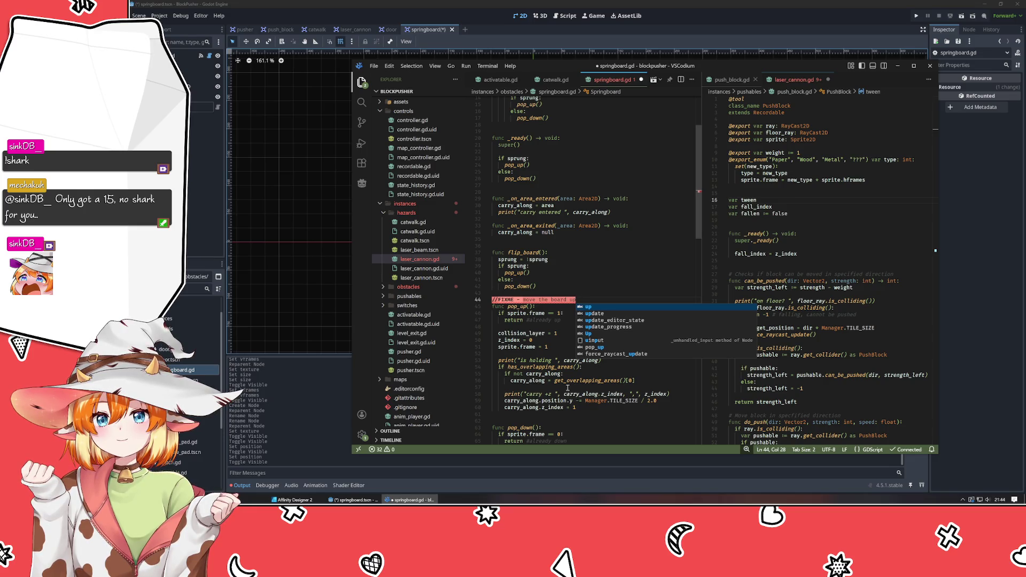
{"action": "type", "text": ", no sprite"}
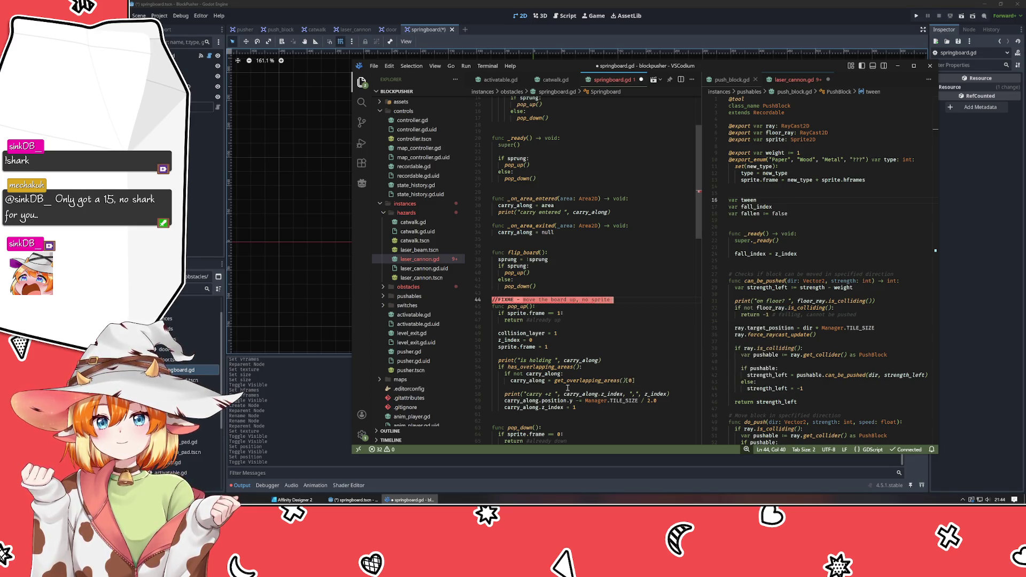
{"action": "type", "text": " chagneas"}
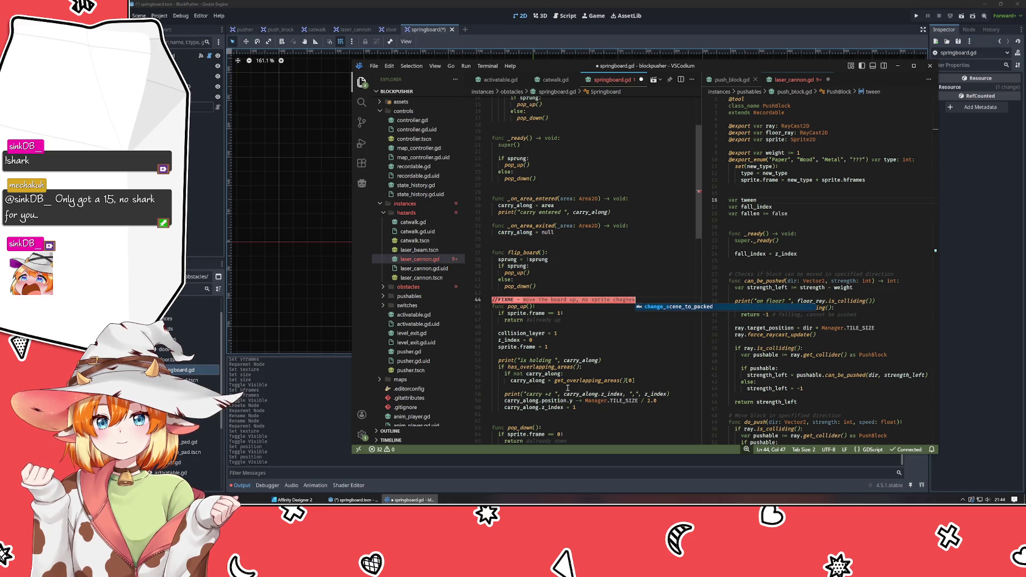
{"action": "key", "text": "ctrl+s"}
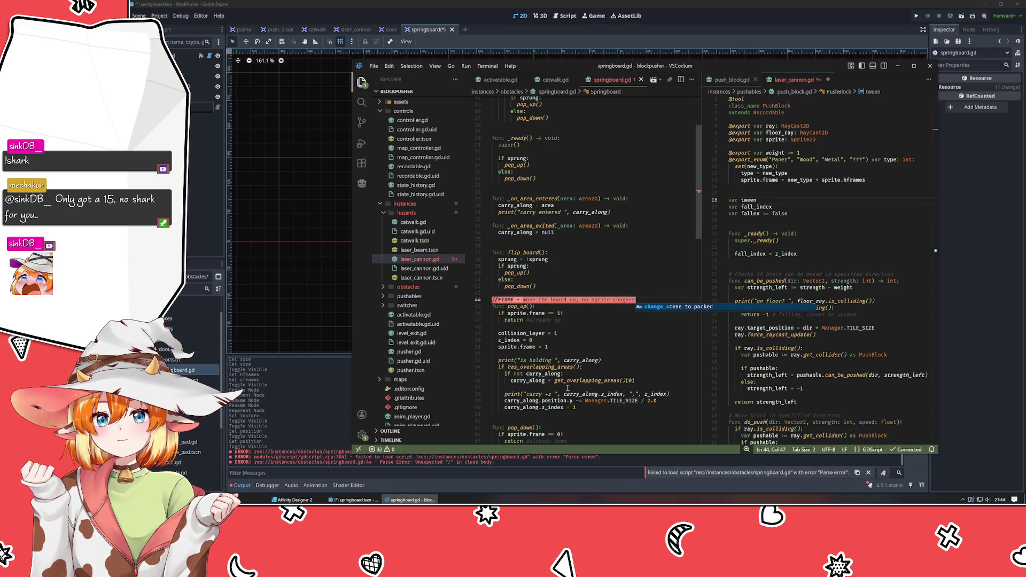
{"action": "key", "text": "Home"}
{"action": "key", "text": "Delete"}
{"action": "key", "text": "Delete"}
{"action": "type", "text": "#"}
{"action": "key", "text": "ctrl+s"}
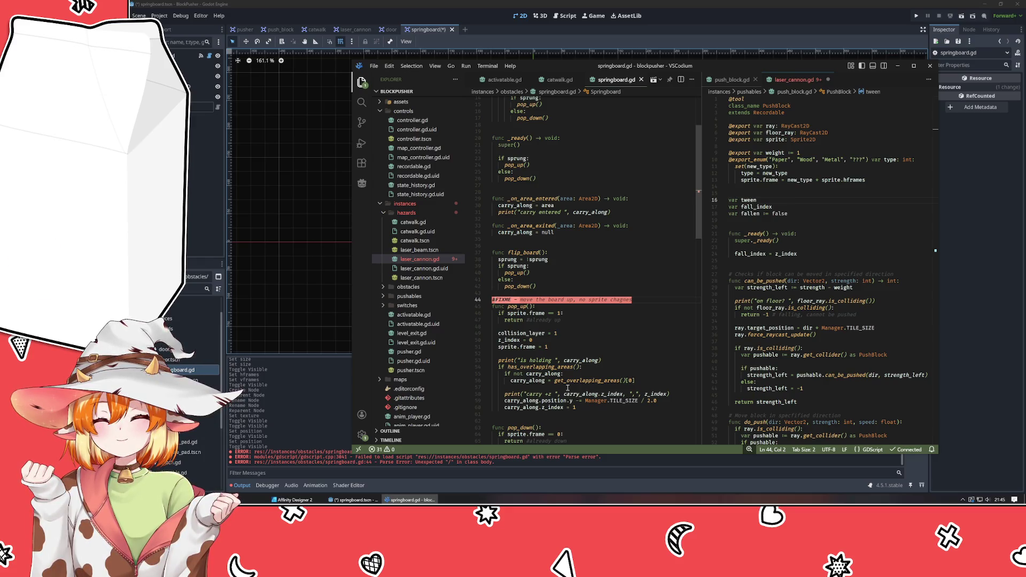
Step: Bring Godot forward, open the door scene, then return to Affinity Designer 2
{"action": "left_click", "coordinate": [212, 227]}
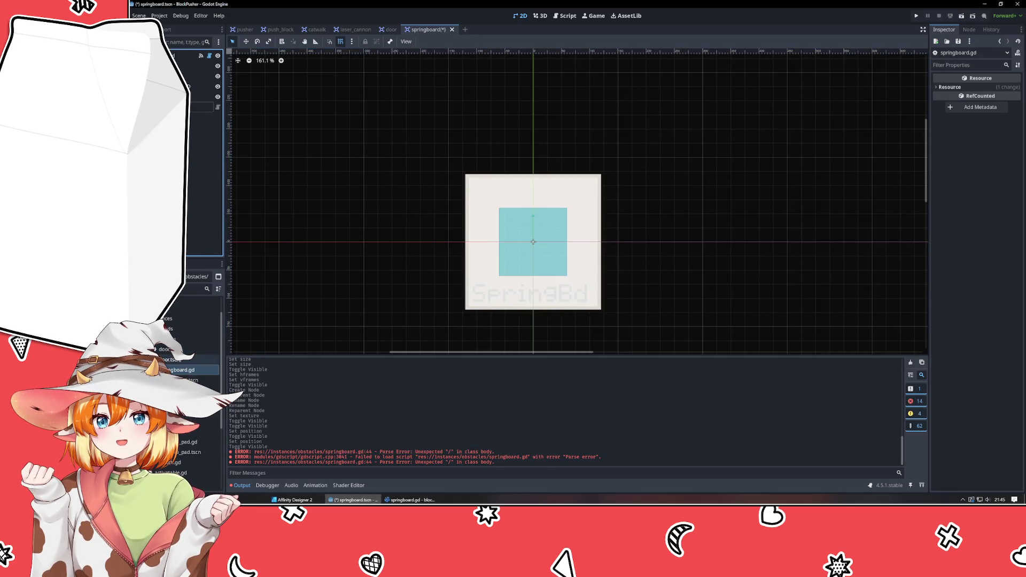
{"action": "left_click", "coordinate": [390, 30]}
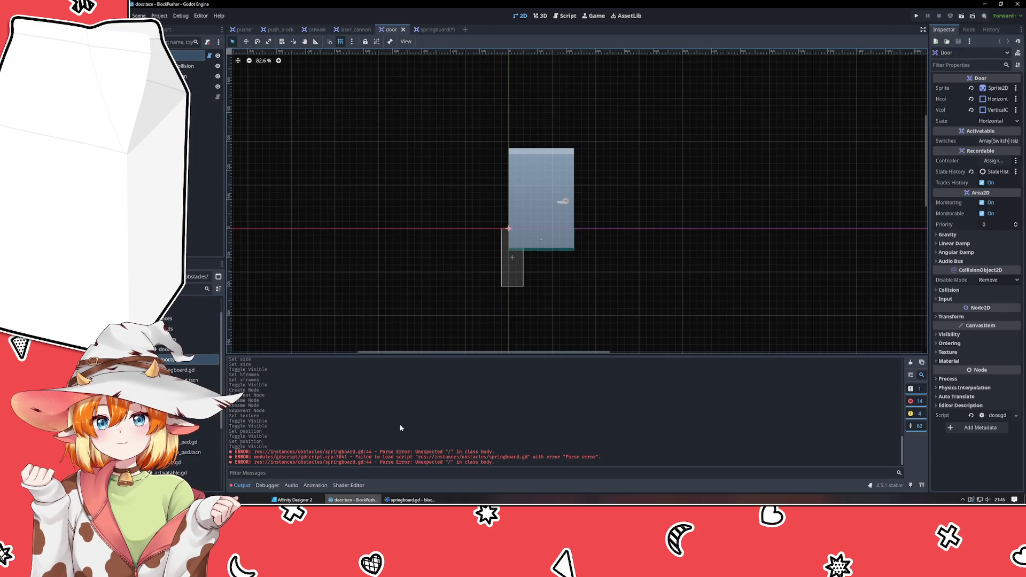
{"action": "left_click", "coordinate": [294, 500]}
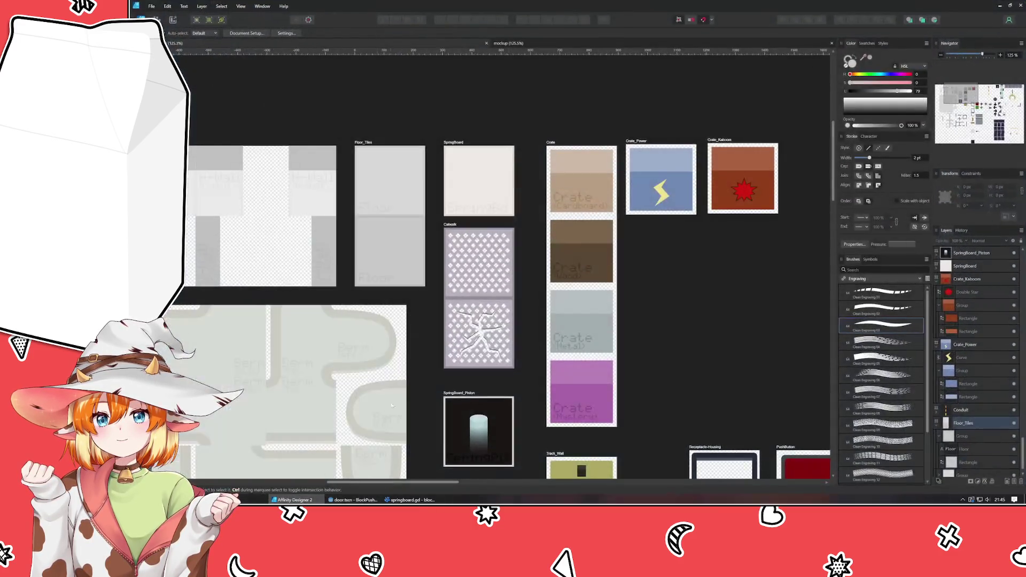
Step: Inspect the horizontal door bar on the Door artboard, fit all artboards in view, then return to Godot
{"action": "scroll", "coordinate": [611, 400], "scroll_direction": "down", "scroll_amount": 10}
{"action": "scroll", "coordinate": [611, 399], "scroll_direction": "right", "scroll_amount": 5}
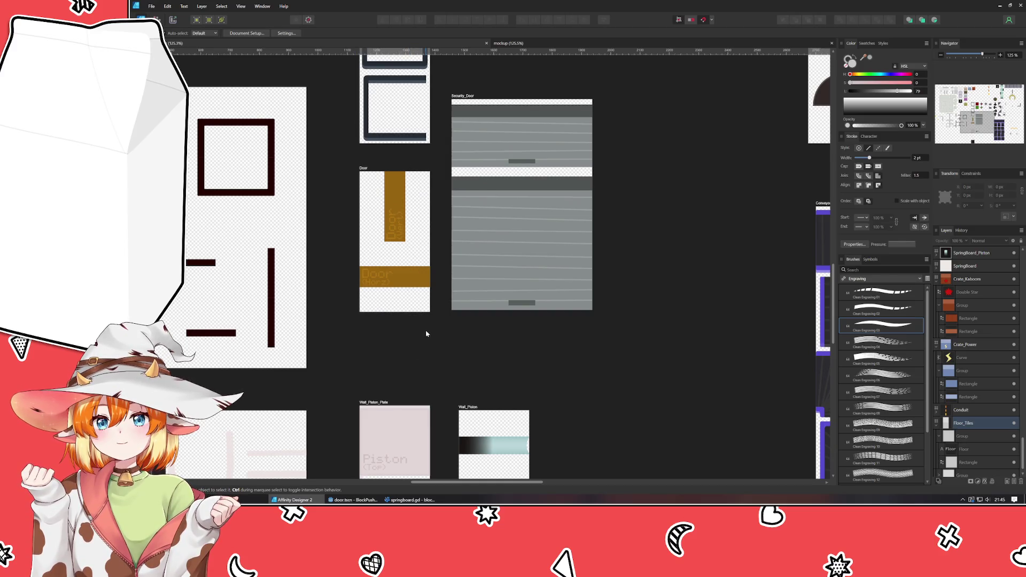
{"action": "left_click", "coordinate": [407, 273]}
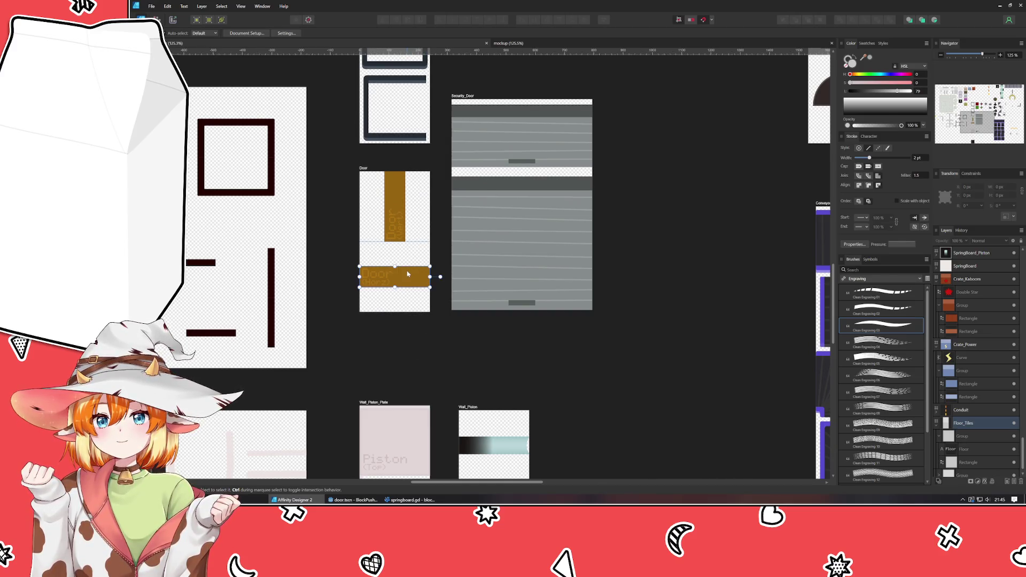
{"action": "left_click", "coordinate": [425, 376]}
{"action": "mouse_move", "coordinate": [404, 275]}
{"action": "left_mouse_down"}
{"action": "mouse_move", "coordinate": [389, 275]}
{"action": "mouse_move", "coordinate": [407, 276]}
{"action": "mouse_move", "coordinate": [392, 302]}
{"action": "mouse_move", "coordinate": [422, 290]}
{"action": "left_mouse_up"}
{"action": "left_click", "coordinate": [434, 389]}
{"action": "key", "text": "ctrl+0"}
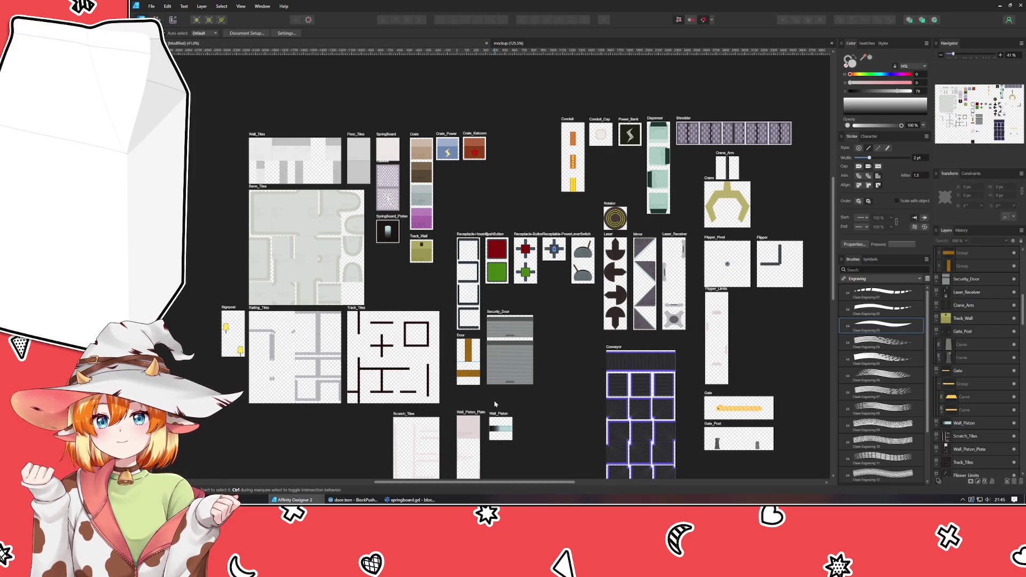
{"action": "left_click", "coordinate": [352, 500]}
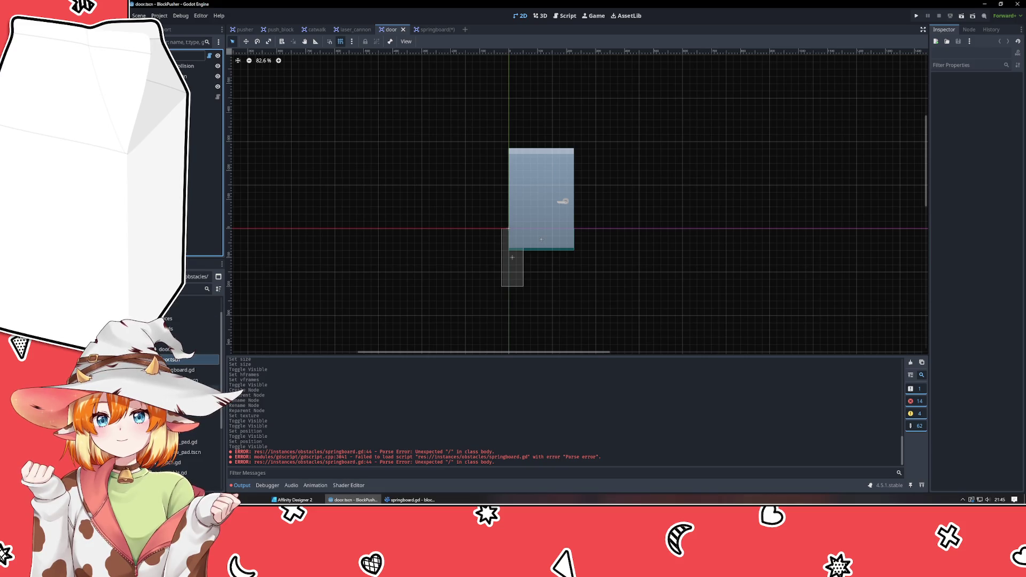
Step: Open switches/lever.tscn and move its Sprite2D above the other node in the Scene tree
{"action": "left_click", "coordinate": [209, 387]}
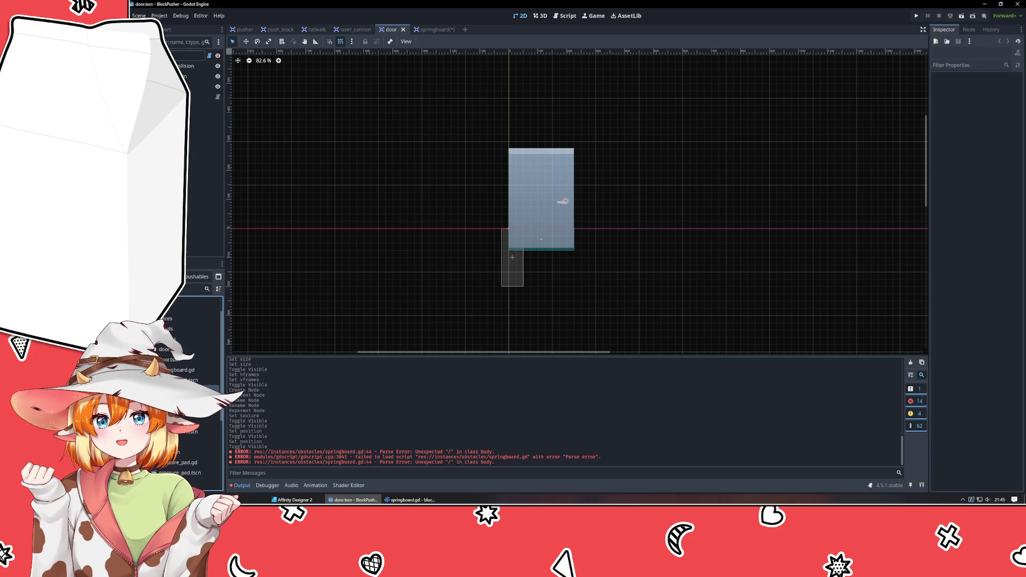
{"action": "left_click", "coordinate": [198, 397]}
{"action": "scroll", "coordinate": [187, 374], "scroll_direction": "down", "scroll_amount": 3}
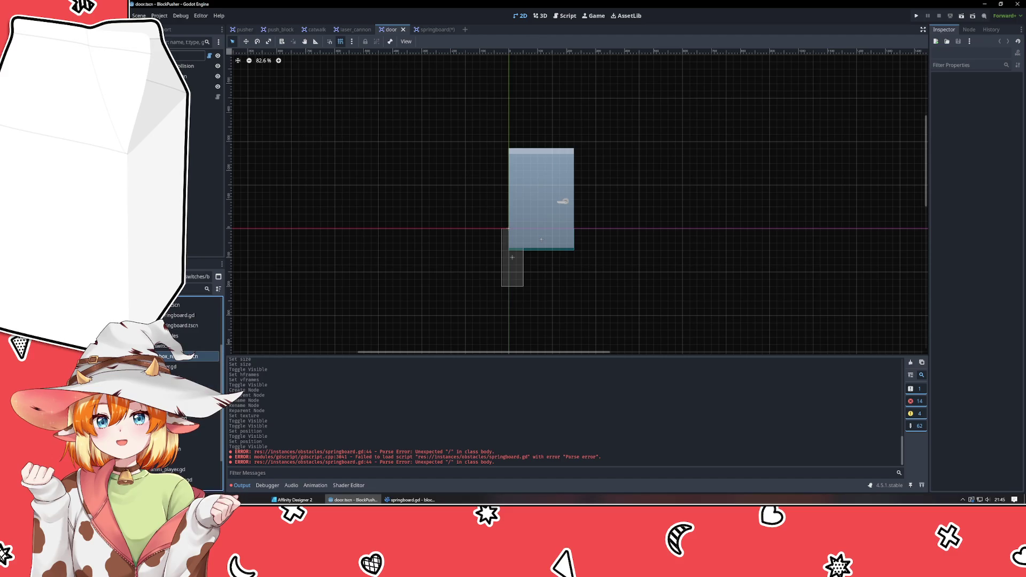
{"action": "double_click", "coordinate": [198, 377]}
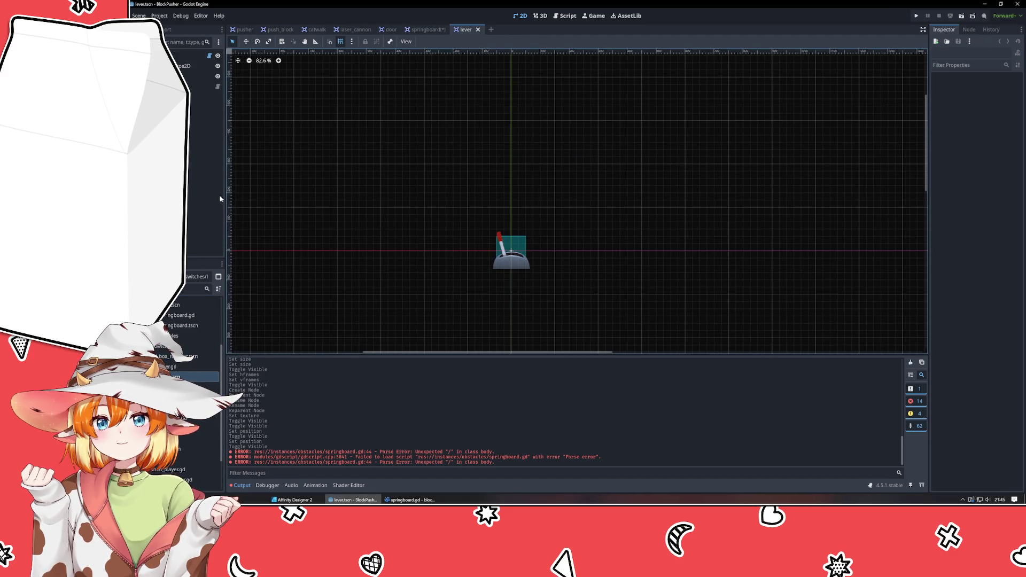
{"action": "left_click", "coordinate": [201, 76]}
{"action": "left_click_drag", "start_coordinate": [201, 76], "coordinate": [200, 63]}
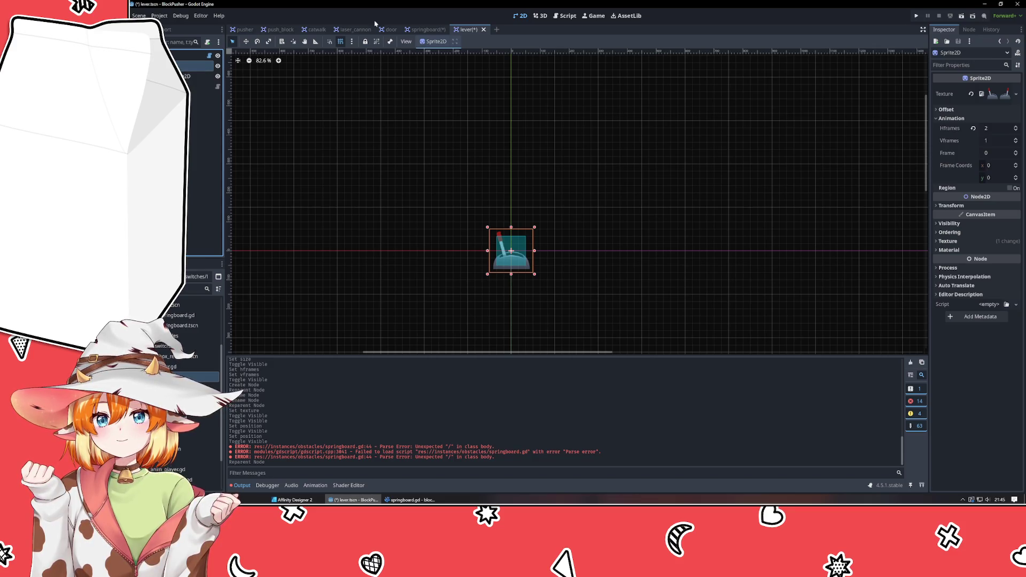
Step: Load assets/Sprites/LeverSwitch.png as the lever sprite's texture
{"action": "left_click", "coordinate": [1016, 94]}
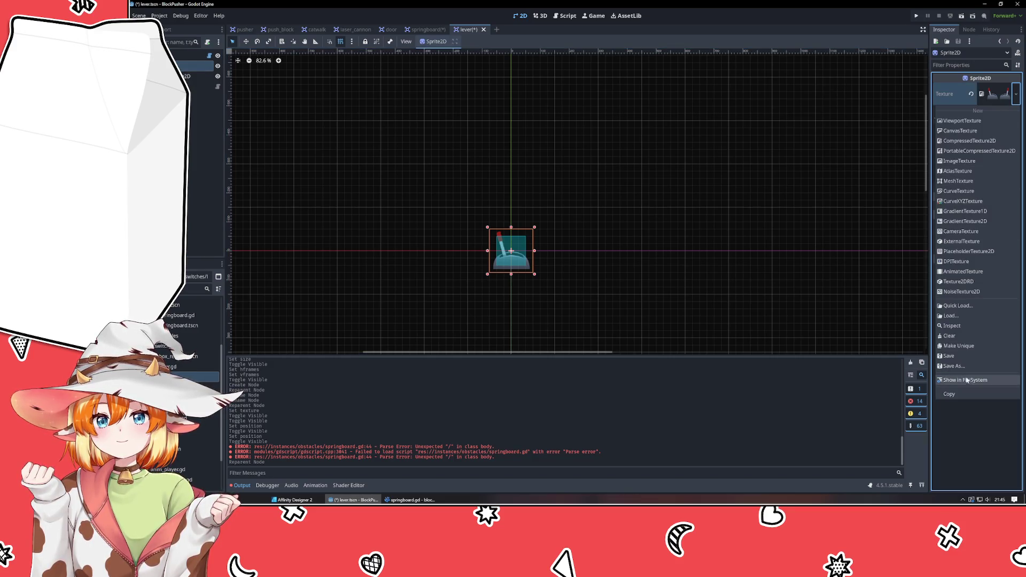
{"action": "left_click", "coordinate": [951, 316]}
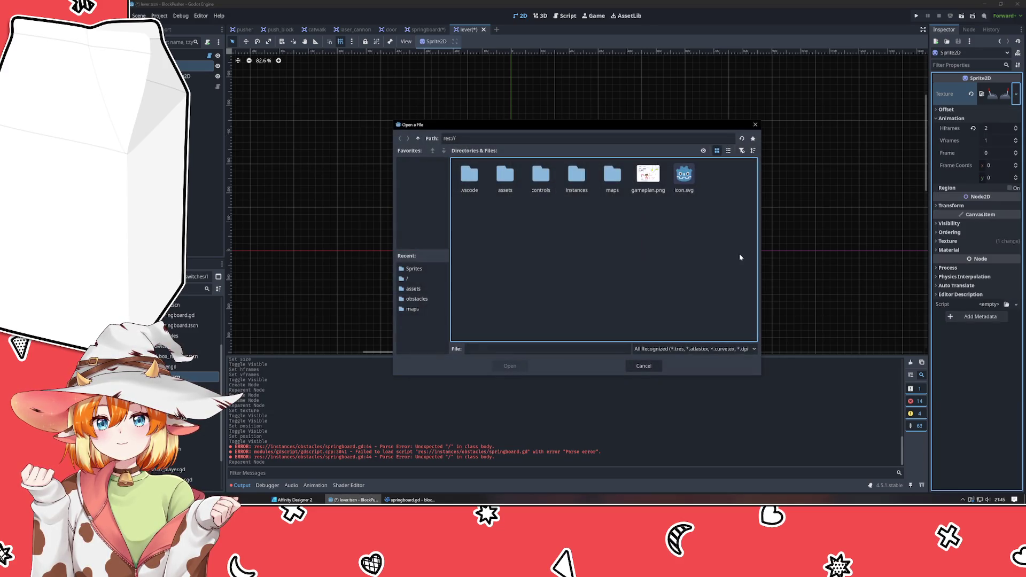
{"action": "double_click", "coordinate": [505, 175]}
{"action": "double_click", "coordinate": [469, 174]}
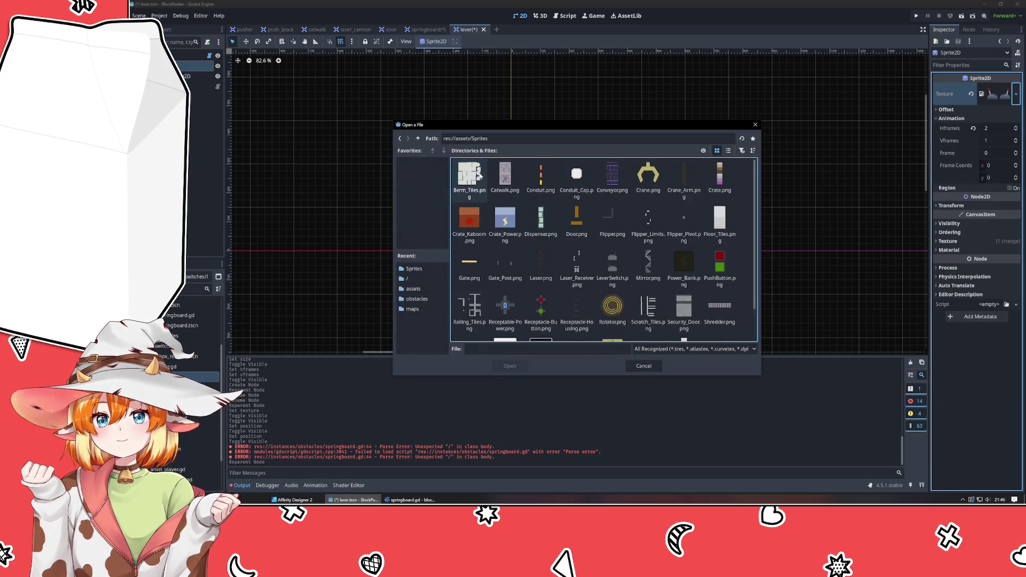
{"action": "scroll", "coordinate": [537, 222], "scroll_direction": "down", "scroll_amount": 1}
{"action": "scroll", "coordinate": [537, 222], "scroll_direction": "up", "scroll_amount": 1}
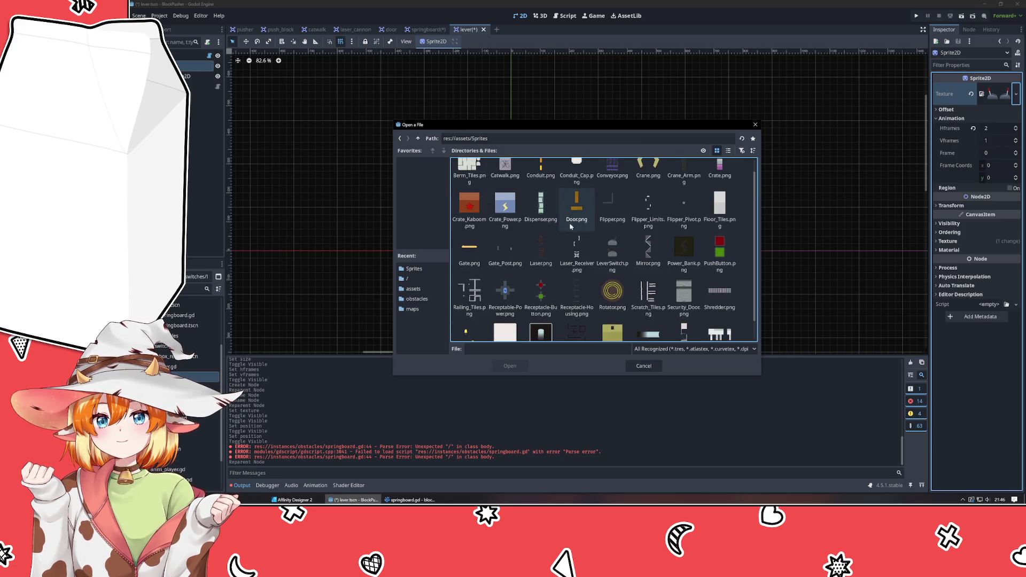
{"action": "double_click", "coordinate": [612, 264]}
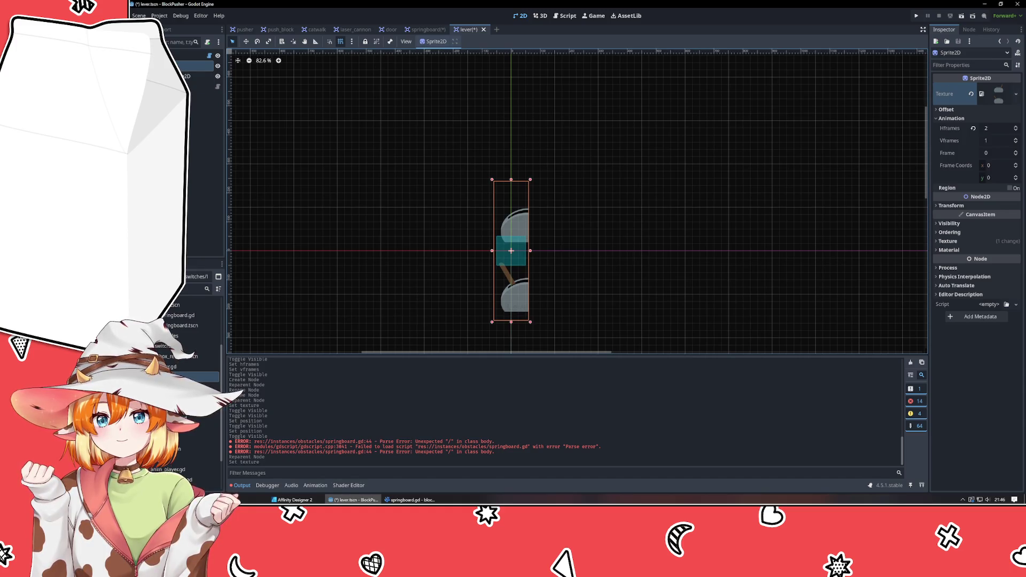
Step: Set the sprite to Hframes 1 and Vframes 2, then open lever.gd
{"action": "left_click", "coordinate": [1015, 131]}
{"action": "left_click", "coordinate": [1015, 138]}
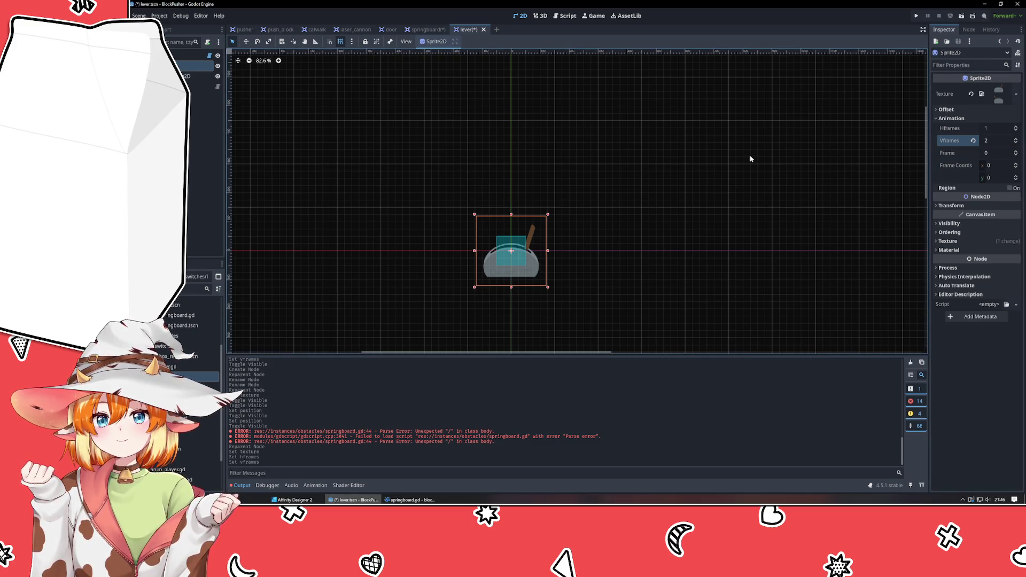
{"action": "double_click", "coordinate": [193, 368]}
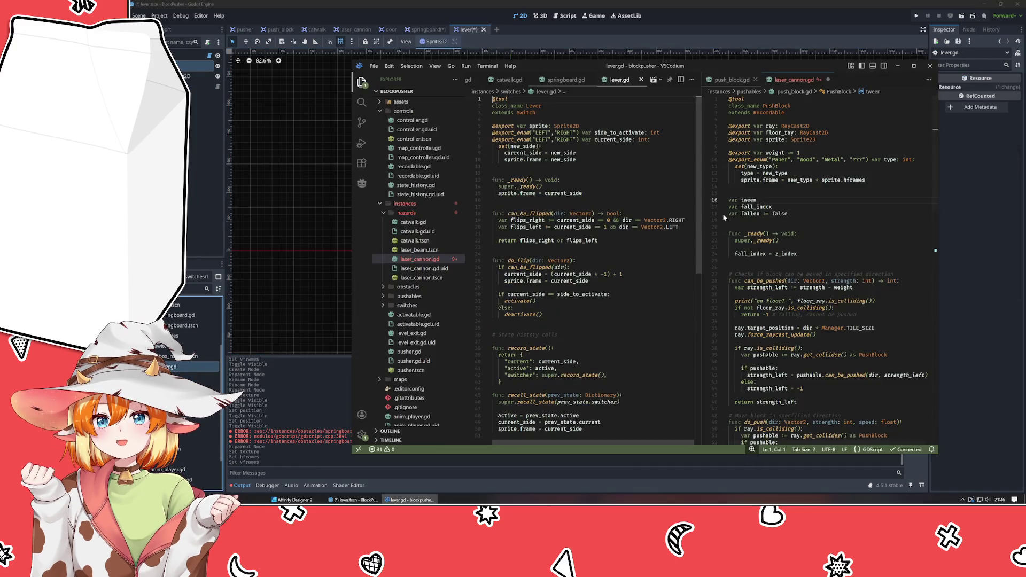
Step: Move the VSCodium window aside, then bring the Godot lever scene forward with nothing selected
{"action": "mouse_move", "coordinate": [578, 66]}
{"action": "left_mouse_down"}
{"action": "mouse_move", "coordinate": [774, 101]}
{"action": "mouse_move", "coordinate": [802, 93]}
{"action": "left_mouse_up"}
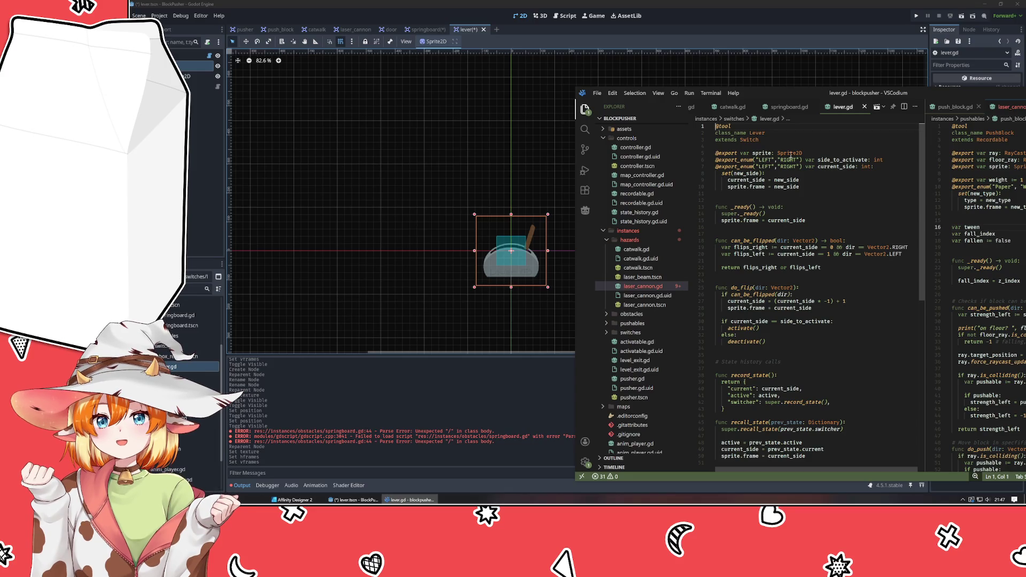
{"action": "mouse_move", "coordinate": [790, 156]}
{"action": "left_click", "coordinate": [762, 166]}
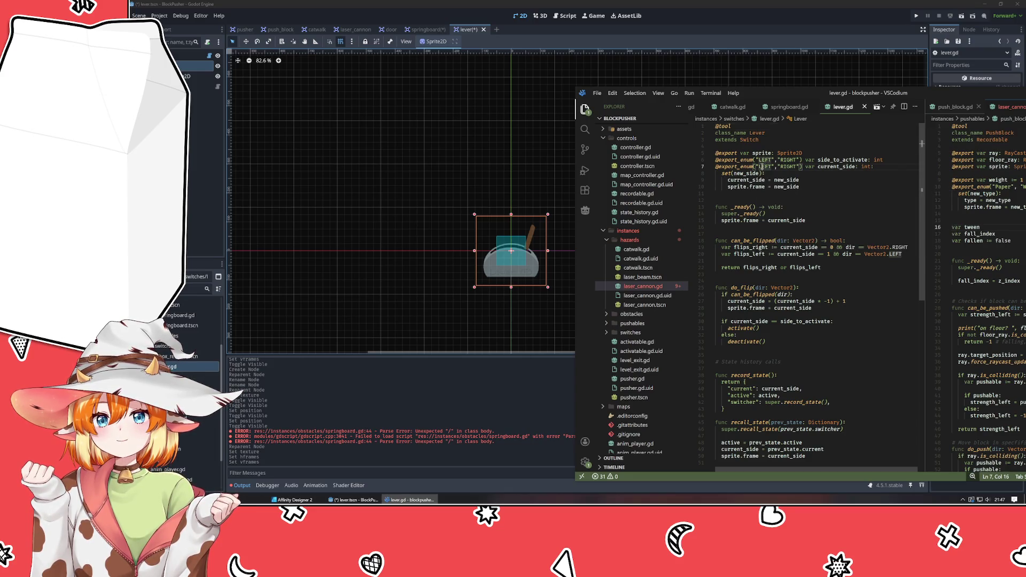
{"action": "left_click", "coordinate": [806, 201]}
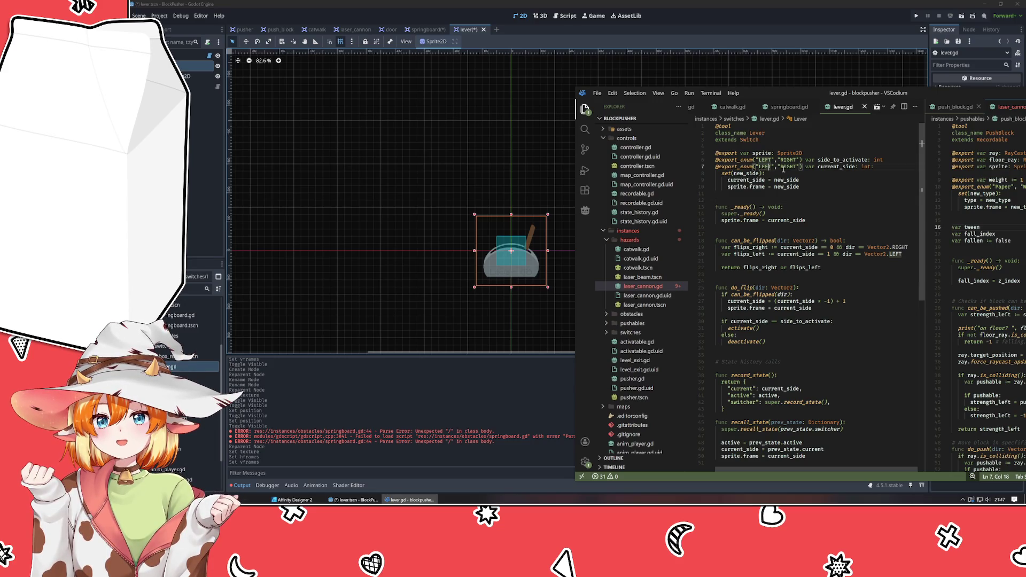
{"action": "left_click", "coordinate": [520, 244]}
{"action": "left_click", "coordinate": [535, 242]}
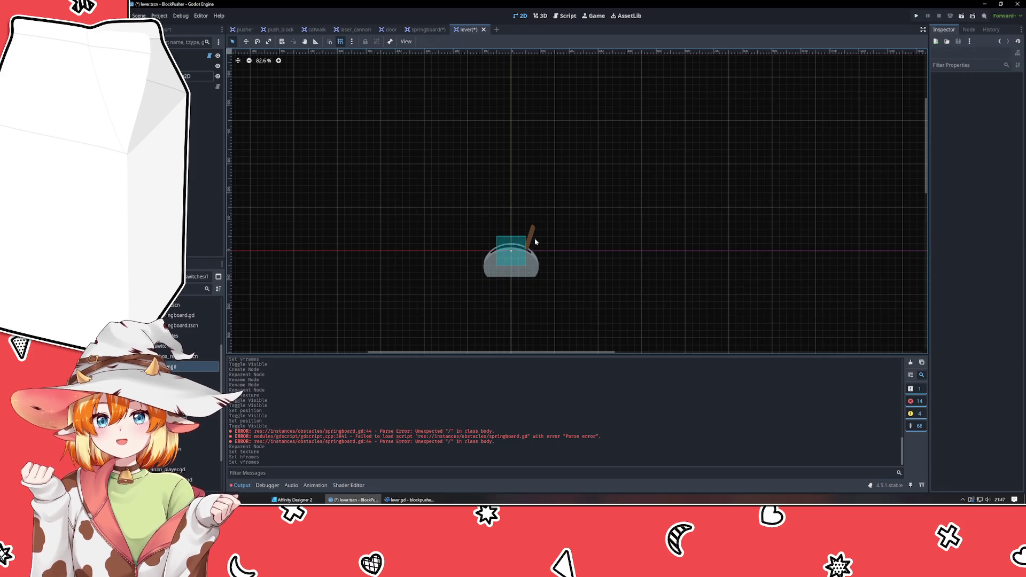
Step: Select the lever sprite, check its Frame is 0, and switch to Affinity Designer
{"action": "left_click", "coordinate": [533, 272]}
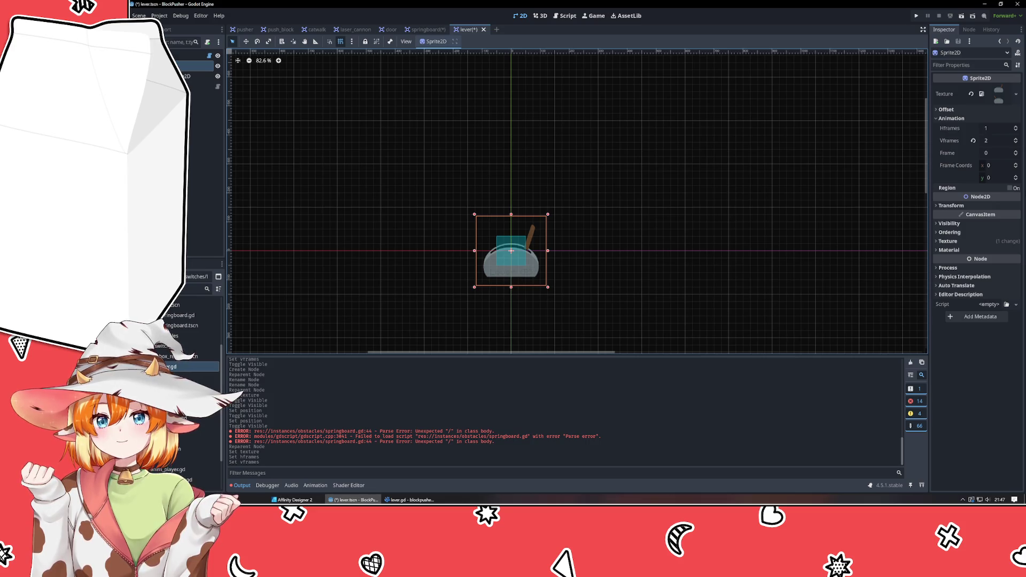
{"action": "left_click", "coordinate": [1016, 151]}
{"action": "left_click", "coordinate": [1016, 155]}
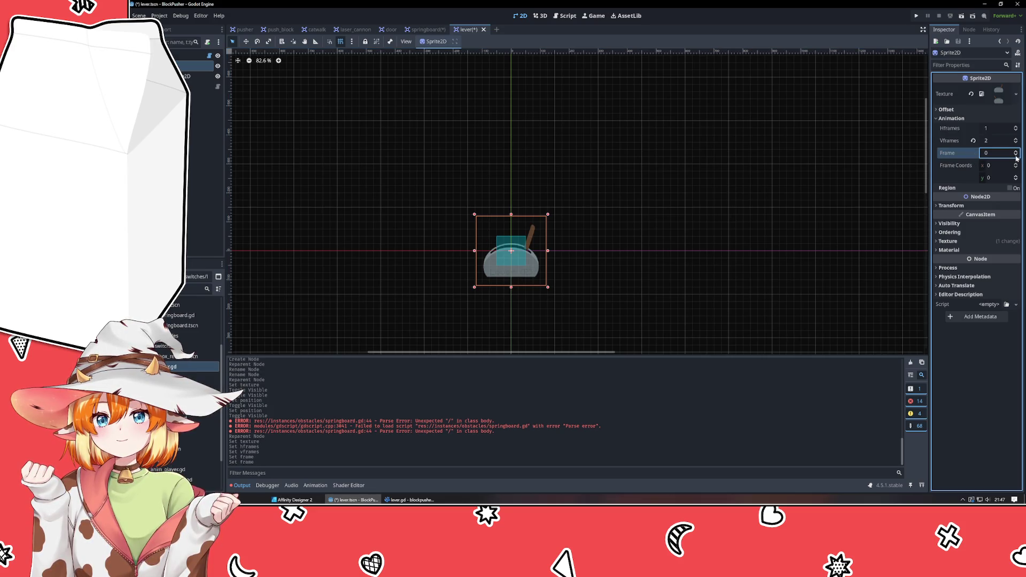
{"action": "left_click", "coordinate": [269, 499]}
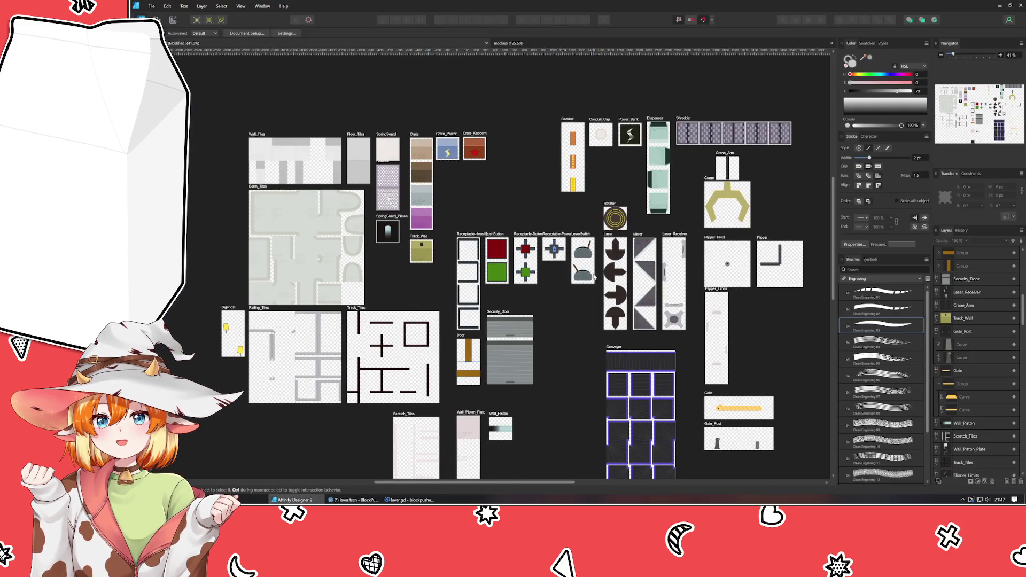
Step: Add two horizontal guides across the LeverSwitch artboard, one between the two levers
{"action": "scroll", "coordinate": [596, 279], "scroll_direction": "up", "scroll_amount": 5}
{"action": "scroll", "coordinate": [570, 279], "scroll_direction": "down", "scroll_amount": 2}
{"action": "scroll", "coordinate": [570, 278], "scroll_direction": "up", "scroll_amount": 1}
{"action": "scroll", "coordinate": [620, 235], "scroll_direction": "up", "scroll_amount": 3}
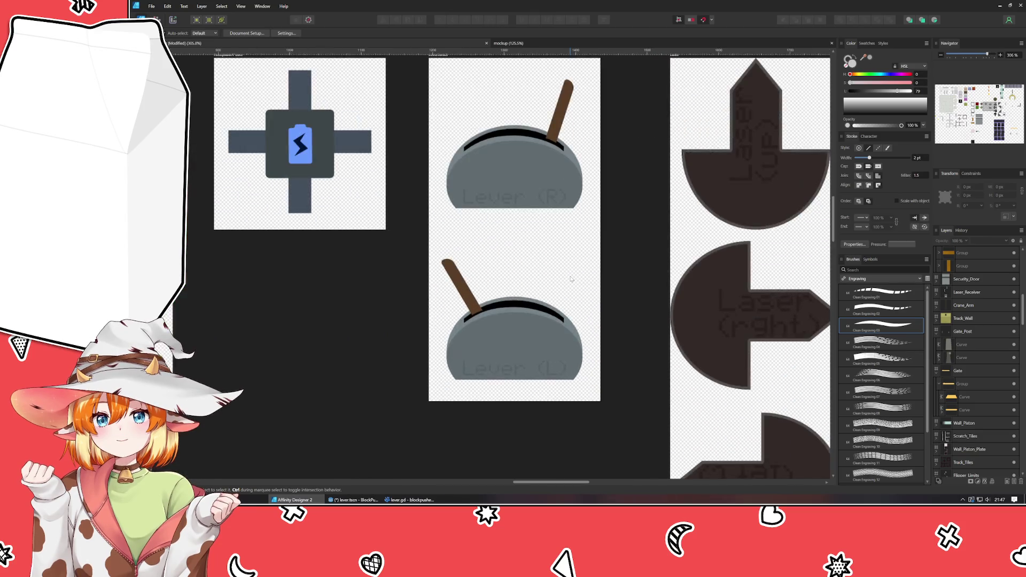
{"action": "left_click", "coordinate": [502, 357]}
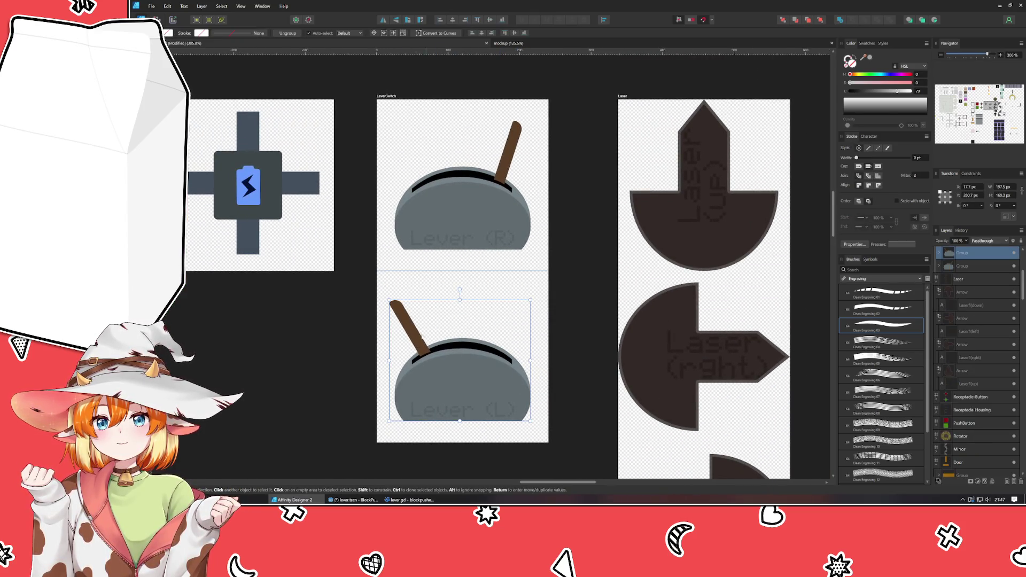
{"action": "left_click_drag", "start_coordinate": [334, 51], "coordinate": [357, 420]}
{"action": "left_click_drag", "start_coordinate": [331, 52], "coordinate": [347, 249]}
{"action": "left_click_drag", "start_coordinate": [446, 375], "coordinate": [446, 204]}
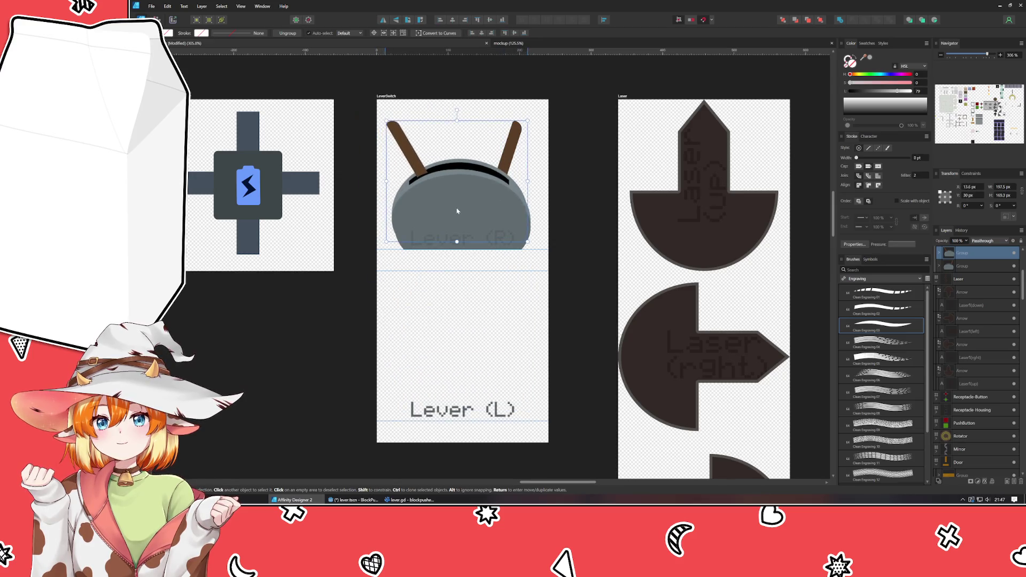
{"action": "key", "text": "ctrl+z"}
Step: Move the lower lever group up into the top frame
{"action": "left_click", "coordinate": [481, 412]}
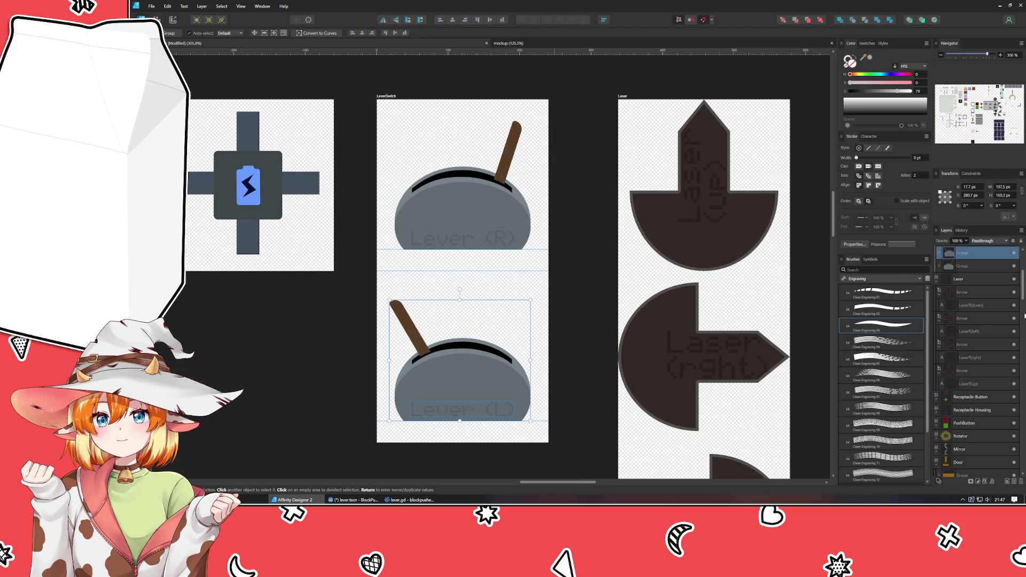
{"action": "scroll", "coordinate": [996, 316], "scroll_direction": "up", "scroll_amount": 1}
{"action": "left_click", "coordinate": [968, 266]}
{"action": "scroll", "coordinate": [966, 275], "scroll_direction": "up", "scroll_amount": 1}
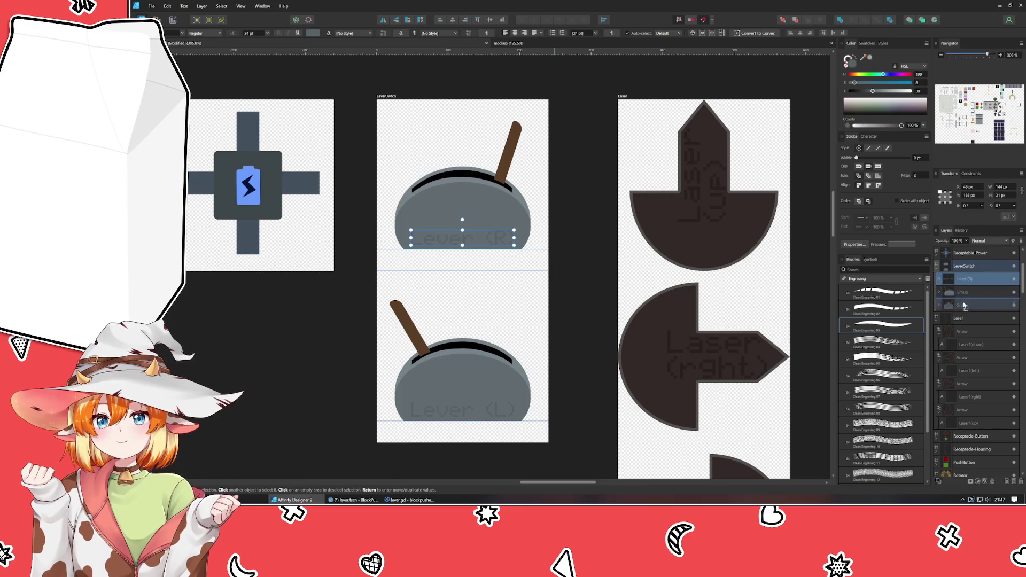
{"action": "left_click", "coordinate": [966, 280]}
{"action": "left_click", "coordinate": [968, 281]}
{"action": "mouse_move", "coordinate": [489, 398]}
{"action": "left_mouse_down"}
{"action": "mouse_move", "coordinate": [478, 251]}
{"action": "mouse_move", "coordinate": [489, 226]}
{"action": "left_mouse_up"}
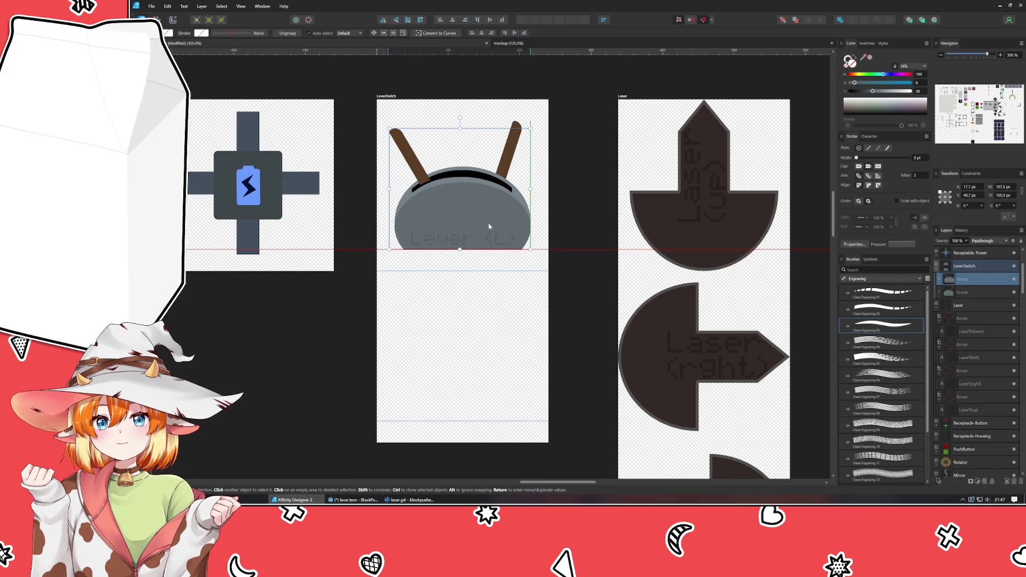
Step: Move the right-leaning Lever (R) group down into the lower frame
{"action": "left_click", "coordinate": [513, 127]}
{"action": "left_click", "coordinate": [472, 190]}
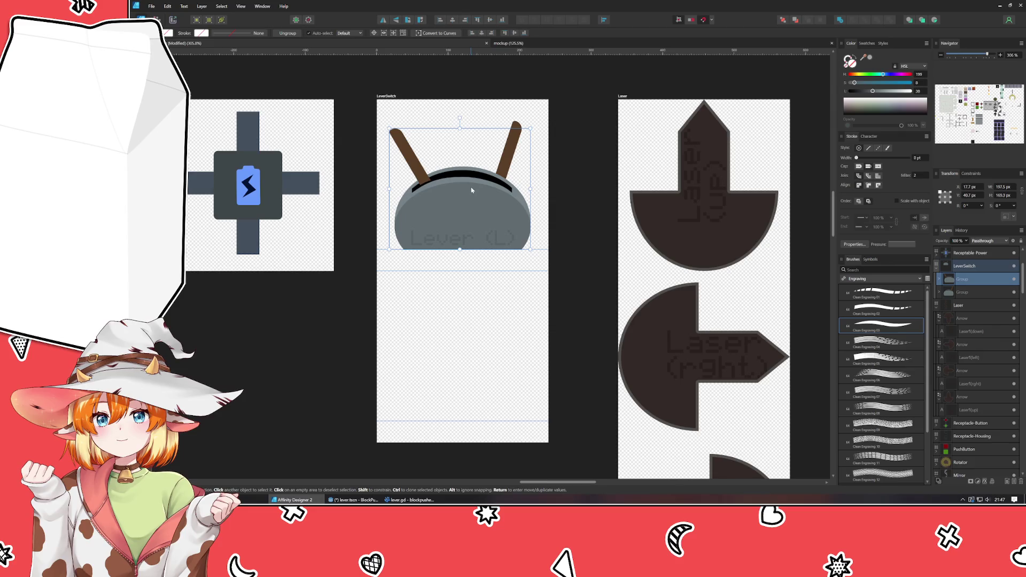
{"action": "mouse_move", "coordinate": [465, 195]}
{"action": "left_mouse_down"}
{"action": "mouse_move", "coordinate": [465, 366]}
{"action": "mouse_move", "coordinate": [459, 201]}
{"action": "left_mouse_up"}
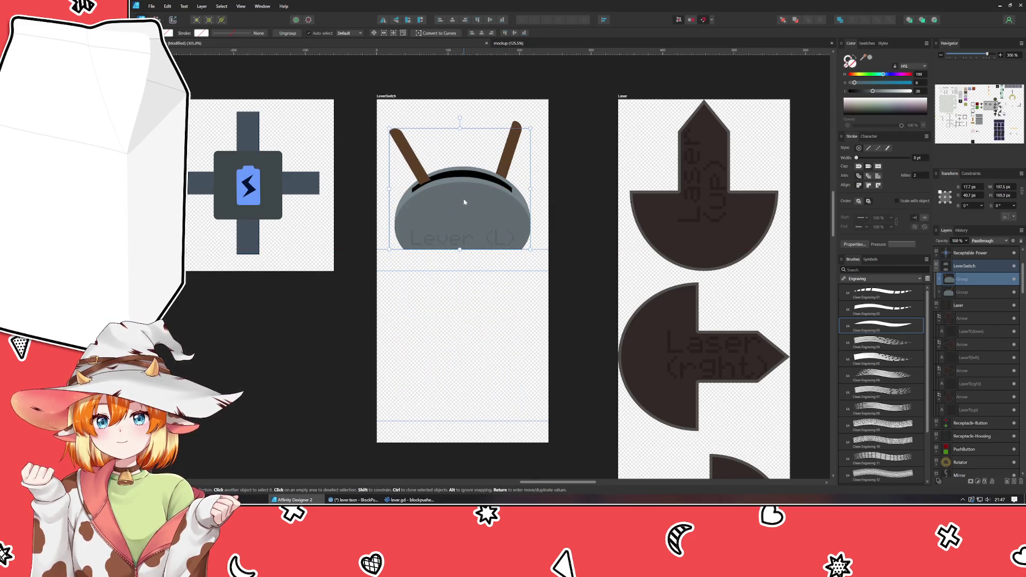
{"action": "left_click", "coordinate": [515, 125]}
{"action": "left_click_drag", "start_coordinate": [484, 170], "coordinate": [460, 342]}
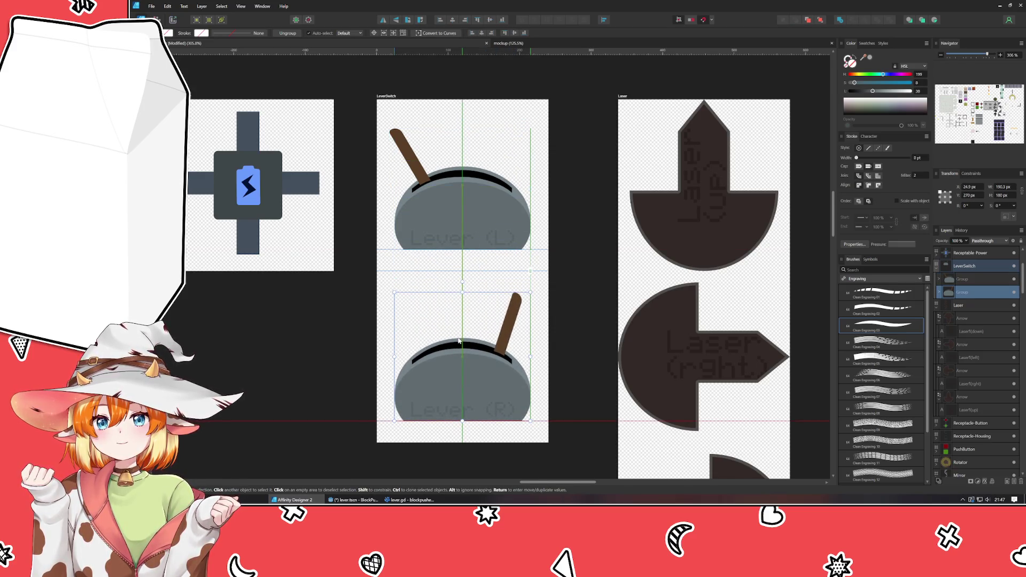
{"action": "left_click", "coordinate": [331, 358]}
{"action": "left_click", "coordinate": [172, 20]}
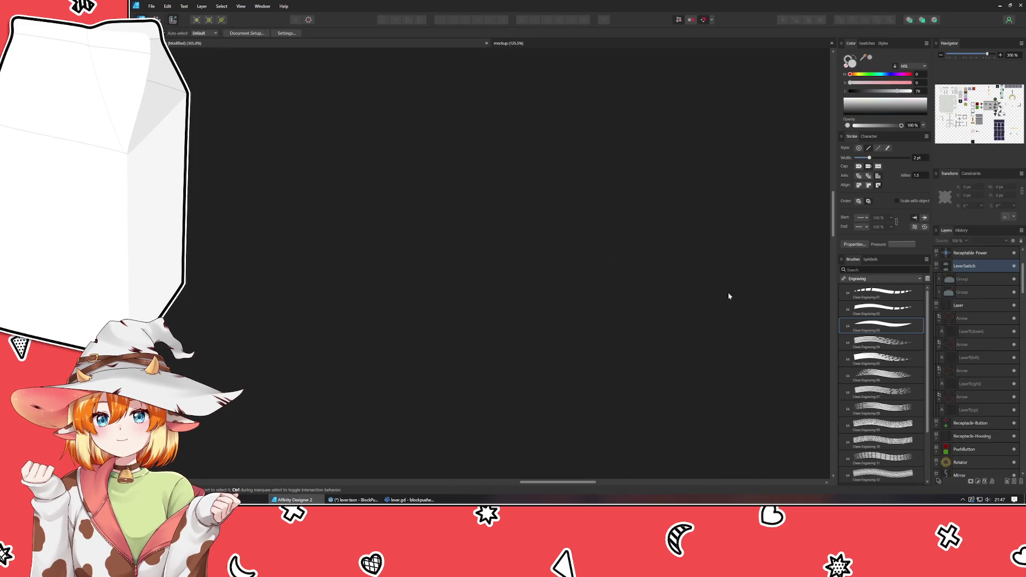
Step: Export the LeverSwitch slice over the existing LeverSwitch.png, then return to Godot
{"action": "scroll", "coordinate": [905, 404], "scroll_direction": "down", "scroll_amount": 2}
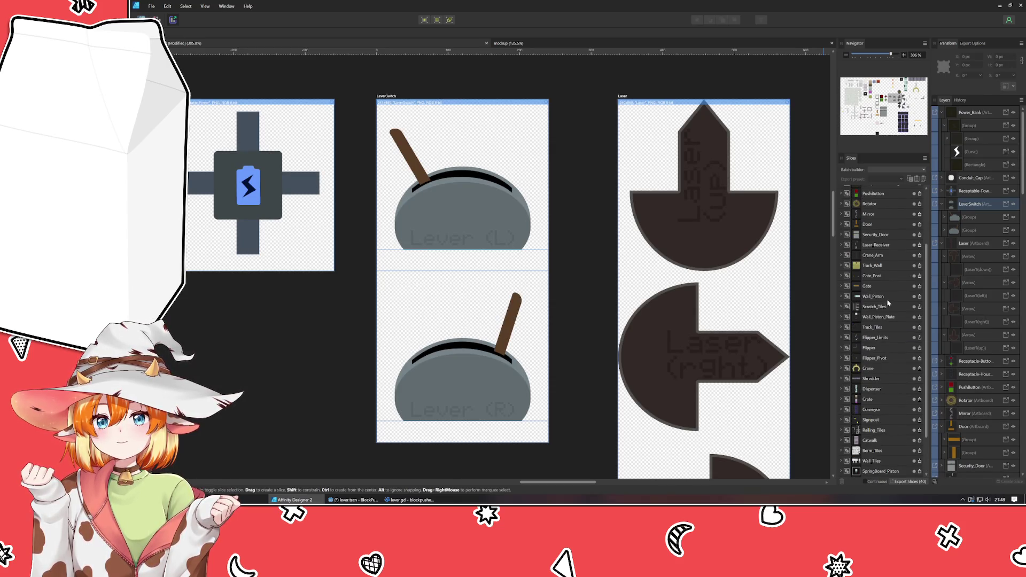
{"action": "scroll", "coordinate": [887, 302], "scroll_direction": "up", "scroll_amount": 5}
{"action": "scroll", "coordinate": [885, 298], "scroll_direction": "up", "scroll_amount": 2}
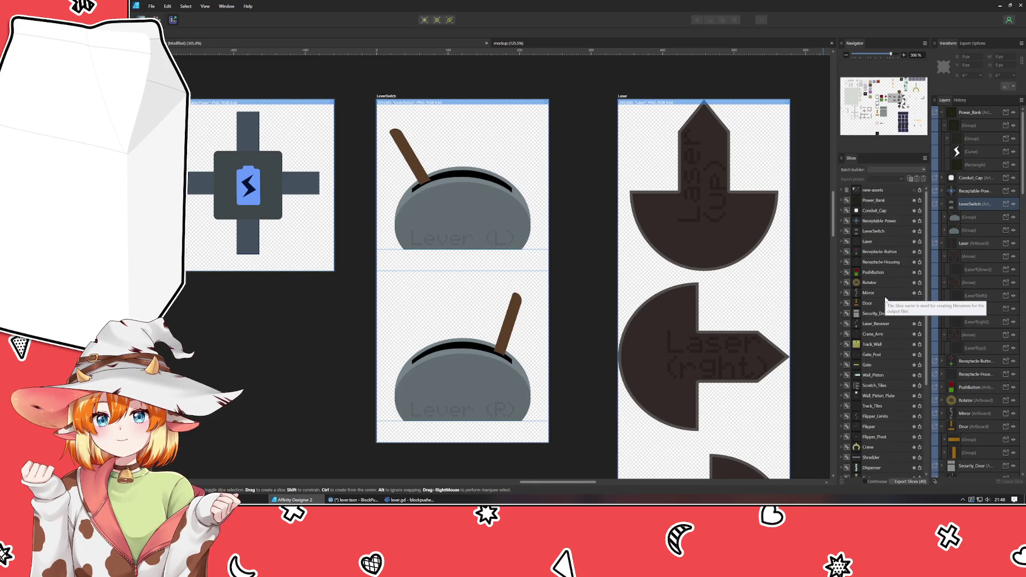
{"action": "left_click", "coordinate": [919, 231]}
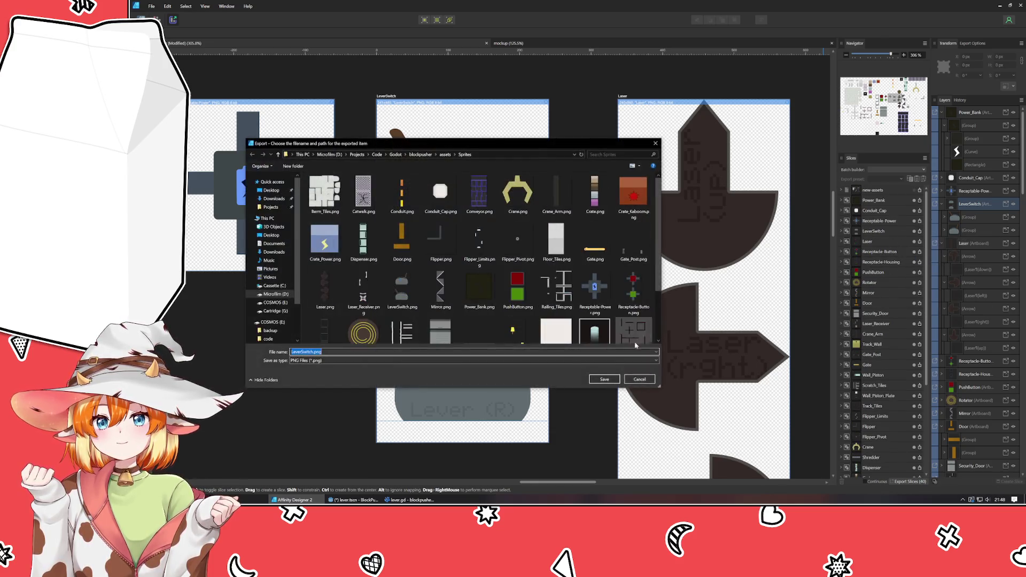
{"action": "left_click", "coordinate": [603, 379]}
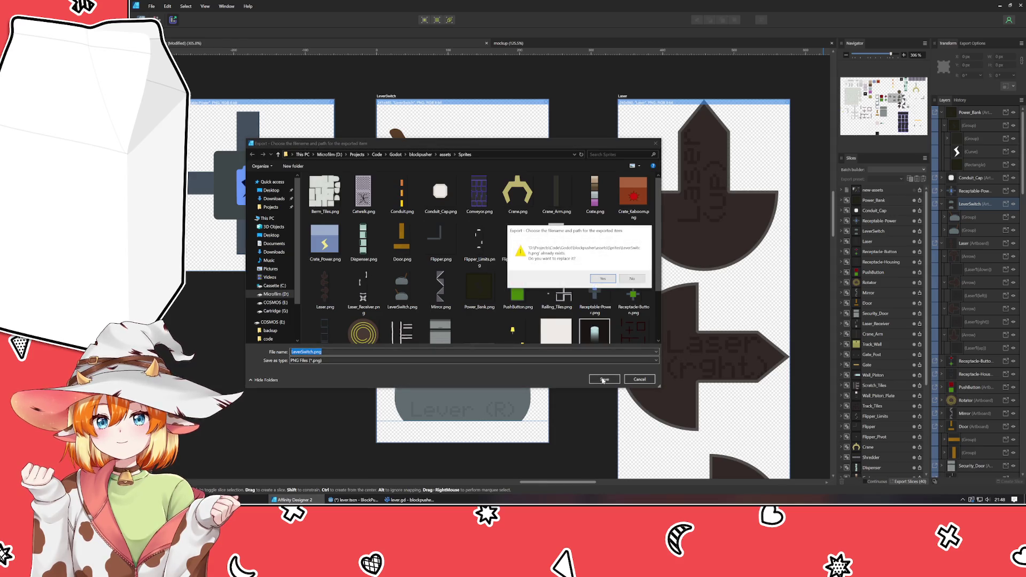
{"action": "key", "text": "y"}
{"action": "left_click", "coordinate": [352, 500]}
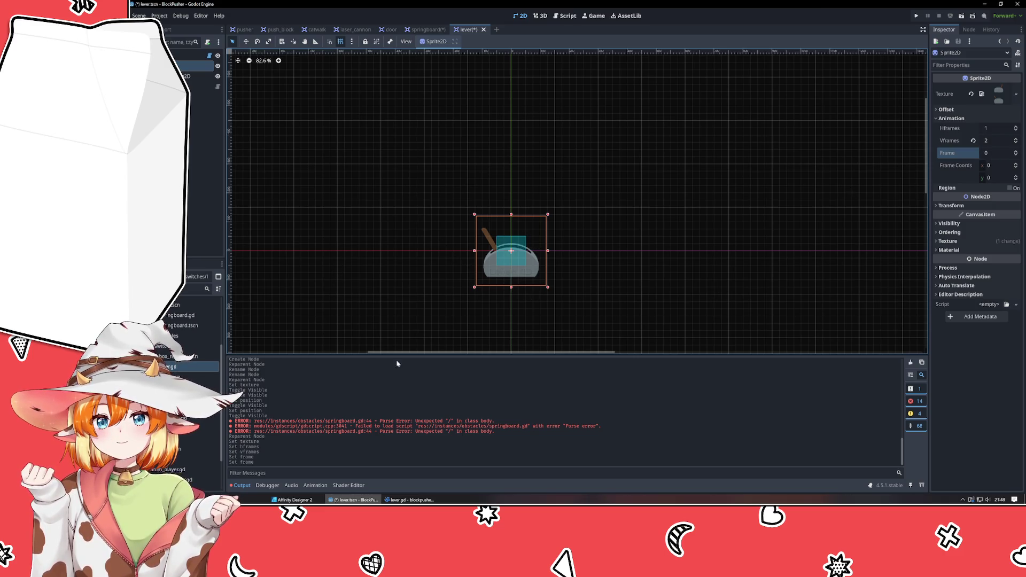
Step: Copy ' * sprite.hframes' from push_block.gd and paste it after new_side on lever.gd line 10
{"action": "left_click", "coordinate": [409, 499]}
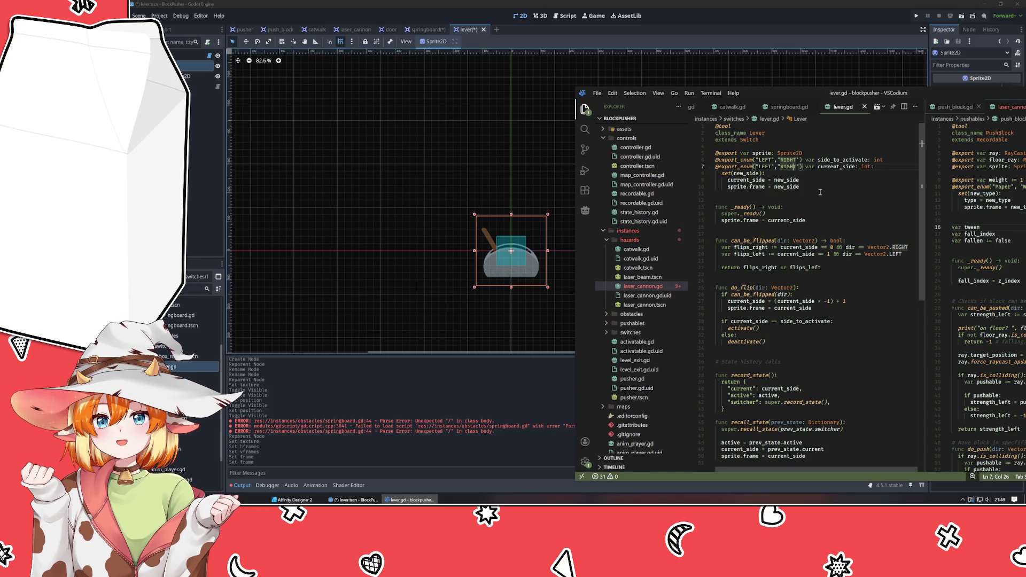
{"action": "mouse_move", "coordinate": [801, 93]}
{"action": "left_mouse_down"}
{"action": "mouse_move", "coordinate": [436, 94]}
{"action": "mouse_move", "coordinate": [537, 90]}
{"action": "left_mouse_up"}
{"action": "left_click_drag", "start_coordinate": [825, 203], "coordinate": [773, 203]}
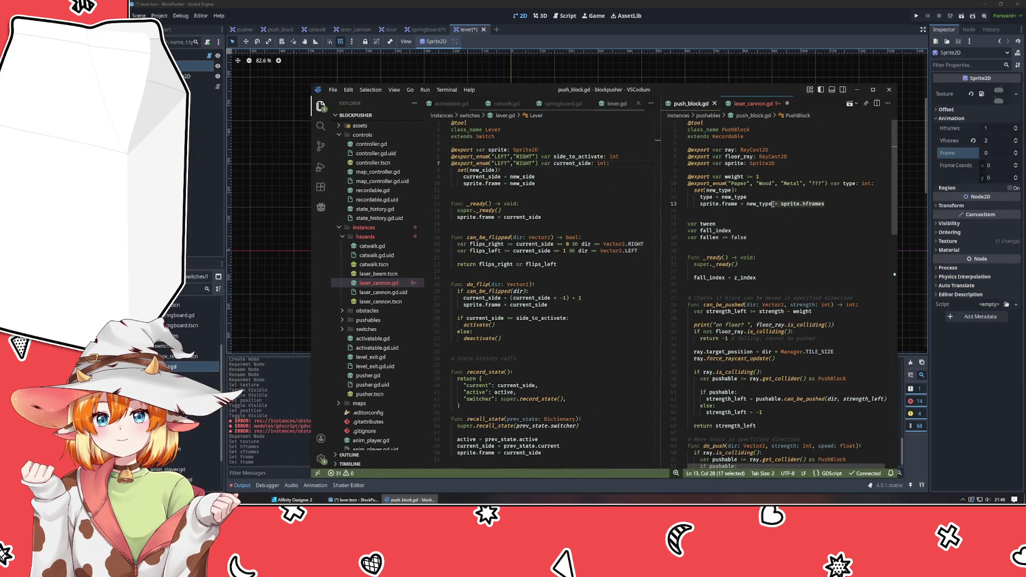
{"action": "key", "text": "ctrl+c"}
{"action": "left_click", "coordinate": [542, 184]}
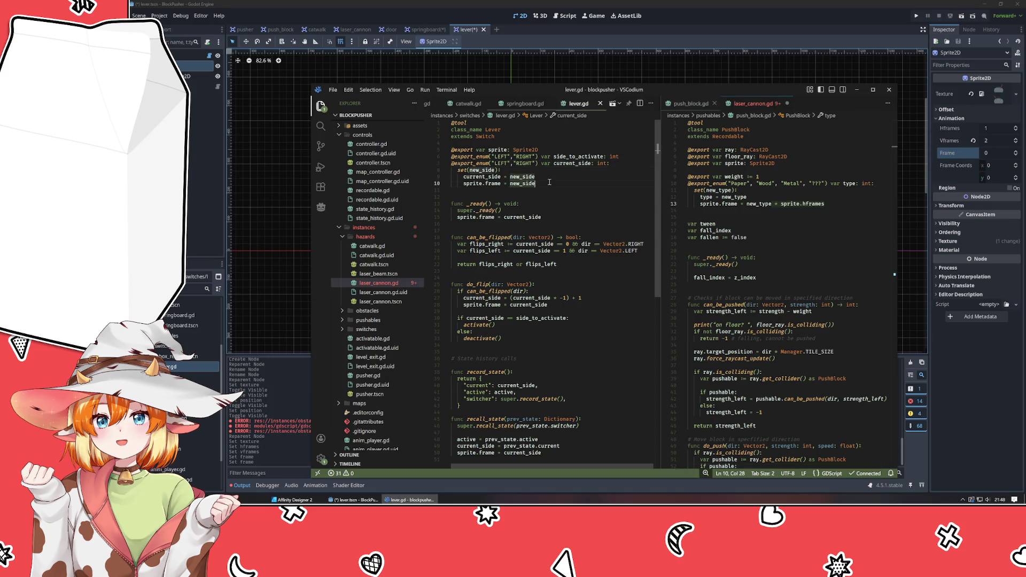
{"action": "key", "text": "ctrl+v"}
{"action": "left_click", "coordinate": [463, 183]}
Step: Delete the redundant sprite.frame assignment from do_flip
{"action": "left_click", "coordinate": [567, 305]}
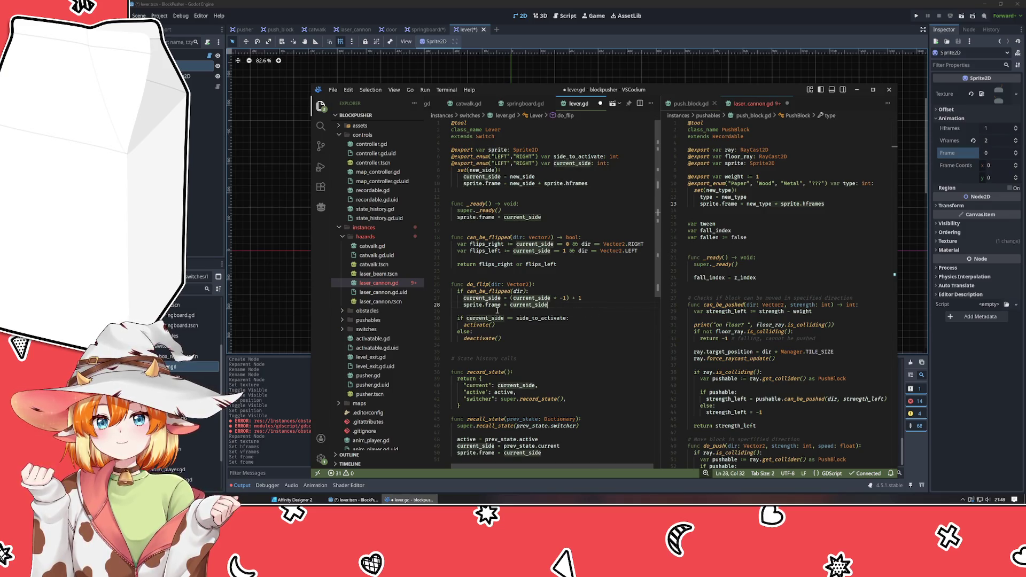
{"action": "mouse_move", "coordinate": [479, 305]}
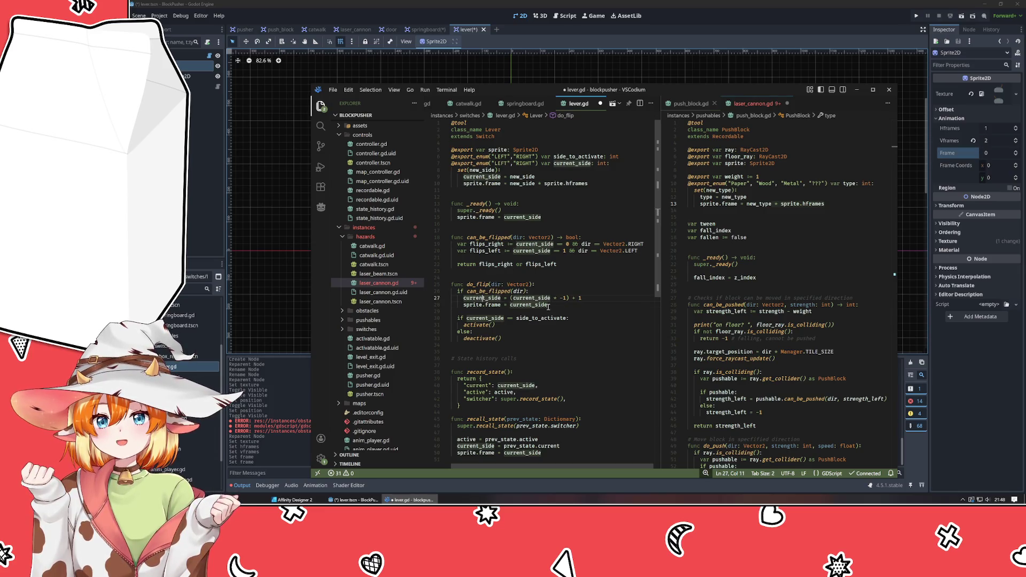
{"action": "key", "text": "shift+Up"}
{"action": "key", "text": "shift+End"}
{"action": "key", "text": "BackSpace"}
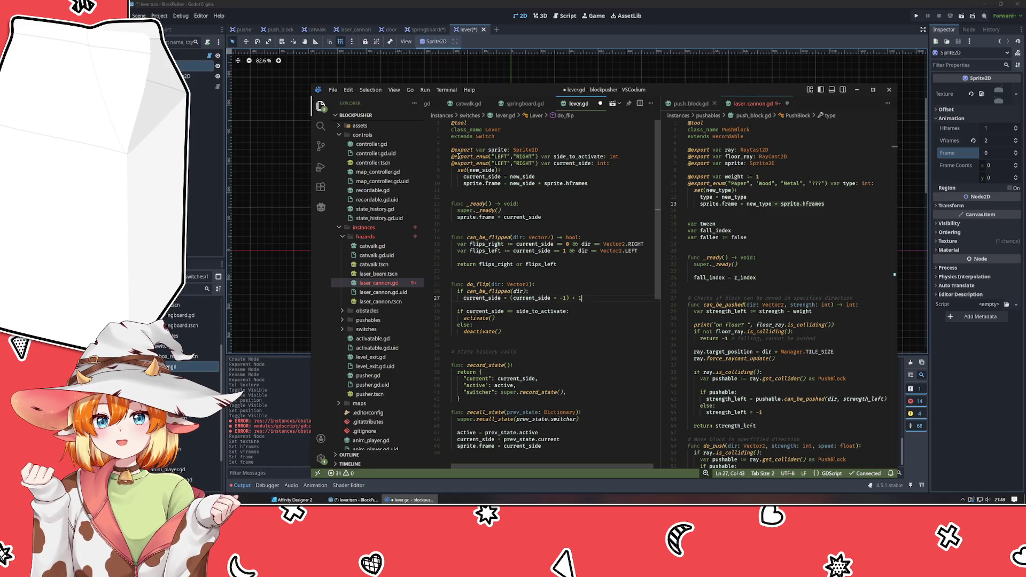
{"action": "left_click_drag", "start_coordinate": [474, 184], "coordinate": [595, 191]}
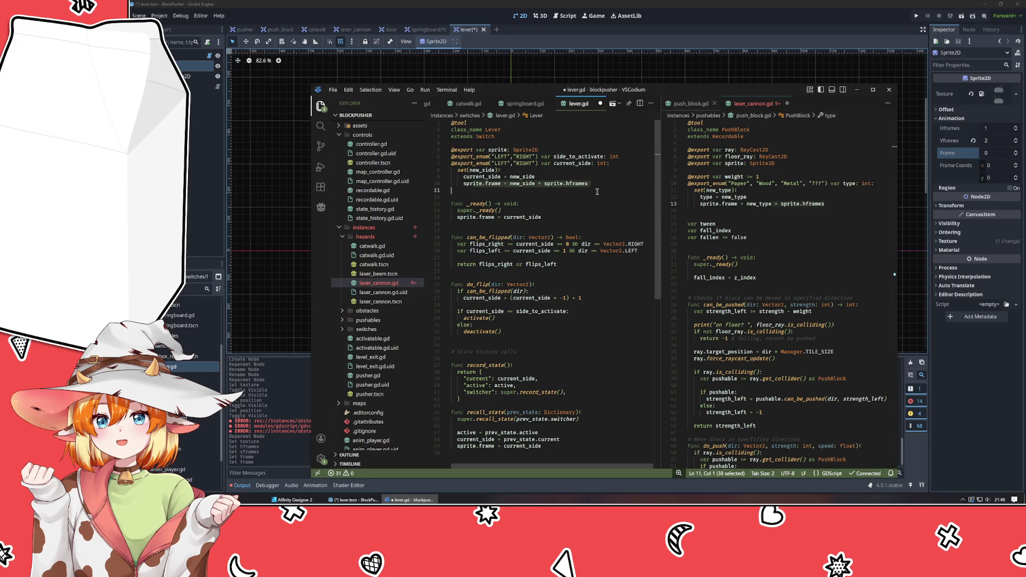
{"action": "left_click", "coordinate": [579, 201]}
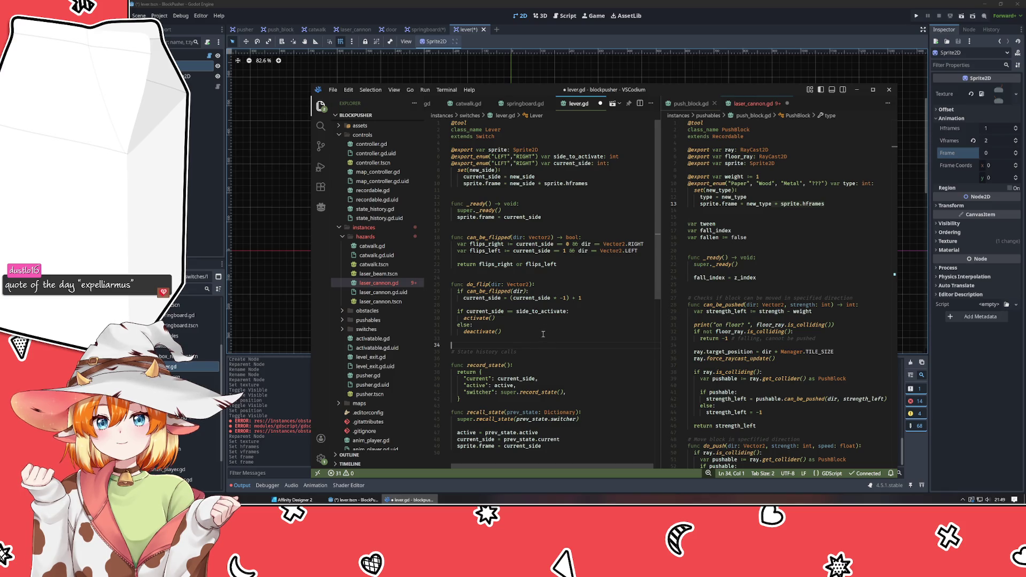
{"action": "left_click", "coordinate": [505, 272]}
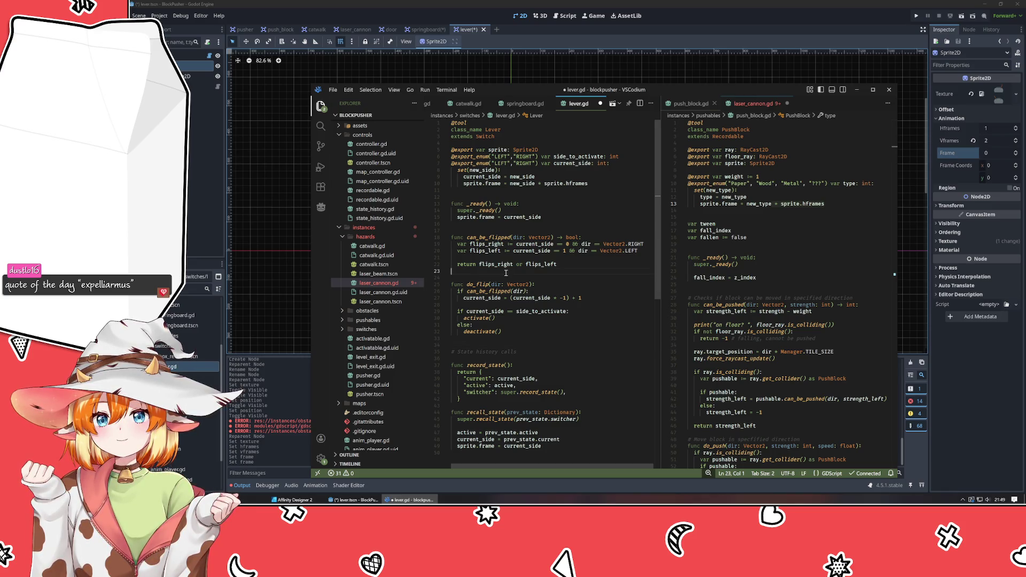
Step: Delete the sprite.frame = current_side line from recall_state and save lever.gd
{"action": "scroll", "coordinate": [506, 272], "scroll_direction": "down", "scroll_amount": 2}
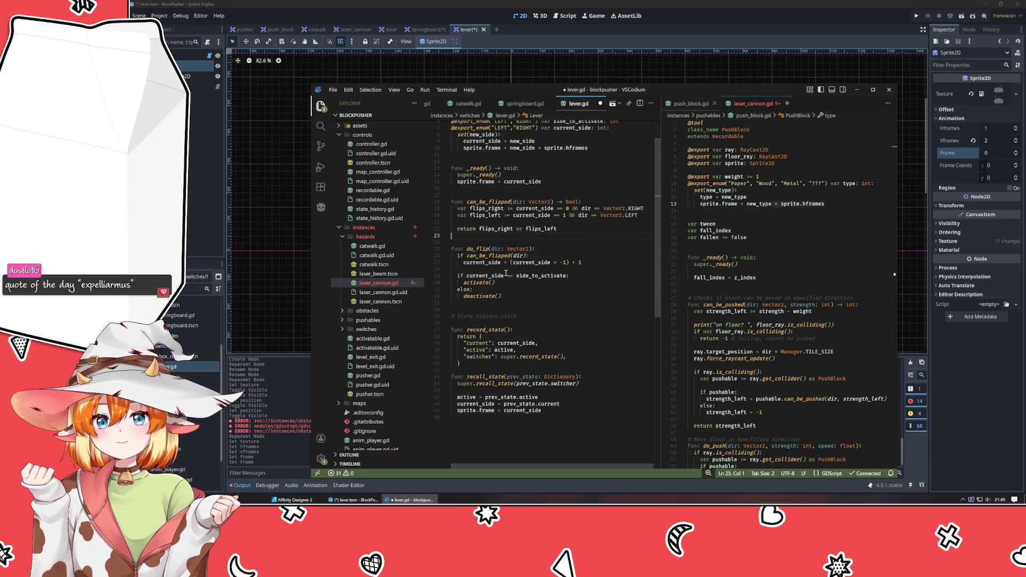
{"action": "left_click", "coordinate": [506, 271]}
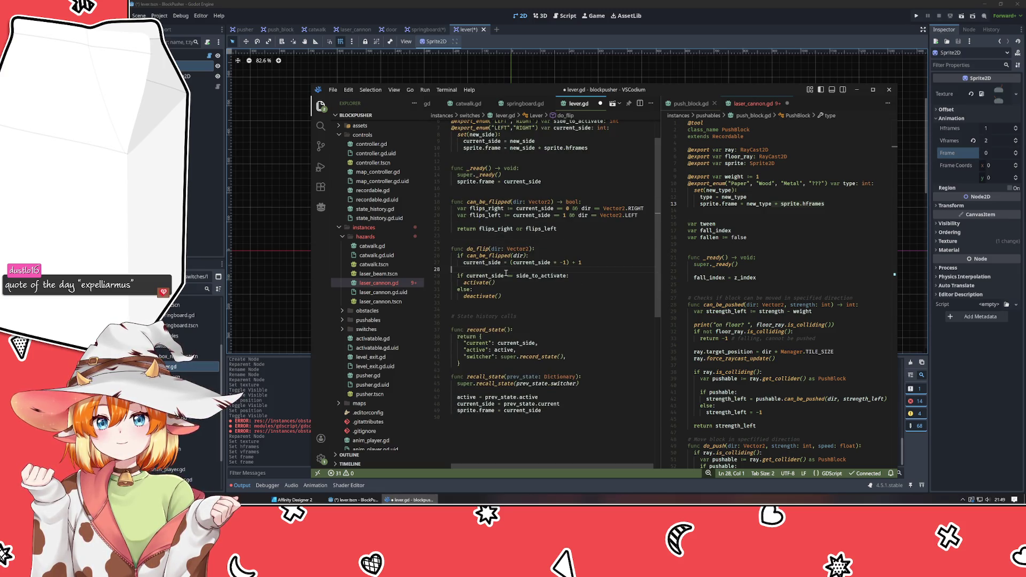
{"action": "left_click", "coordinate": [568, 411]}
{"action": "key", "text": "ctrl+slash"}
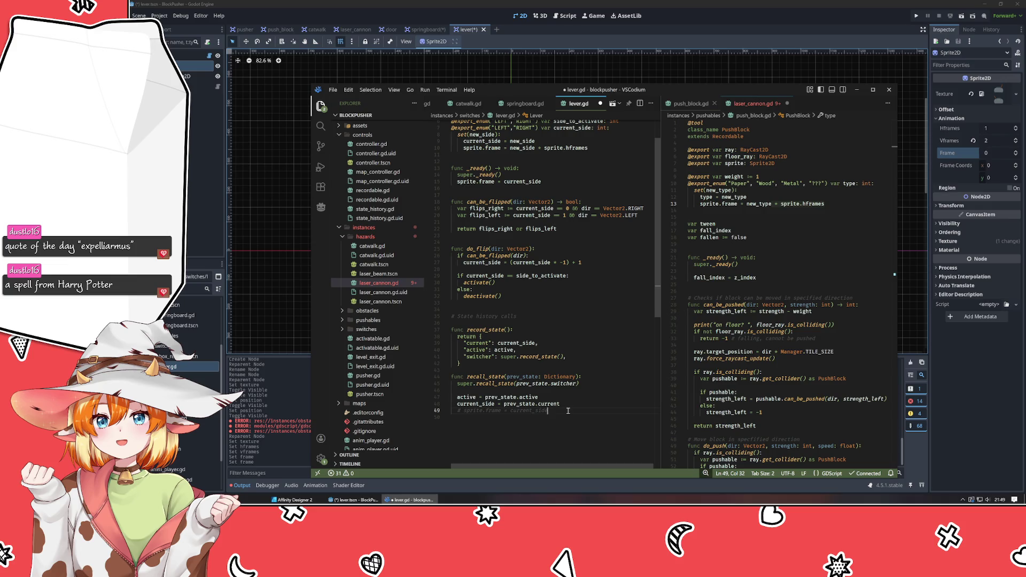
{"action": "key", "text": "shift+Home"}
{"action": "key", "text": "shift+Home"}
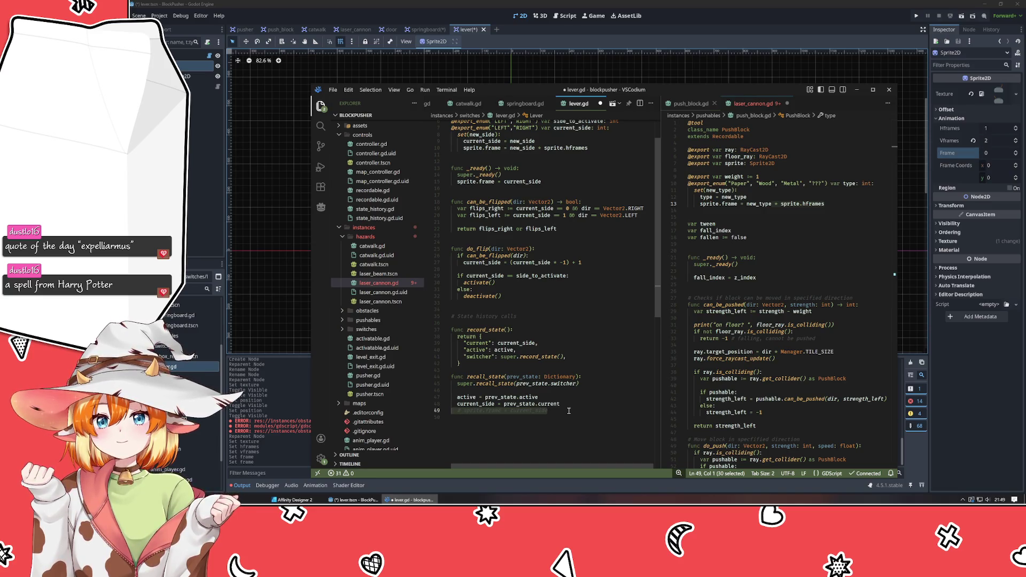
{"action": "key", "text": "BackSpace"}
{"action": "key", "text": "BackSpace"}
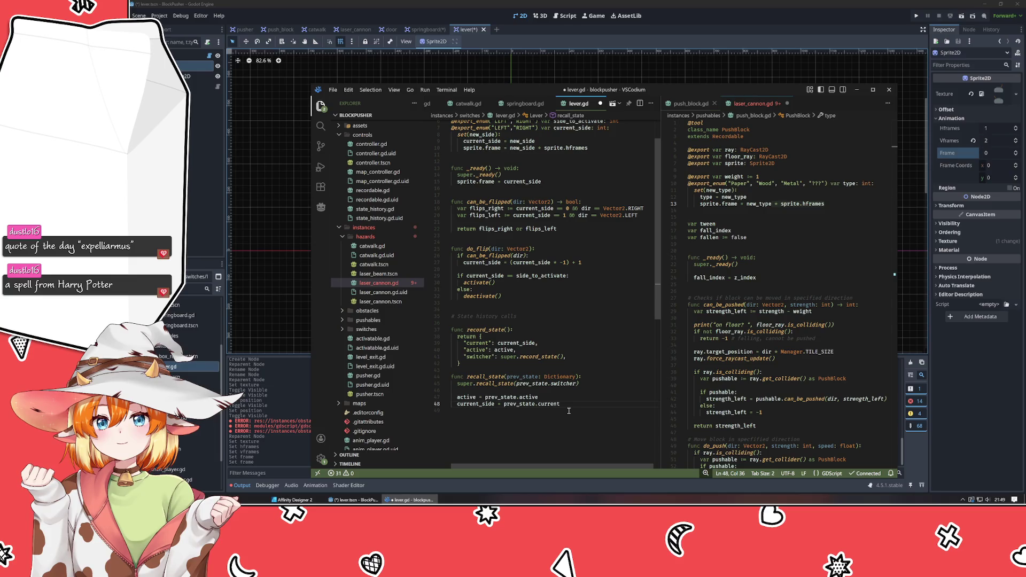
{"action": "key", "text": "ctrl+s"}
{"action": "scroll", "coordinate": [568, 410], "scroll_direction": "up", "scroll_amount": 2}
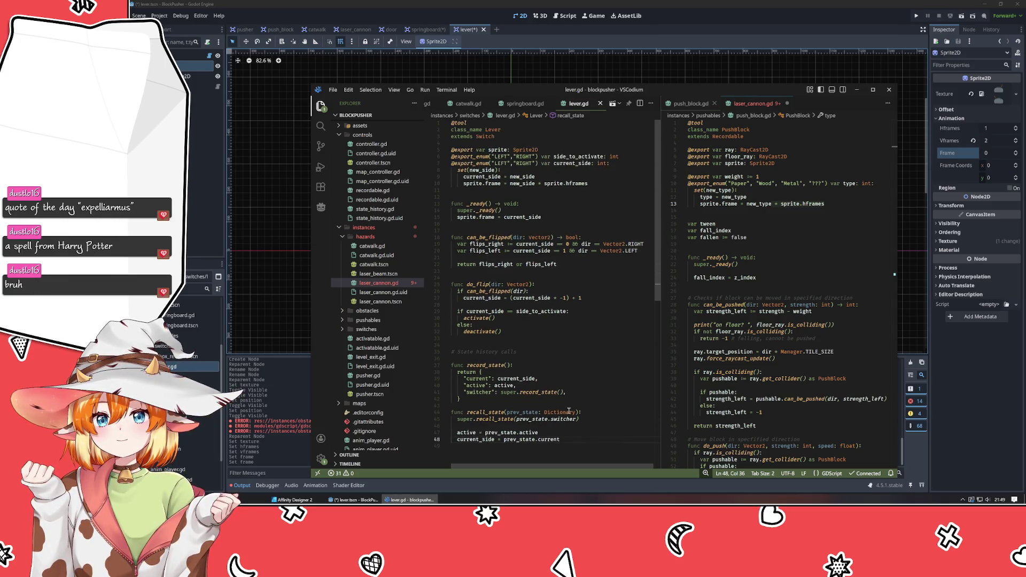
{"action": "left_click", "coordinate": [534, 345]}
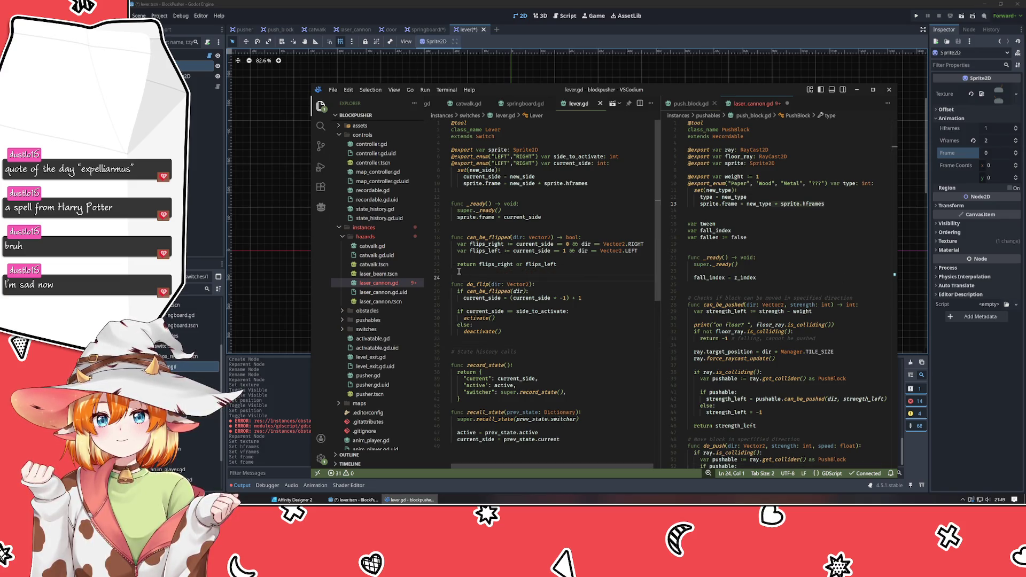
{"action": "key", "text": "alt+Tab"}
Step: Set the lever's CollisionShape2D rectangle size to 120 on both axes
{"action": "left_click", "coordinate": [200, 76]}
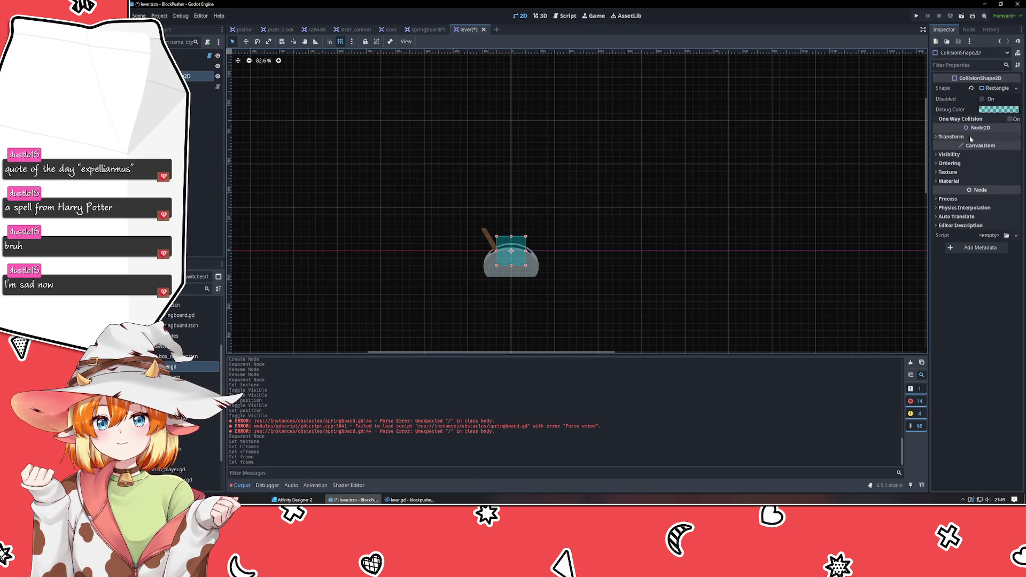
{"action": "left_click", "coordinate": [1000, 97]}
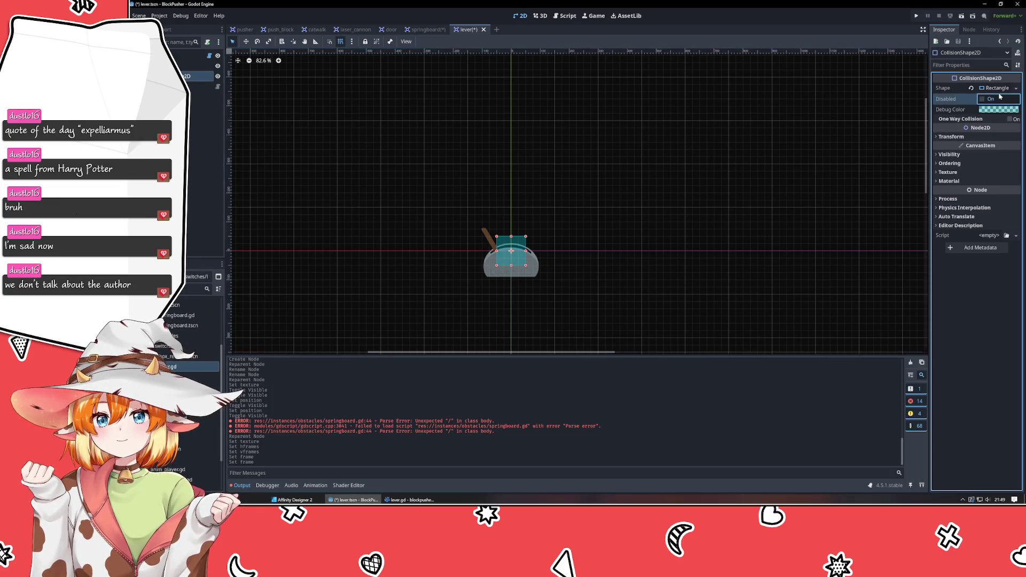
{"action": "left_click", "coordinate": [997, 88]}
{"action": "left_click", "coordinate": [998, 100]}
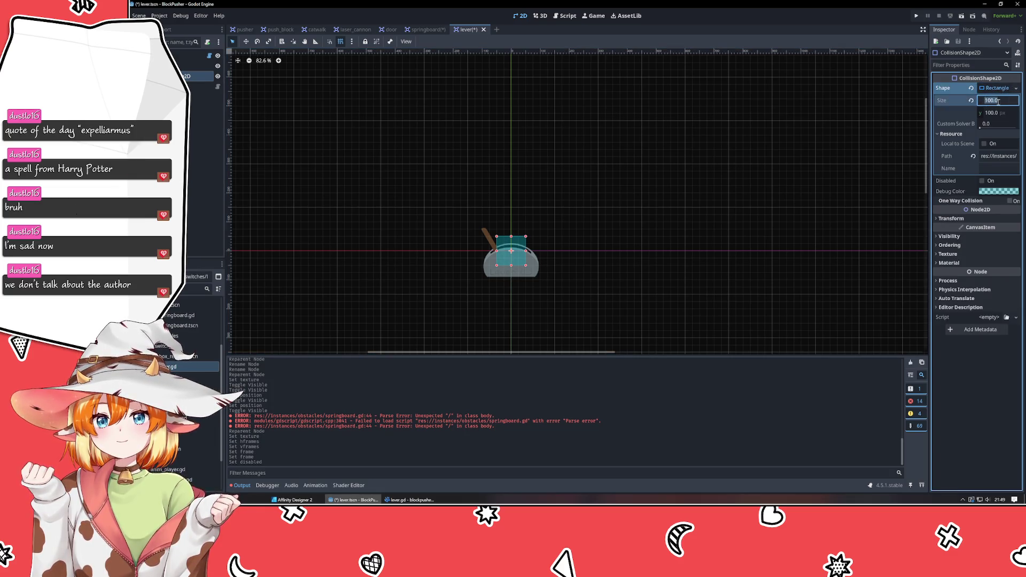
{"action": "type", "text": "120"}
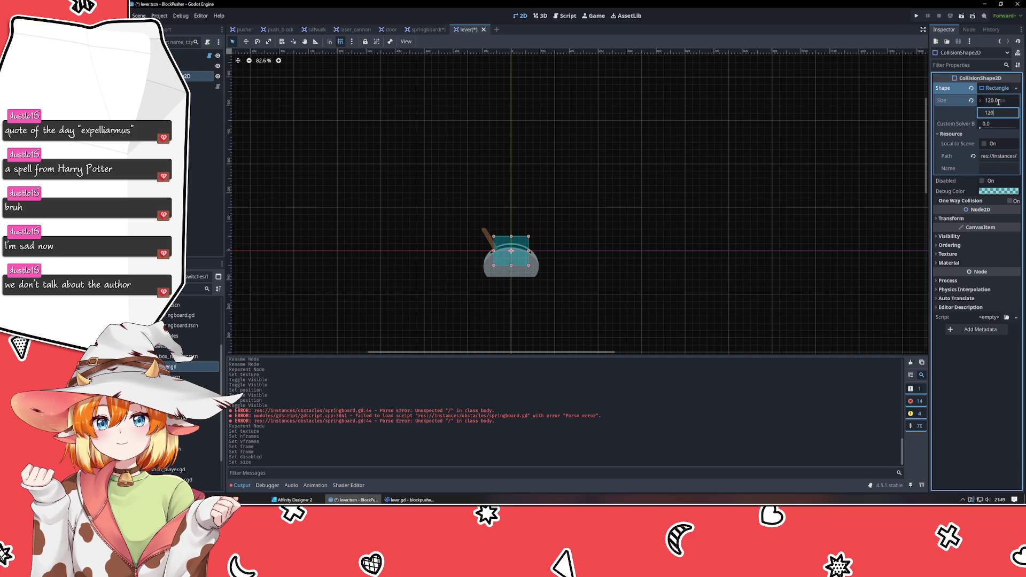
{"action": "key", "text": "Tab"}
{"action": "left_click", "coordinate": [447, 188]}
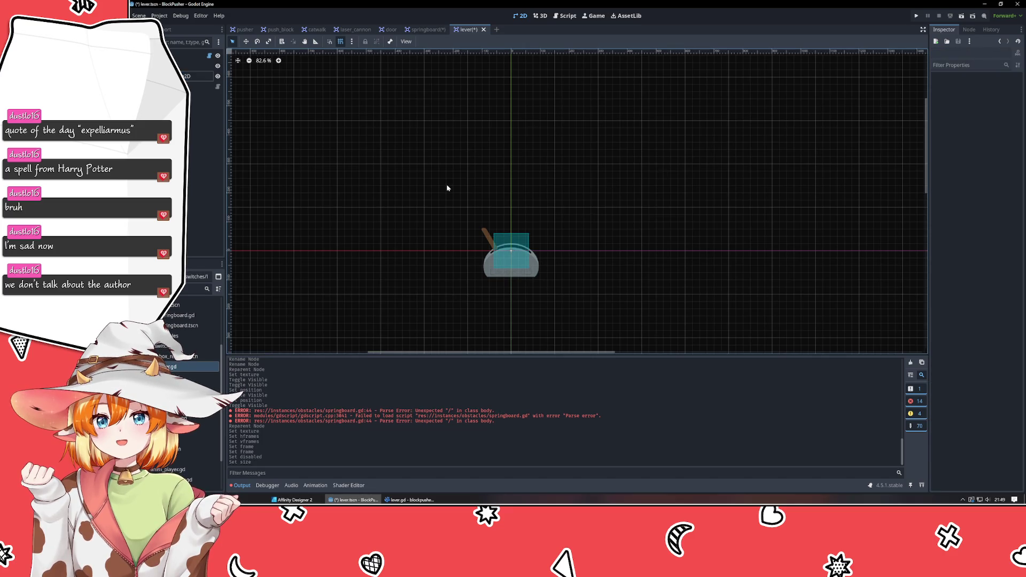
Step: Compare the lever scene with the springboard scene and pan the canvas to frame the lever
{"action": "left_click", "coordinate": [198, 75]}
{"action": "left_click", "coordinate": [198, 133]}
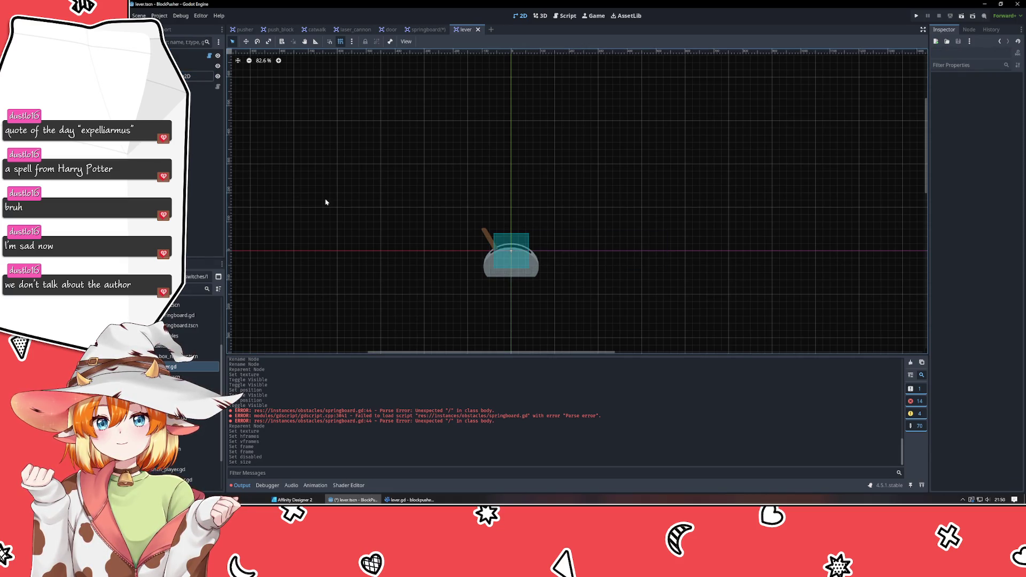
{"action": "left_click", "coordinate": [427, 31]}
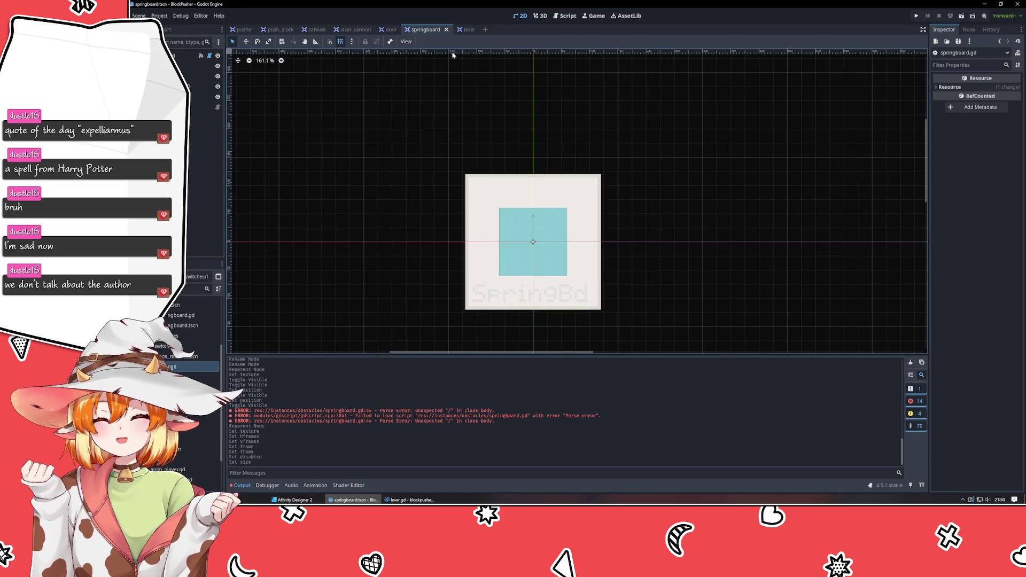
{"action": "left_click", "coordinate": [463, 30]}
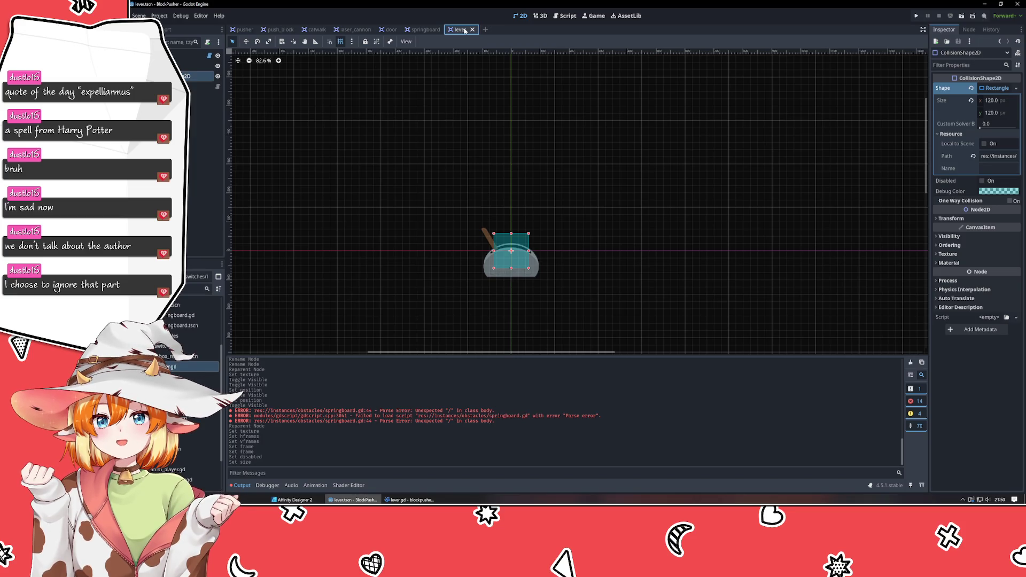
{"action": "left_click", "coordinate": [397, 186]}
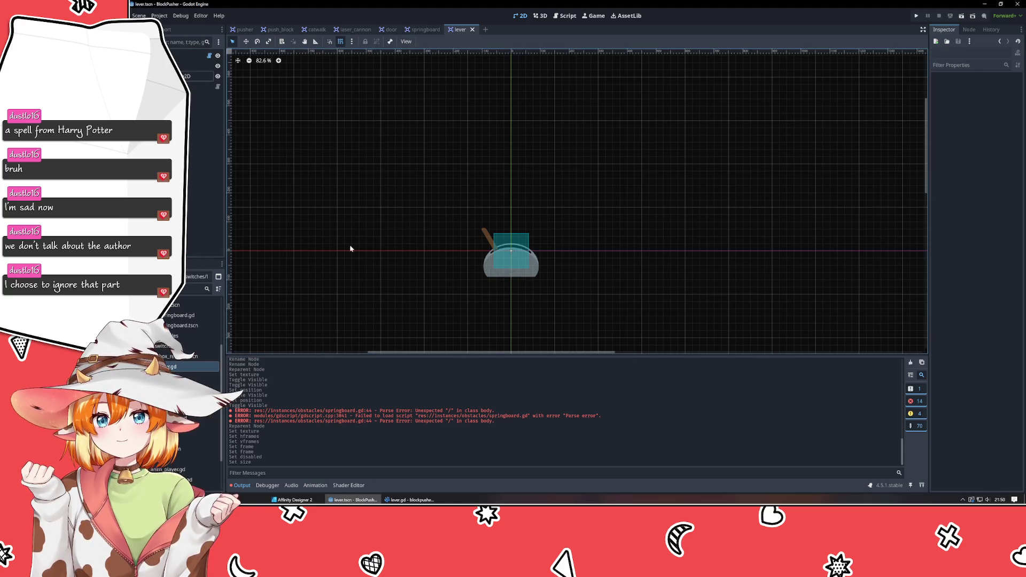
{"action": "scroll", "coordinate": [401, 259], "scroll_direction": "up", "scroll_amount": 1}
{"action": "scroll", "coordinate": [401, 259], "scroll_direction": "up", "scroll_amount": 5}
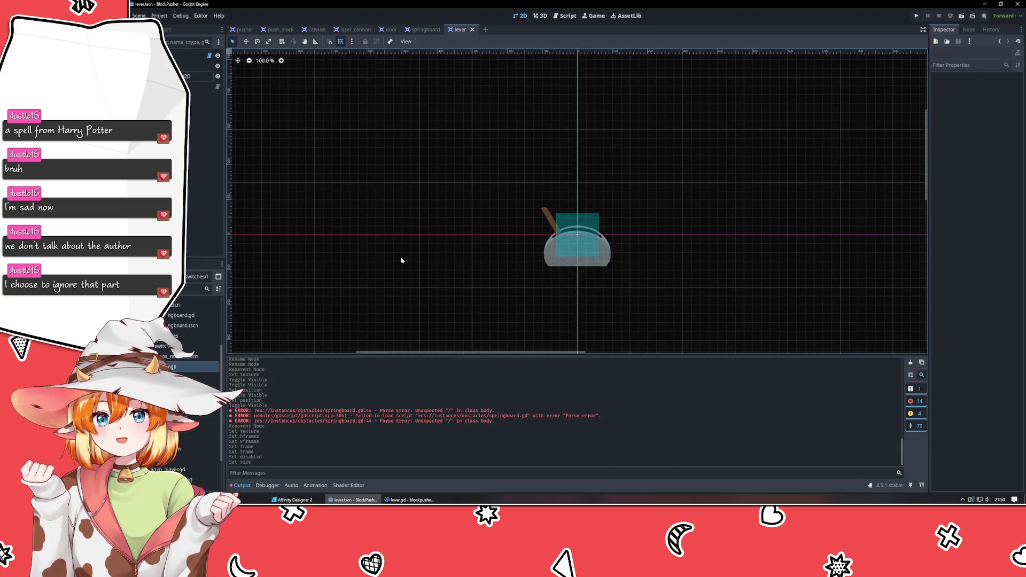
{"action": "scroll", "coordinate": [654, 296], "scroll_direction": "up", "scroll_amount": 1}
{"action": "mouse_move", "coordinate": [654, 296]}
{"action": "left_mouse_down"}
{"action": "mouse_move", "coordinate": [444, 309]}
{"action": "mouse_move", "coordinate": [686, 309]}
{"action": "mouse_move", "coordinate": [672, 294]}
{"action": "left_mouse_up"}
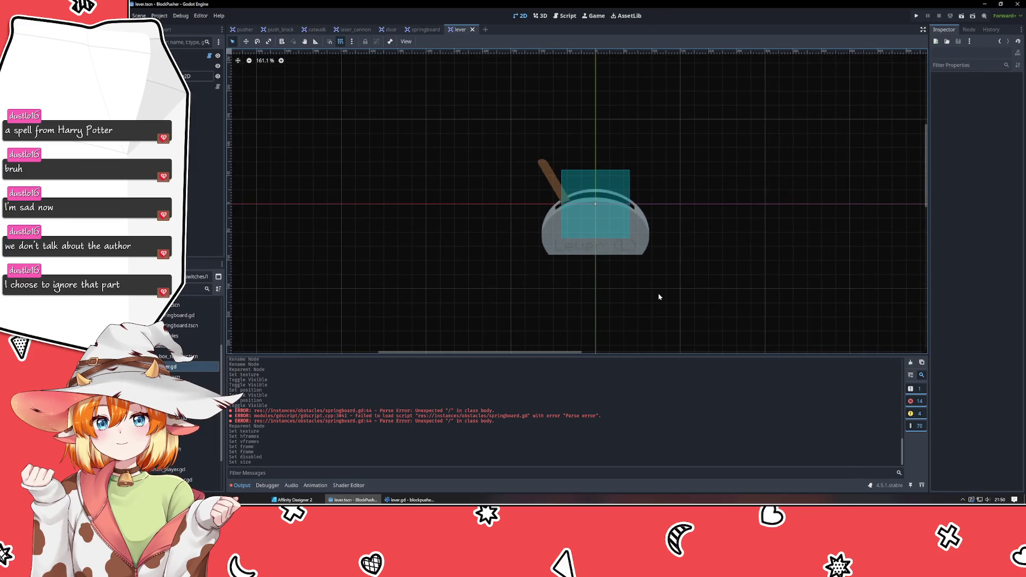
{"action": "left_click_drag", "start_coordinate": [658, 297], "coordinate": [622, 295]}
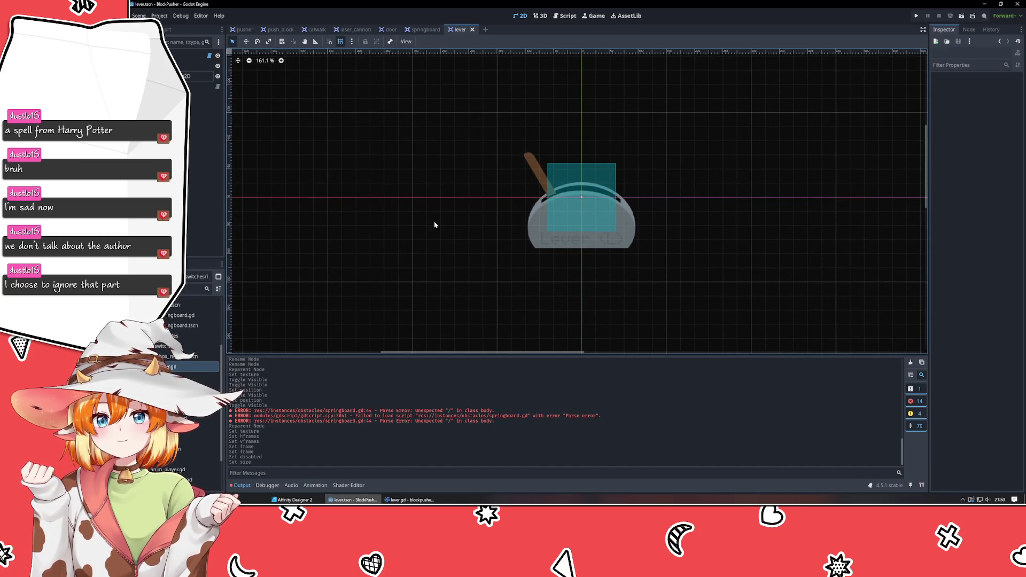
{"action": "mouse_move", "coordinate": [433, 224]}
{"action": "left_mouse_down"}
{"action": "mouse_move", "coordinate": [412, 225]}
{"action": "mouse_move", "coordinate": [415, 235]}
{"action": "left_mouse_up"}
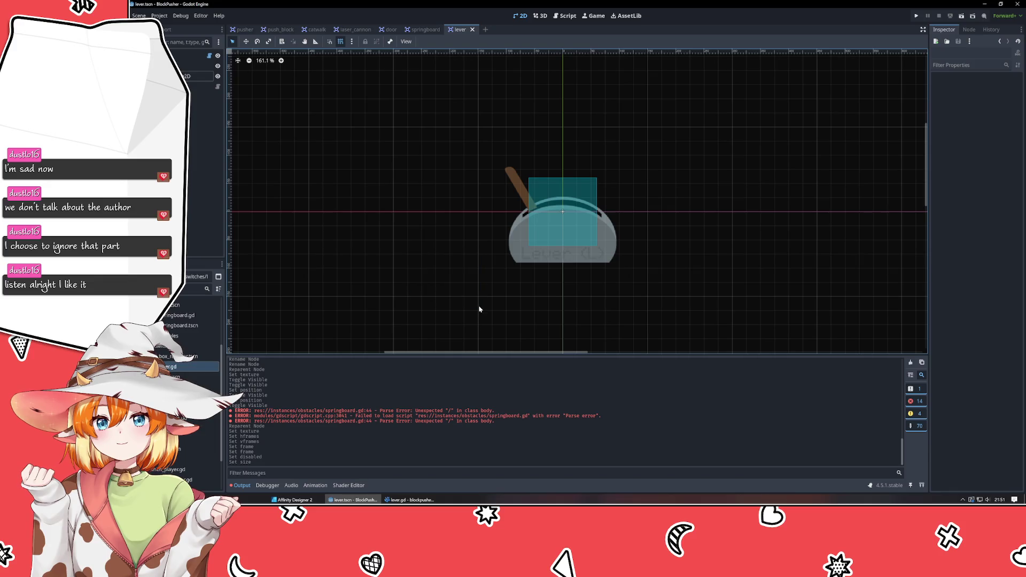
Step: Check the lever's Sprite2D and recenter the canvas on the lever
{"action": "left_click", "coordinate": [530, 249]}
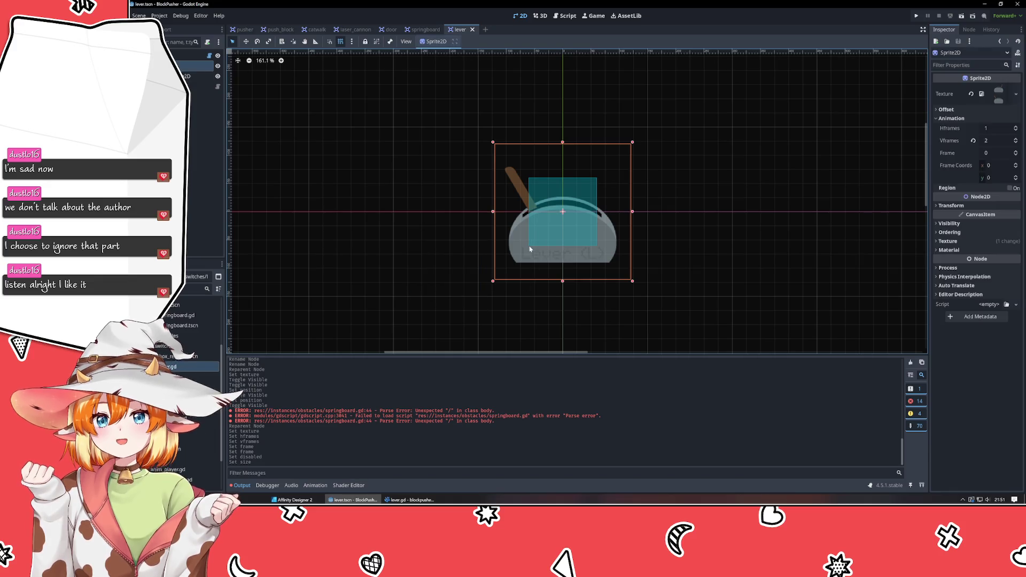
{"action": "left_click", "coordinate": [395, 267]}
{"action": "scroll", "coordinate": [395, 267], "scroll_direction": "down", "scroll_amount": 1}
{"action": "scroll", "coordinate": [394, 267], "scroll_direction": "up", "scroll_amount": 2}
{"action": "scroll", "coordinate": [394, 267], "scroll_direction": "down", "scroll_amount": 3}
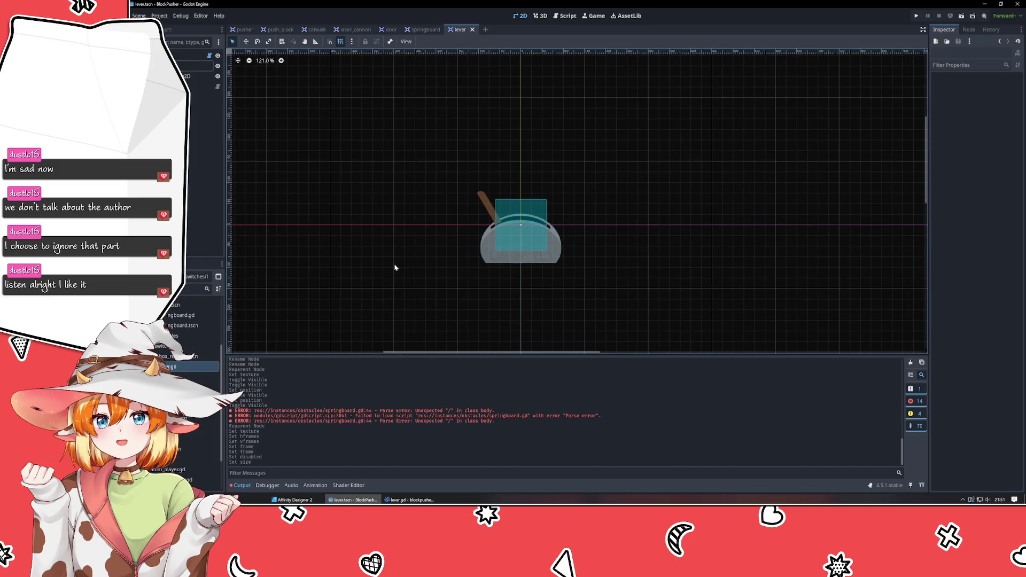
{"action": "scroll", "coordinate": [395, 267], "scroll_direction": "up", "scroll_amount": 1}
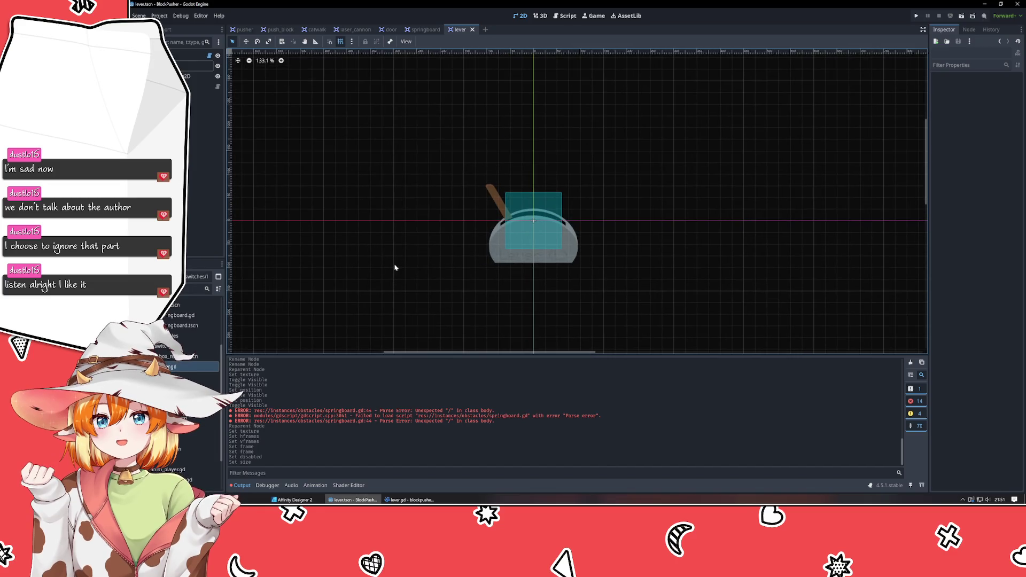
{"action": "left_click_drag", "start_coordinate": [394, 267], "coordinate": [398, 250]}
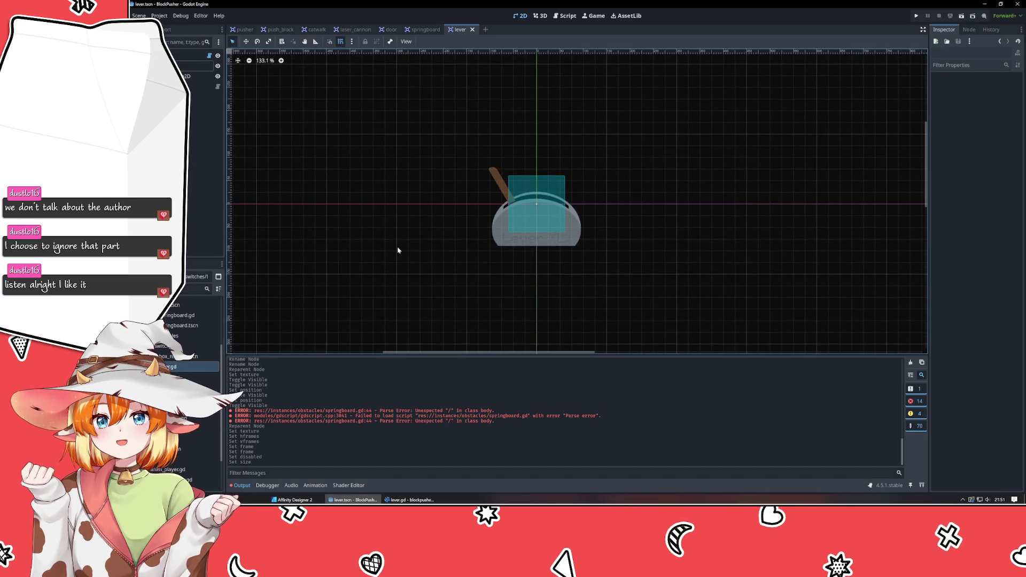
{"action": "left_click", "coordinate": [203, 160]}
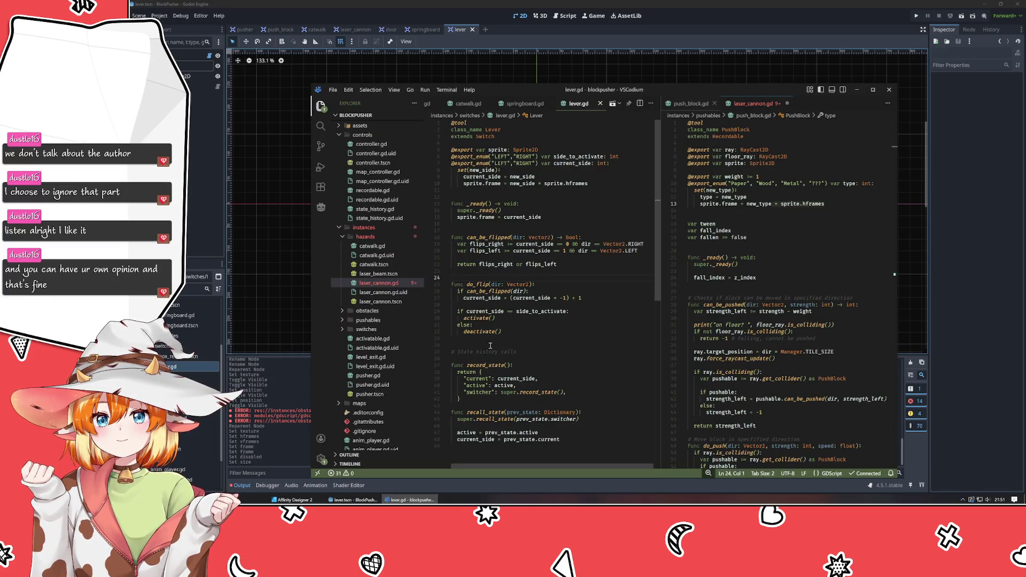
{"action": "left_click", "coordinate": [491, 346]}
{"action": "scroll", "coordinate": [490, 347], "scroll_direction": "down", "scroll_amount": 3}
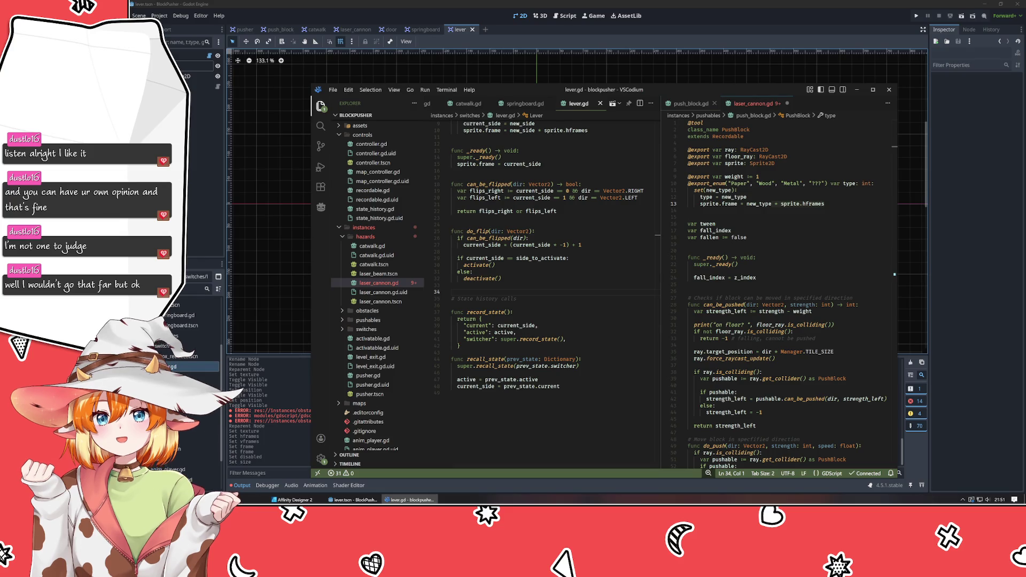
{"action": "key", "text": "alt+Tab"}
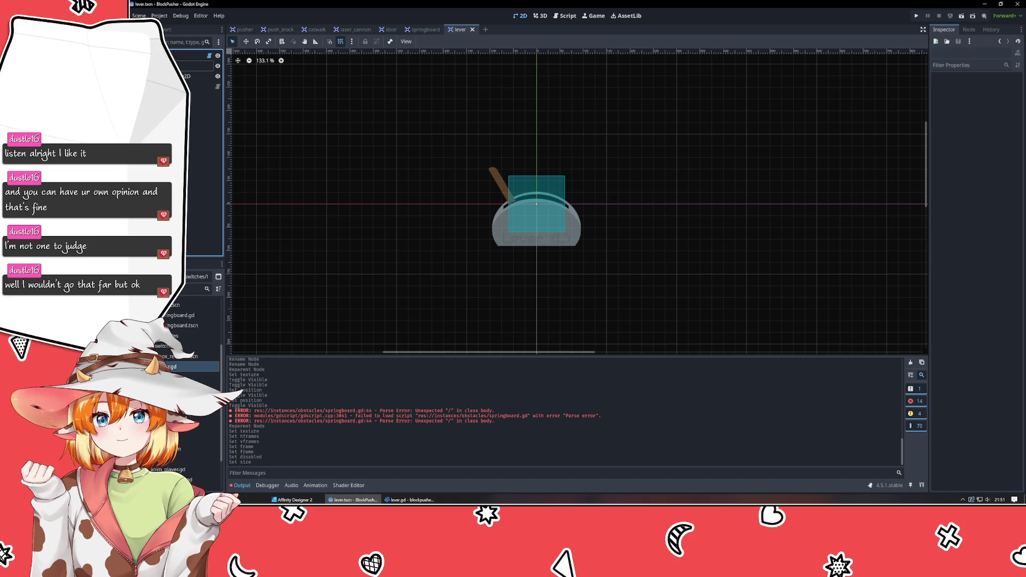
Step: Inspect the lever's Sprite2D properties, then open the pressure_pad scene and pan around it
{"action": "left_click", "coordinate": [199, 66]}
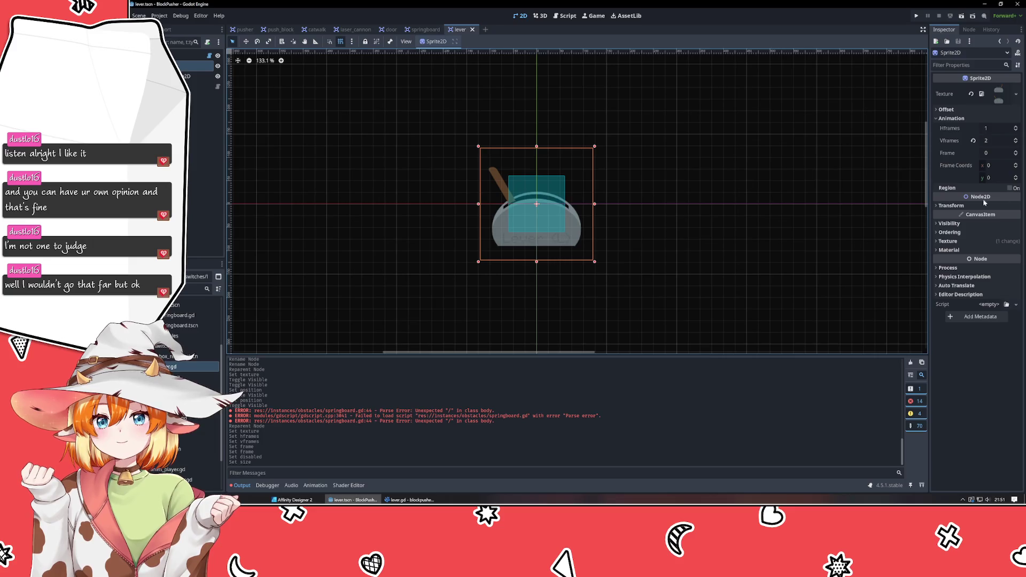
{"action": "left_click", "coordinate": [959, 206]}
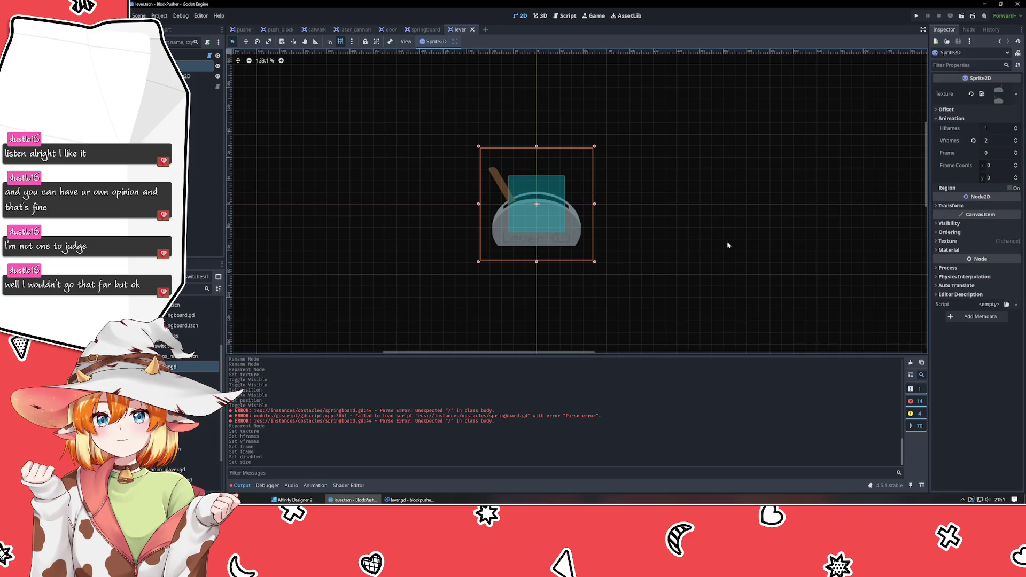
{"action": "left_click", "coordinate": [305, 249]}
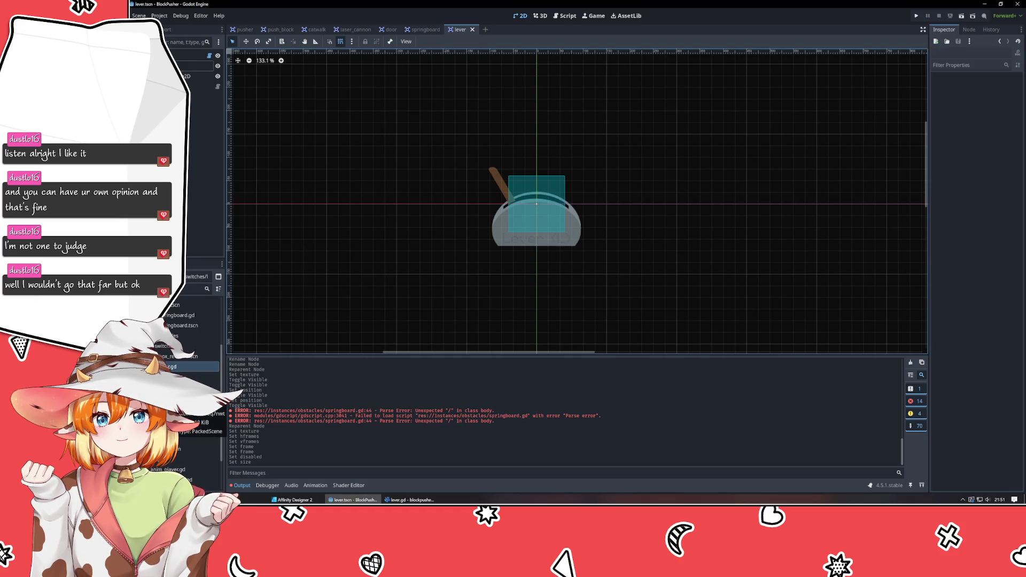
{"action": "double_click", "coordinate": [181, 397]}
{"action": "left_click_drag", "start_coordinate": [387, 215], "coordinate": [531, 239]}
{"action": "scroll", "coordinate": [308, 176], "scroll_direction": "down", "scroll_amount": 1}
{"action": "scroll", "coordinate": [308, 177], "scroll_direction": "down", "scroll_amount": 2}
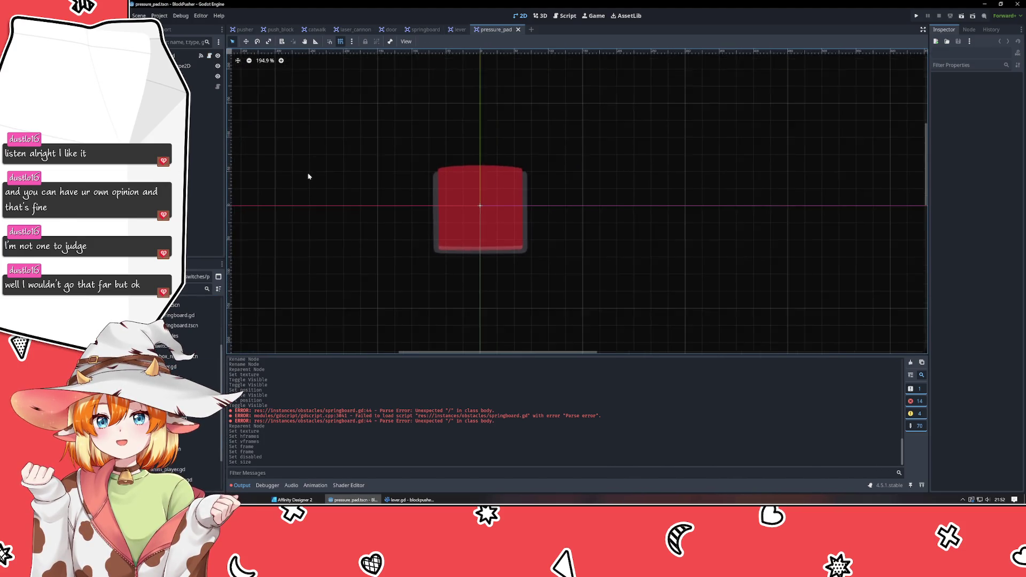
Step: Reopen lever.tscn to confirm its sprite uses Nearest filtering, then open springboard.tscn
{"action": "left_click", "coordinate": [177, 375]}
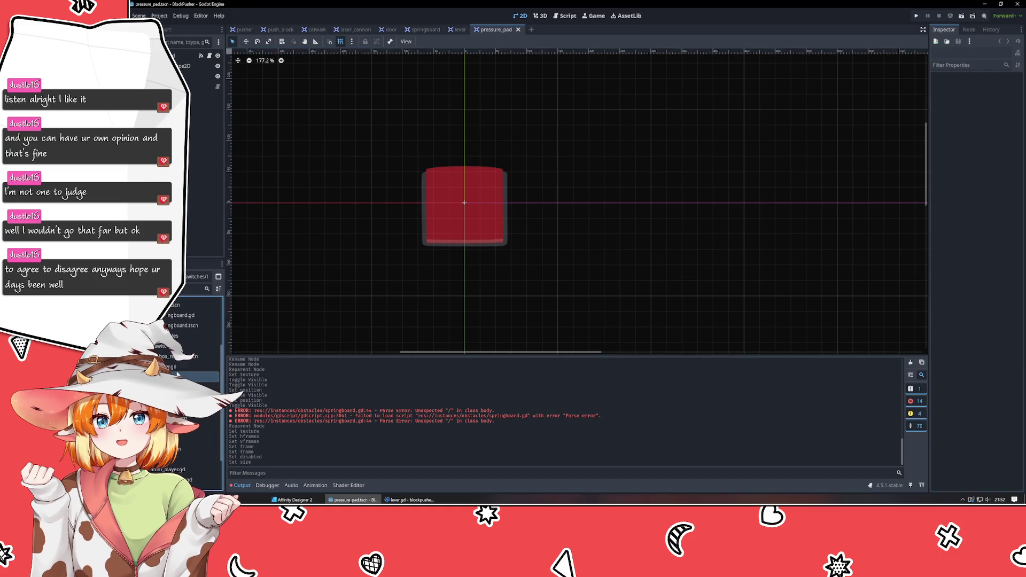
{"action": "double_click", "coordinate": [177, 376]}
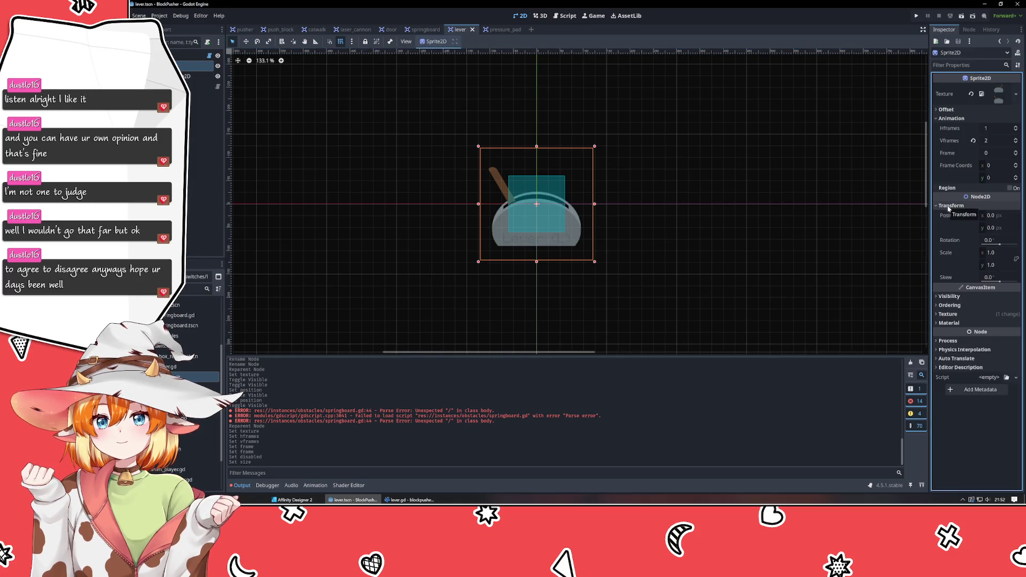
{"action": "left_click", "coordinate": [949, 241]}
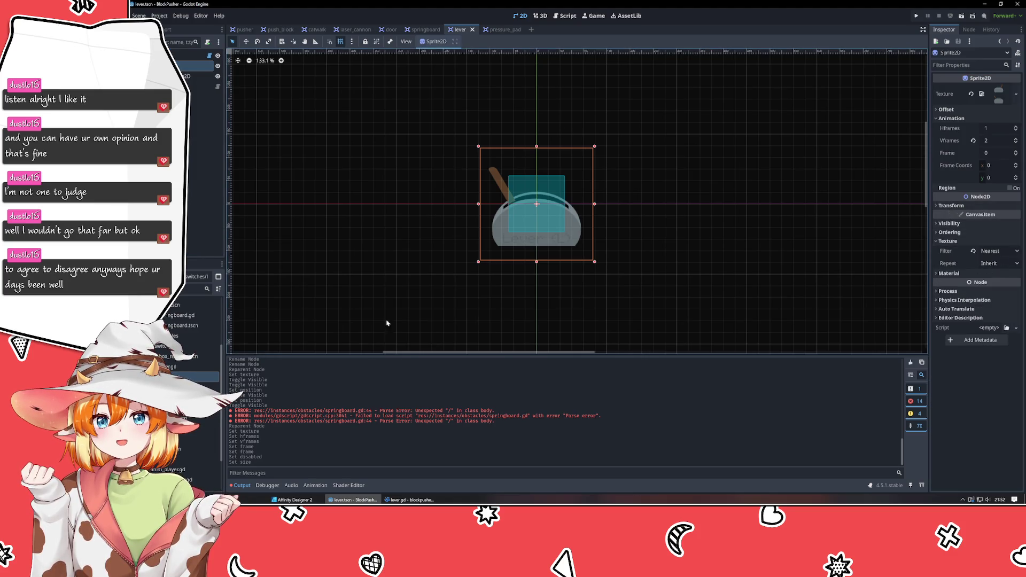
{"action": "double_click", "coordinate": [182, 326]}
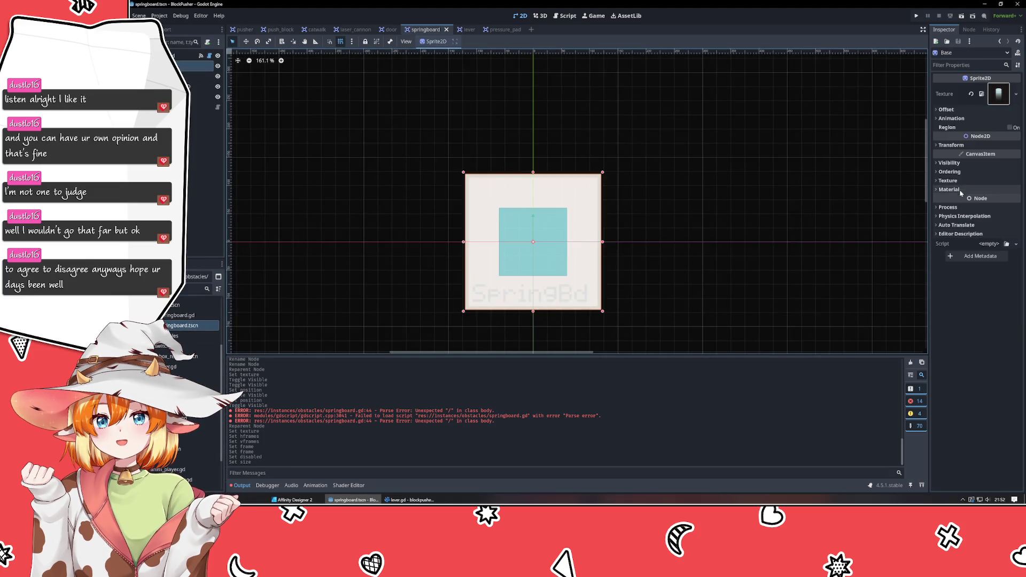
Step: Set the Texture Filter of the Base and Board sprites to Nearest
{"action": "left_click", "coordinate": [992, 181]}
{"action": "left_click", "coordinate": [994, 192]}
{"action": "left_click", "coordinate": [985, 215]}
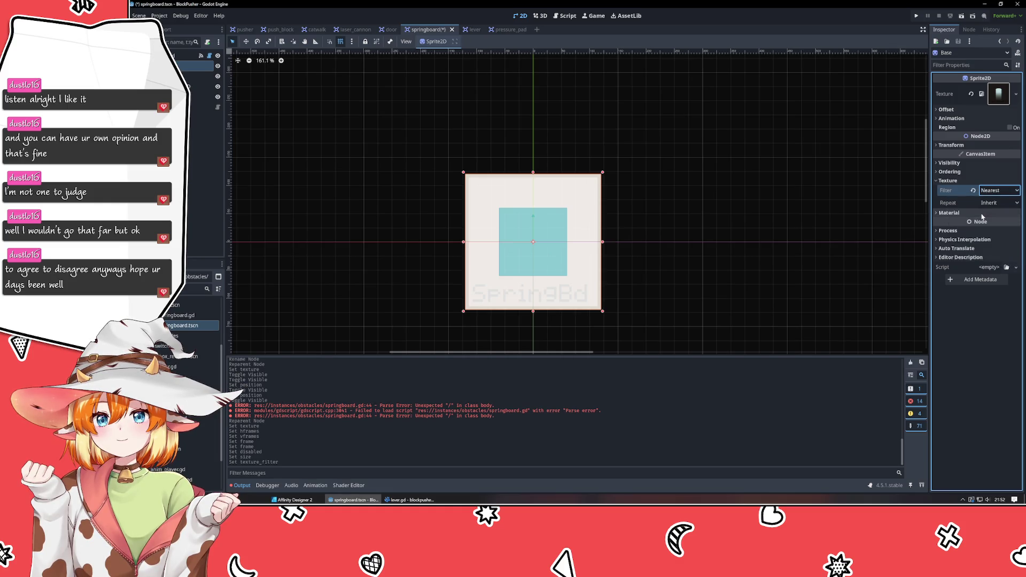
{"action": "left_click", "coordinate": [198, 75]}
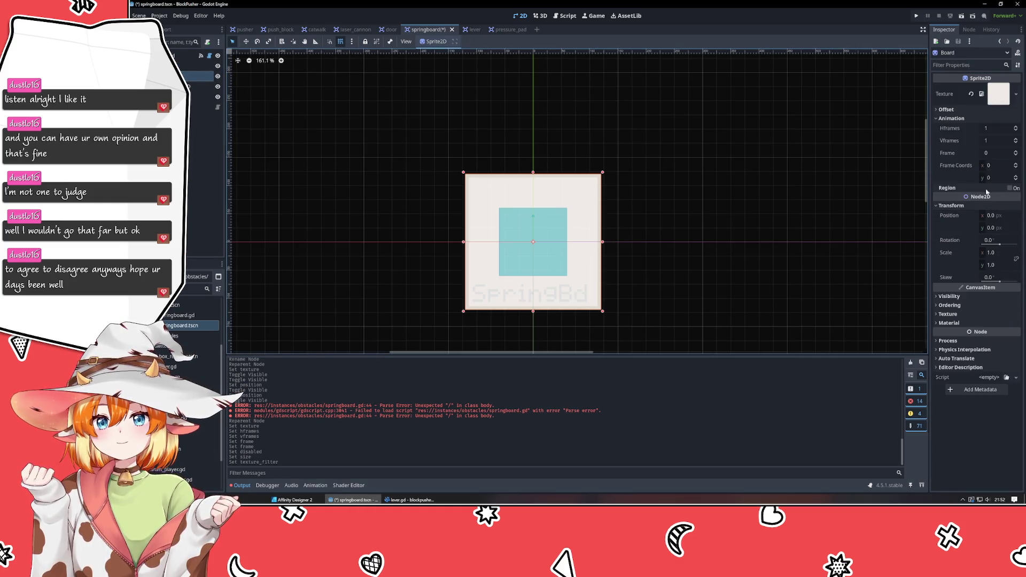
{"action": "left_click", "coordinate": [969, 314]}
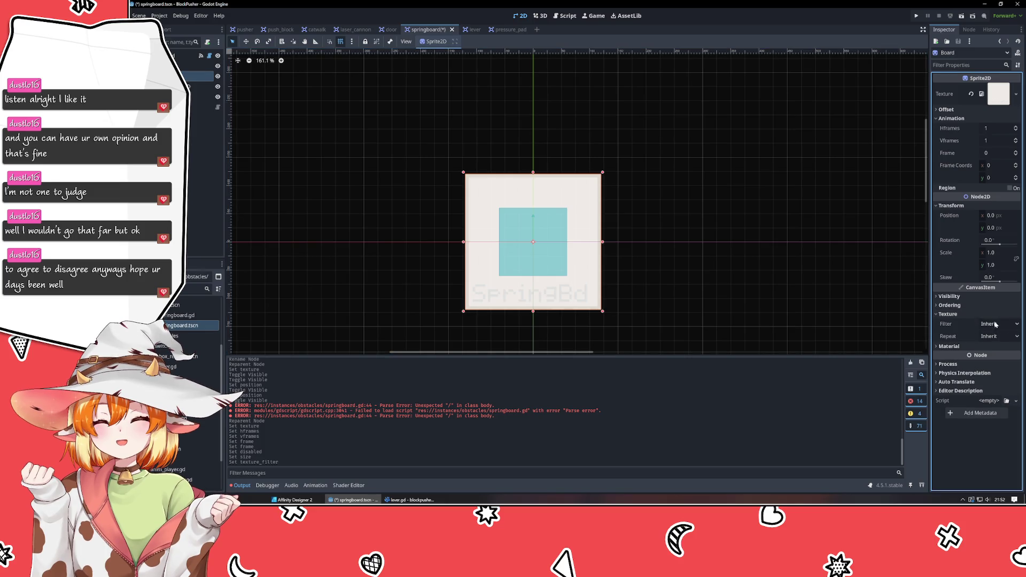
{"action": "left_click", "coordinate": [994, 324]}
{"action": "left_click", "coordinate": [986, 342]}
Step: Open catwalk.tscn from the hazards folder
{"action": "left_click", "coordinate": [406, 282]}
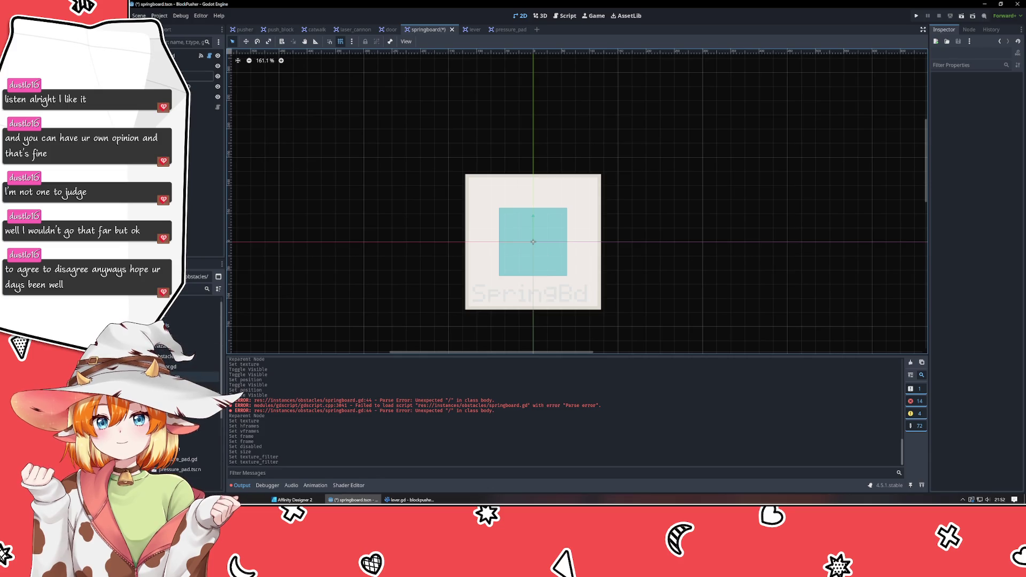
{"action": "left_click", "coordinate": [165, 347]}
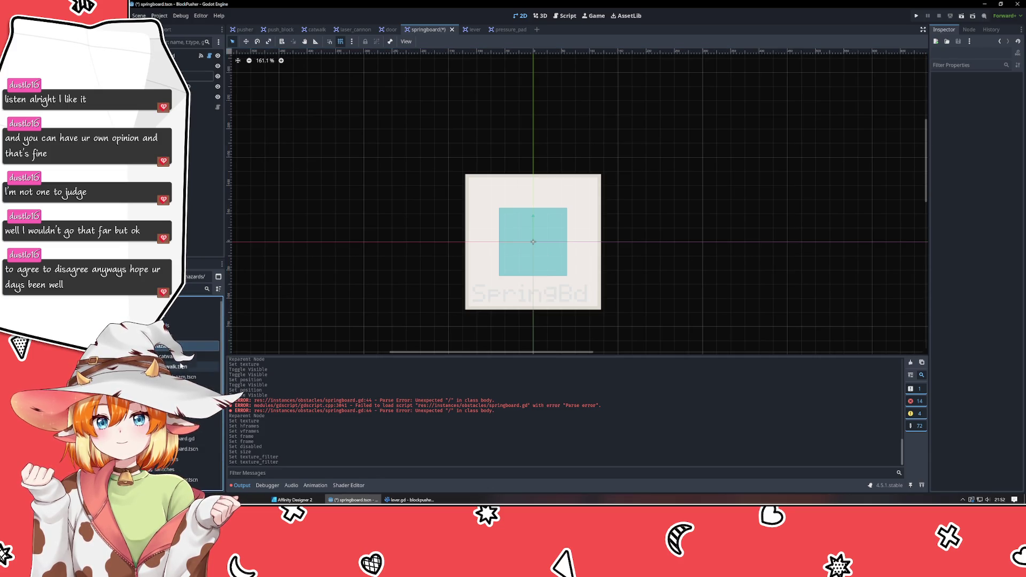
{"action": "double_click", "coordinate": [181, 367]}
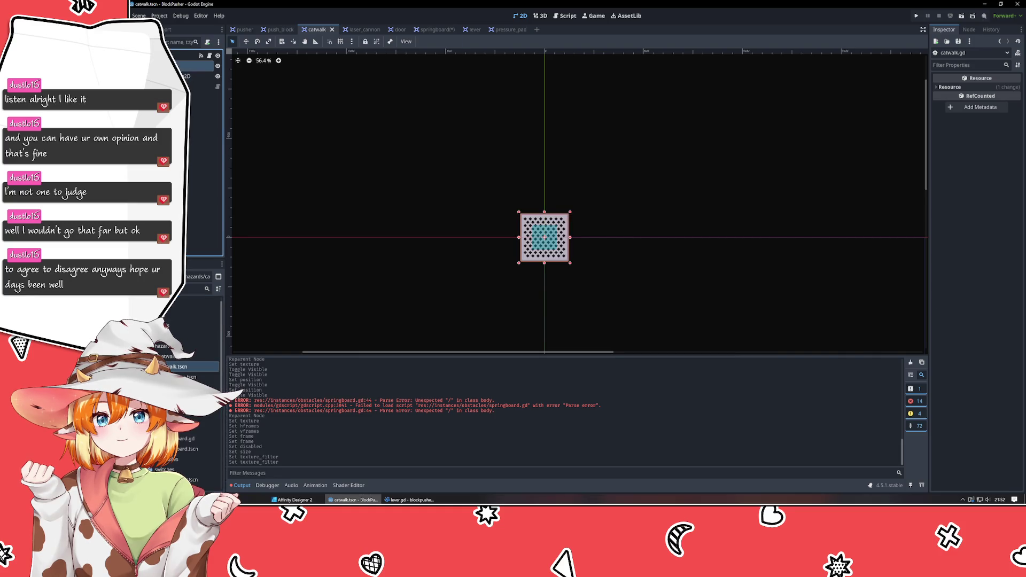
Step: Set the catwalk sprite's Texture Filter to Nearest
{"action": "left_click", "coordinate": [947, 241]}
{"action": "left_click", "coordinate": [998, 251]}
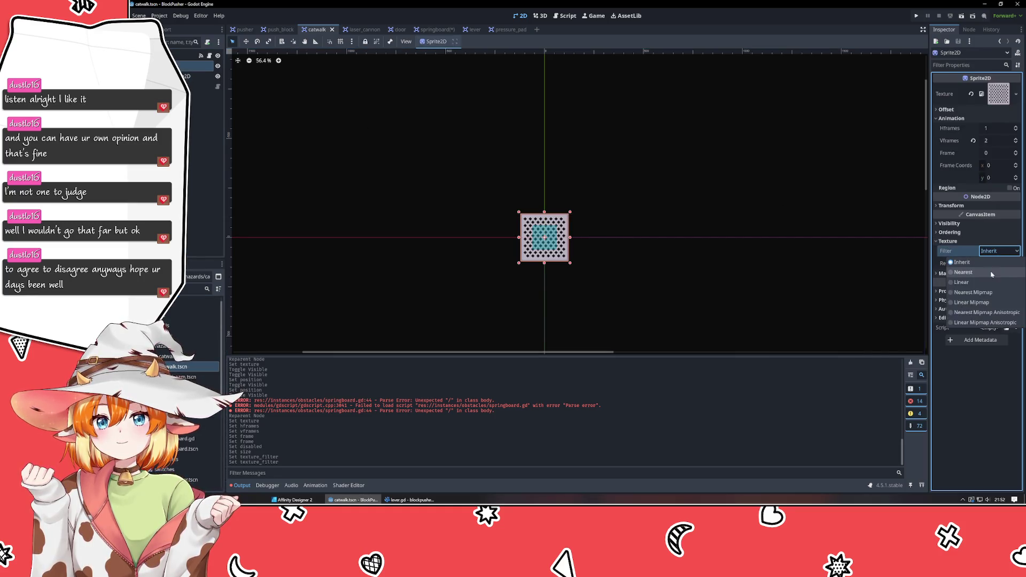
{"action": "left_click", "coordinate": [988, 273]}
{"action": "left_click", "coordinate": [652, 270]}
Step: Check that the catwalk's CollisionShape2D is 120×120, then open laser_cannon.tscn
{"action": "scroll", "coordinate": [537, 248], "scroll_direction": "up", "scroll_amount": 15}
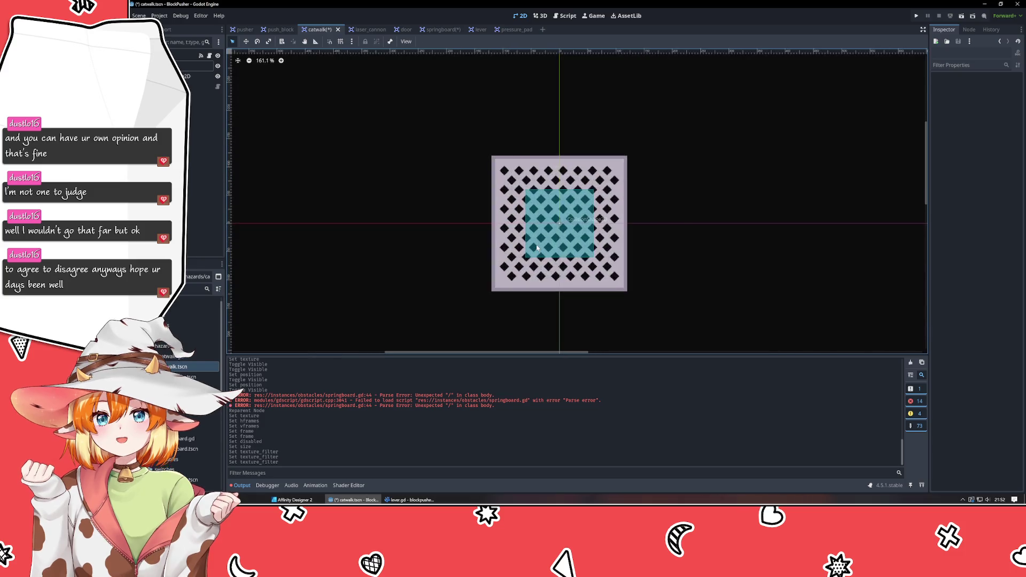
{"action": "scroll", "coordinate": [537, 248], "scroll_direction": "down", "scroll_amount": 15}
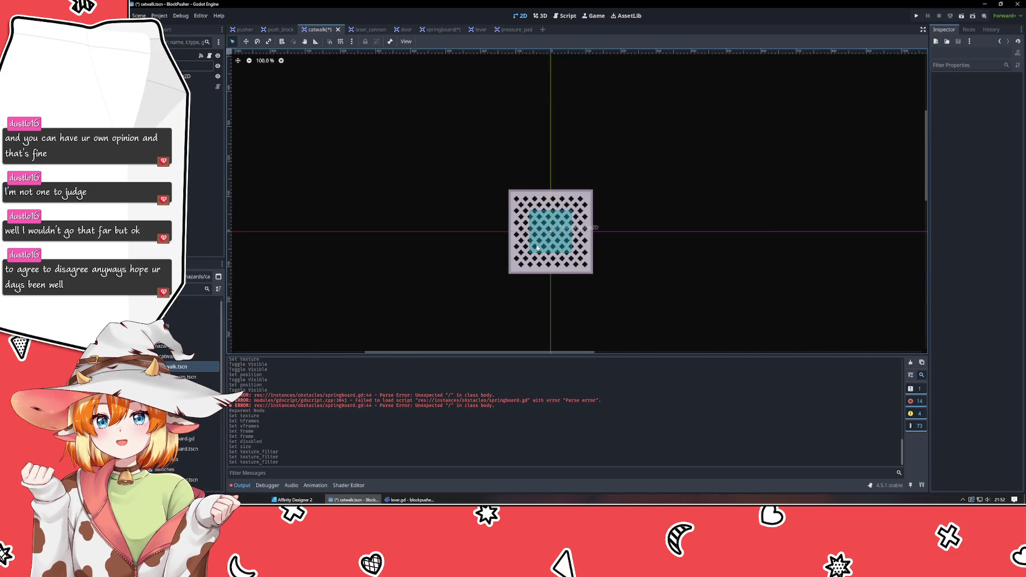
{"action": "mouse_move", "coordinate": [412, 312]}
{"action": "left_mouse_down"}
{"action": "mouse_move", "coordinate": [373, 279]}
{"action": "mouse_move", "coordinate": [387, 286]}
{"action": "left_mouse_up"}
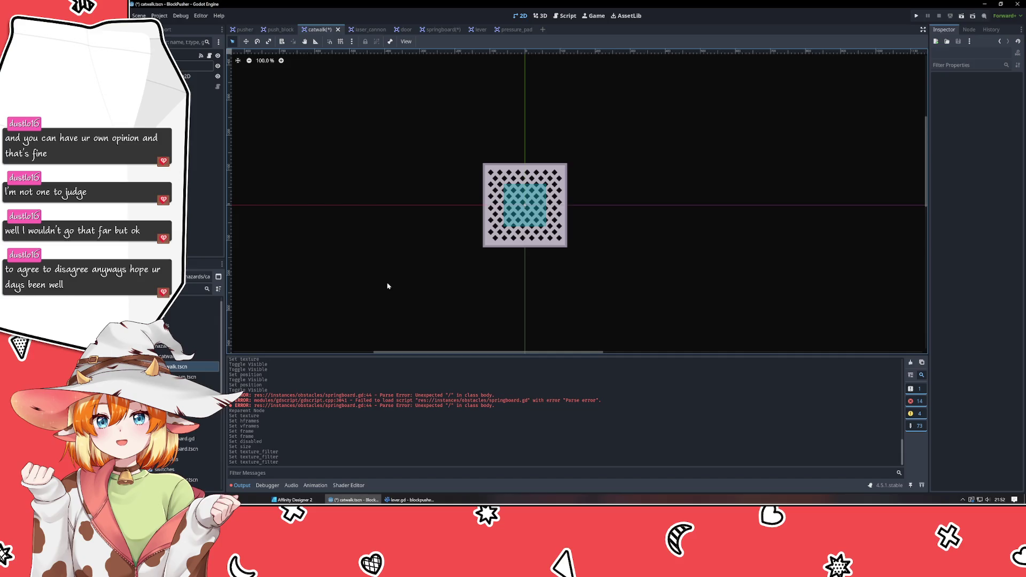
{"action": "left_click", "coordinate": [197, 76]}
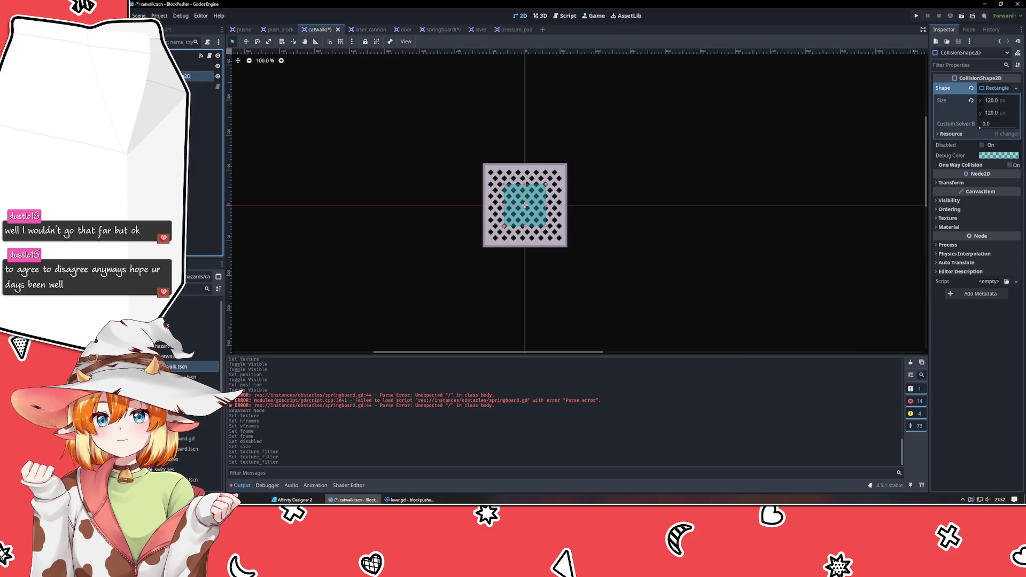
{"action": "double_click", "coordinate": [185, 376]}
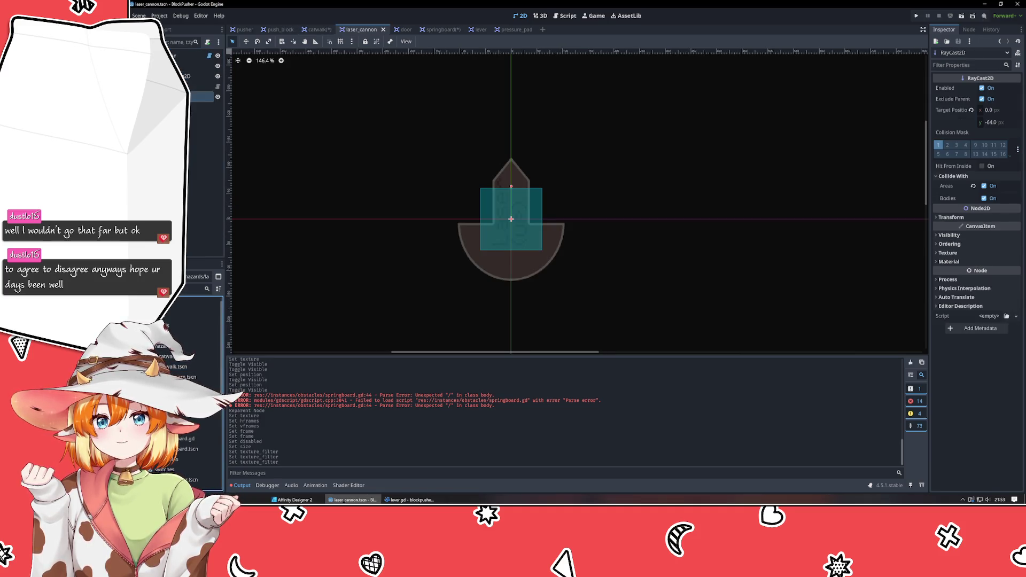
Step: Confirm the TurretSprite already uses Nearest filtering, then return to the catwalk scene
{"action": "left_click", "coordinate": [198, 65]}
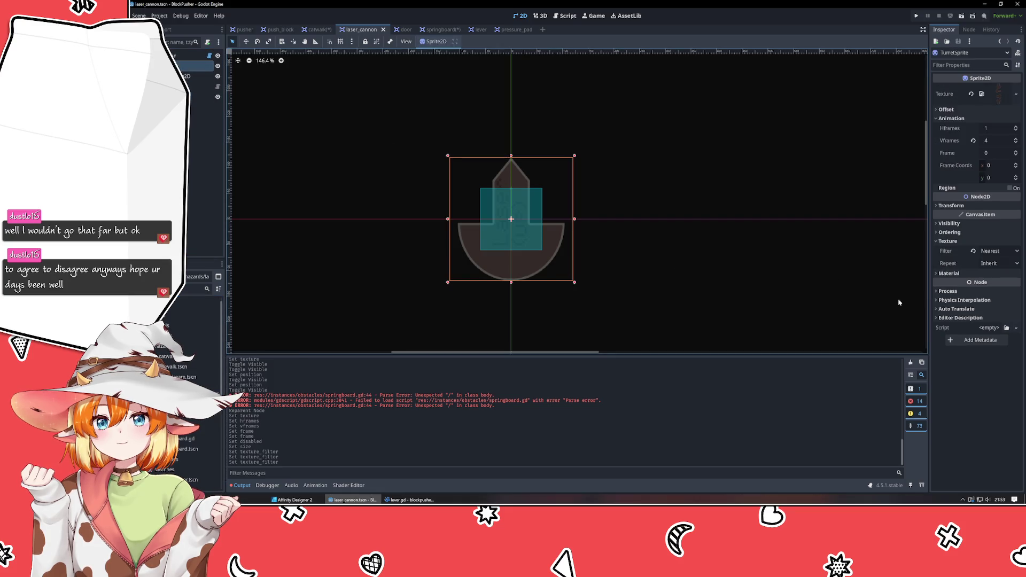
{"action": "left_click", "coordinate": [289, 266]}
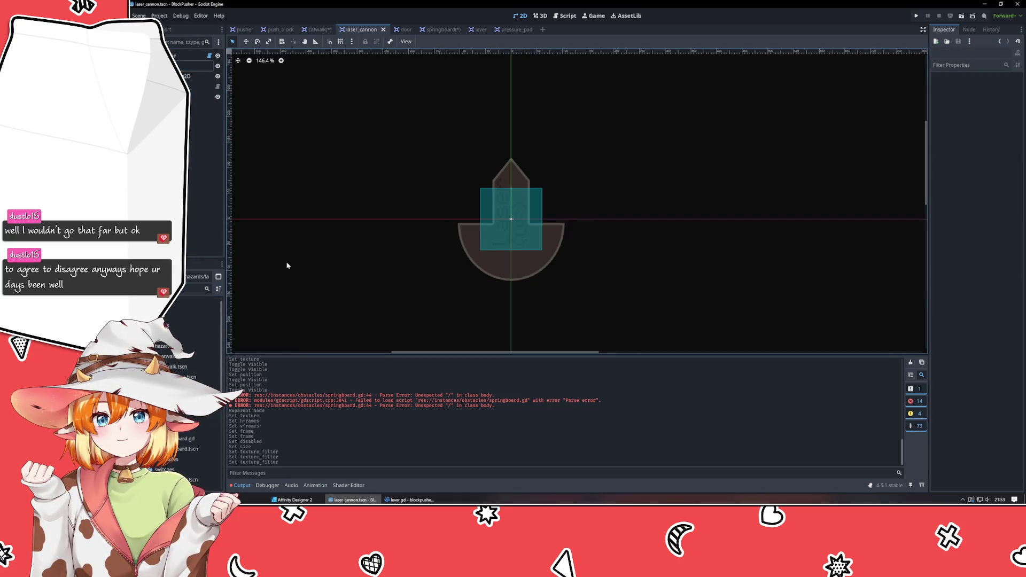
{"action": "left_click", "coordinate": [322, 31]}
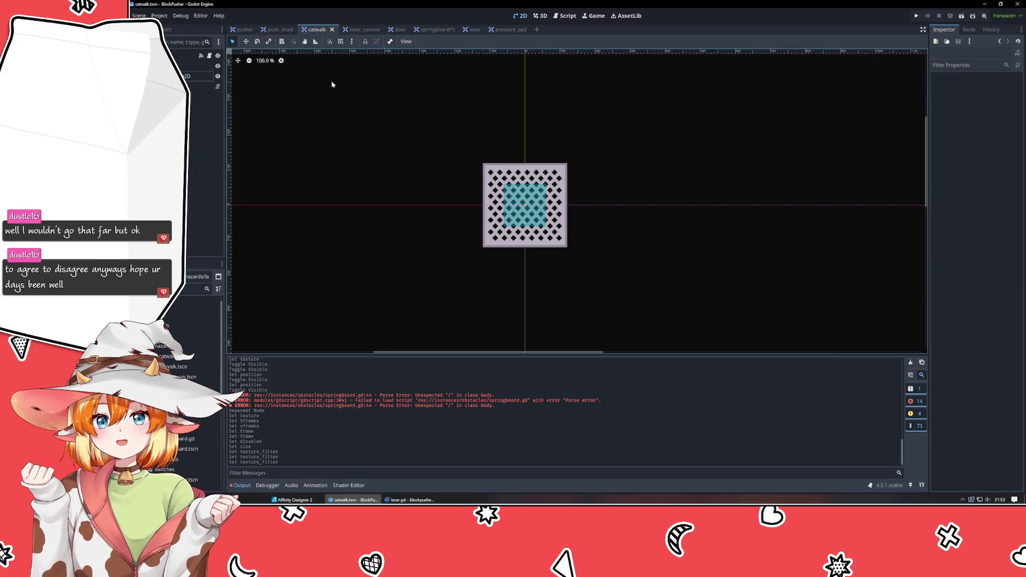
Step: Save the springboard scene with Ctrl+S
{"action": "left_click", "coordinate": [441, 31]}
{"action": "key", "text": "ctrl+s"}
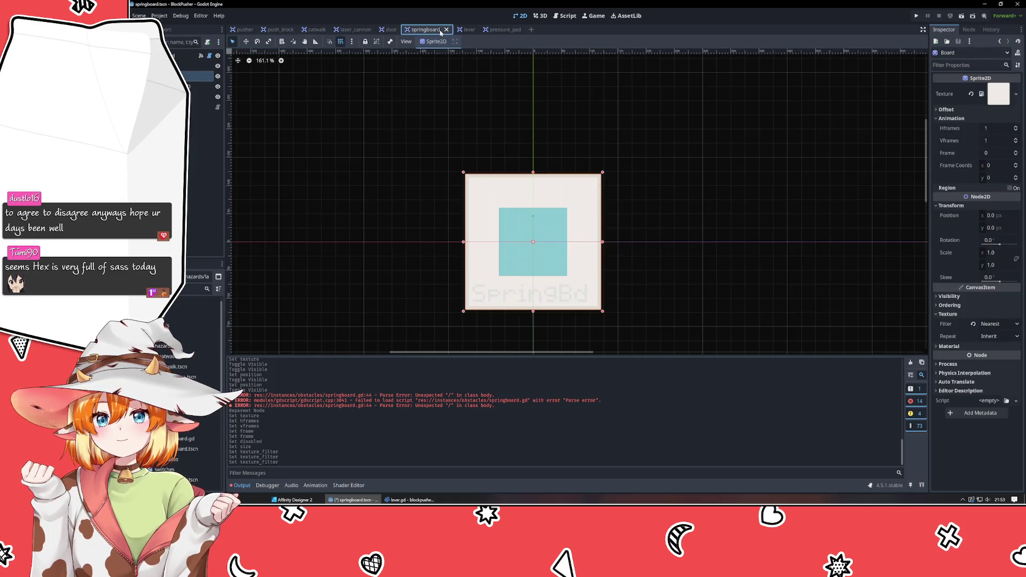
{"action": "left_click", "coordinate": [415, 120]}
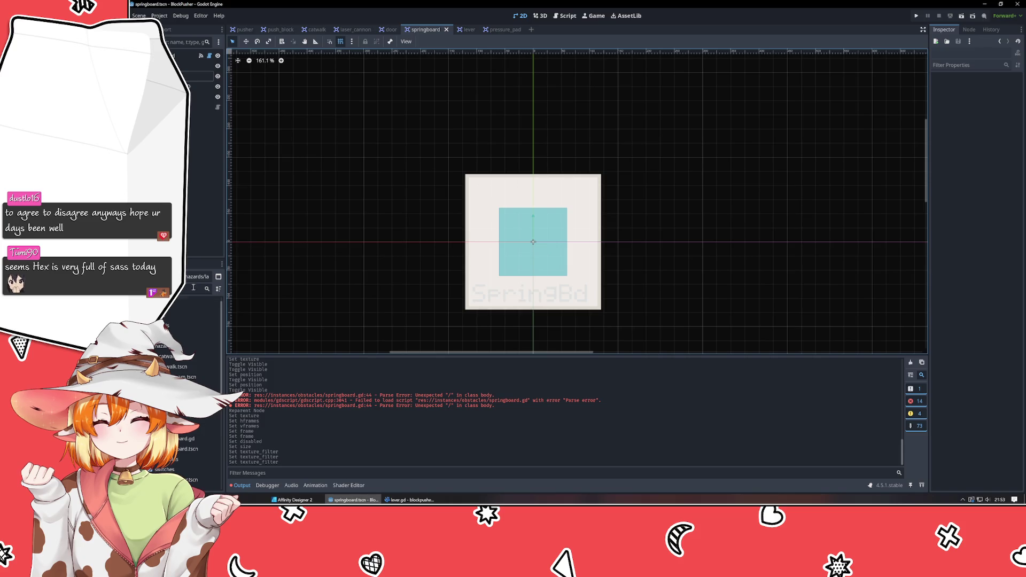
Step: Open pressure_pad.tscn from the FileSystem
{"action": "scroll", "coordinate": [197, 374], "scroll_direction": "down", "scroll_amount": 3}
{"action": "left_click", "coordinate": [197, 301]}
{"action": "scroll", "coordinate": [202, 383], "scroll_direction": "up", "scroll_amount": 1}
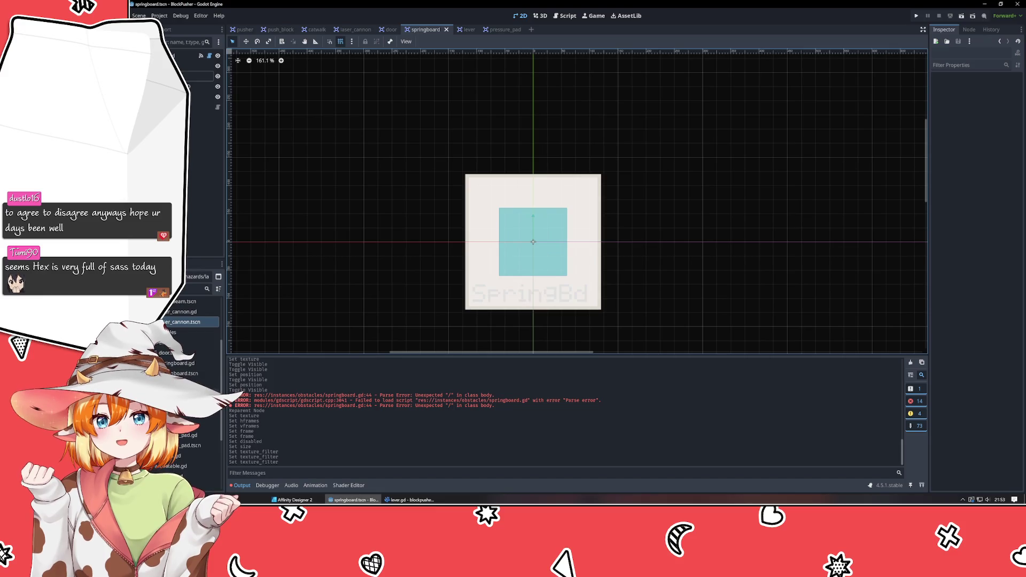
{"action": "scroll", "coordinate": [192, 367], "scroll_direction": "down", "scroll_amount": 2}
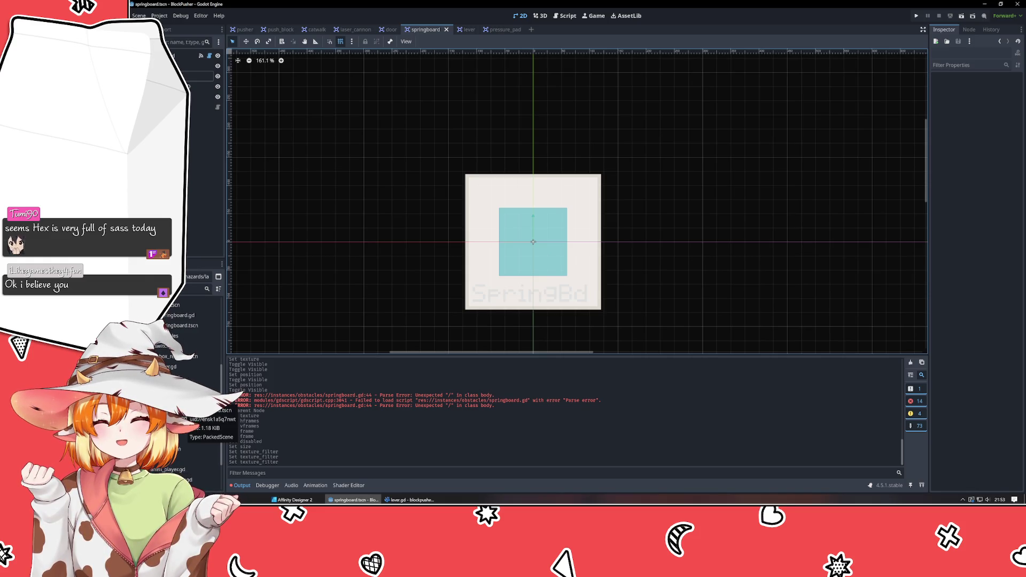
{"action": "double_click", "coordinate": [181, 406]}
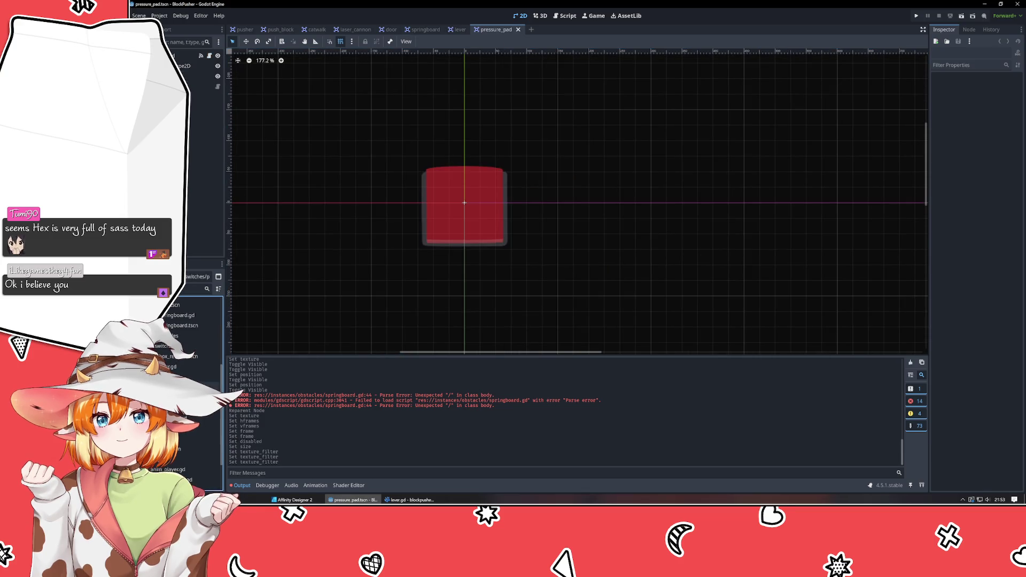
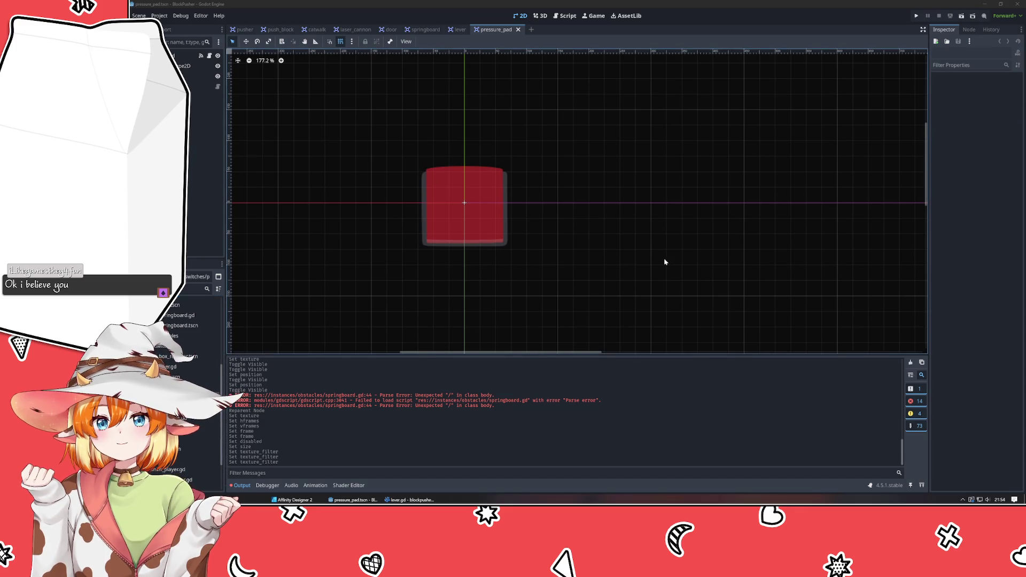
Step: Move the Sprite2D higher in the scene tree and give it the assets/Sprites/PushButton.png texture
{"action": "left_click", "coordinate": [200, 76]}
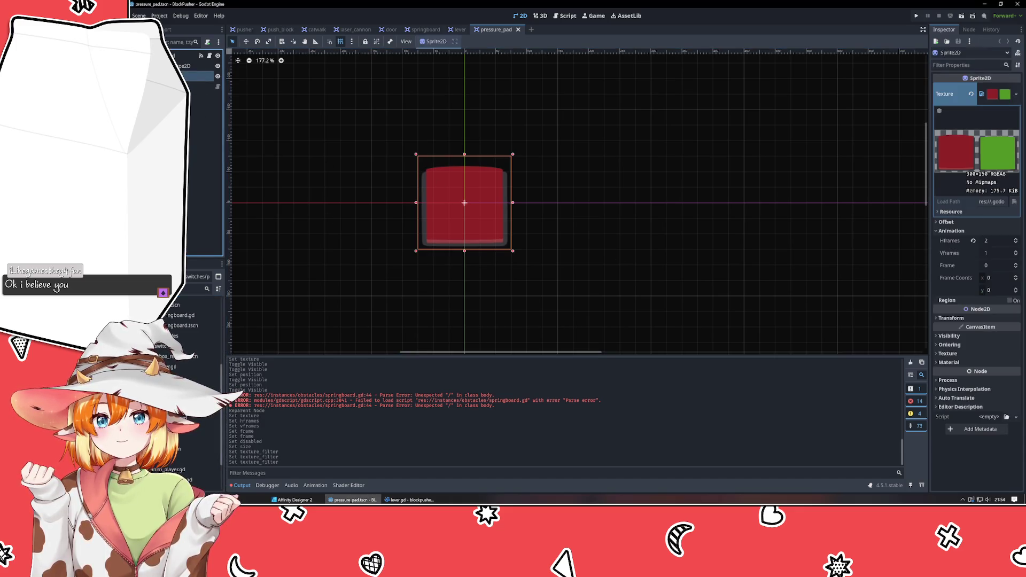
{"action": "left_click_drag", "start_coordinate": [200, 76], "coordinate": [200, 63]}
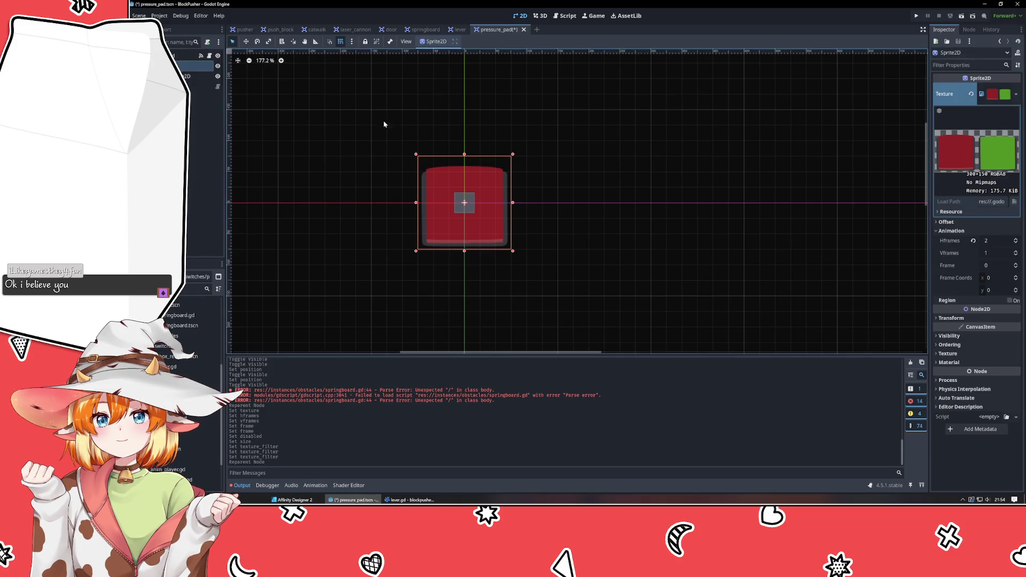
{"action": "left_click", "coordinate": [1016, 94]}
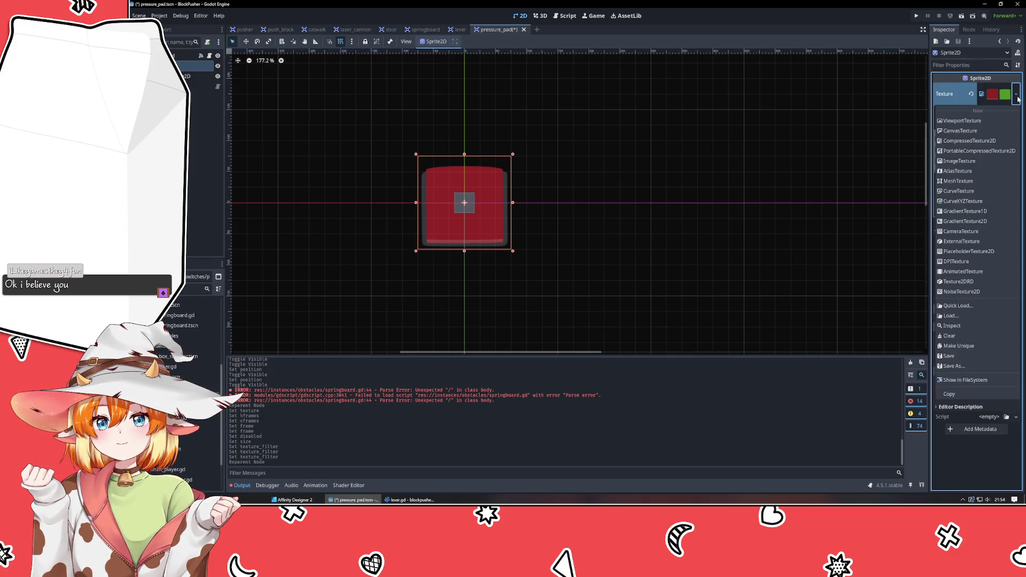
{"action": "left_click", "coordinate": [965, 316]}
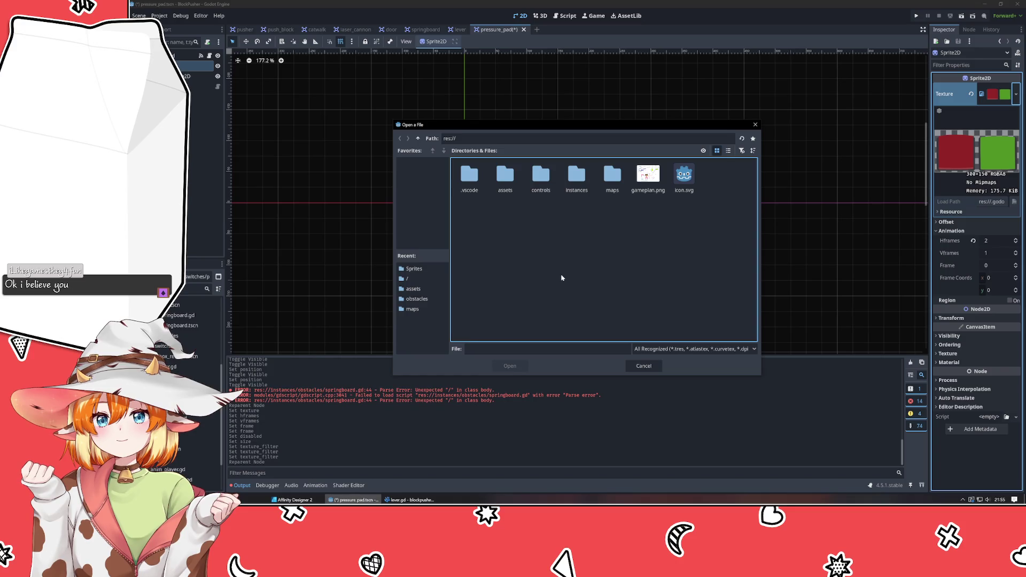
{"action": "double_click", "coordinate": [503, 171]}
{"action": "double_click", "coordinate": [456, 184]}
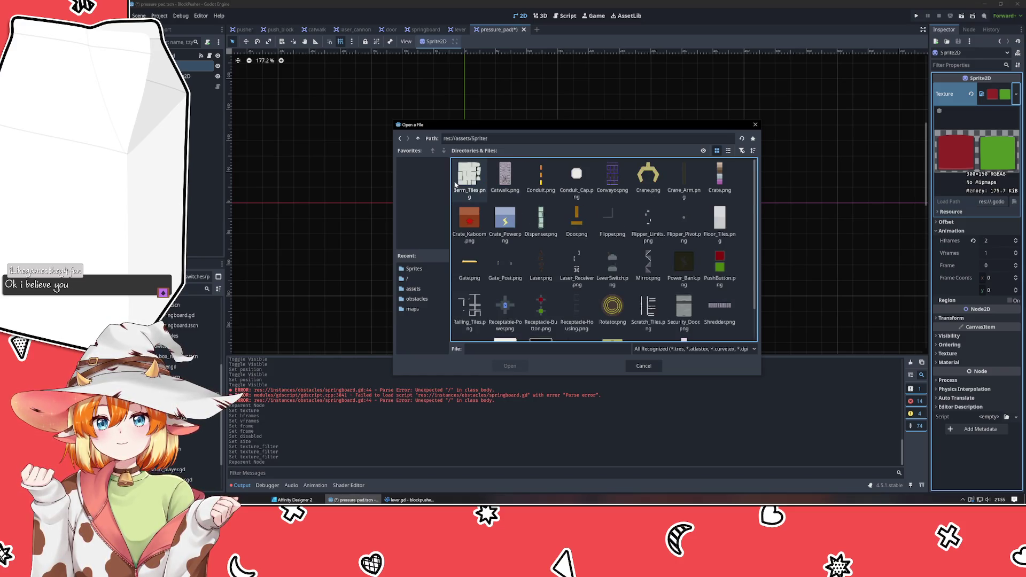
{"action": "double_click", "coordinate": [720, 264]}
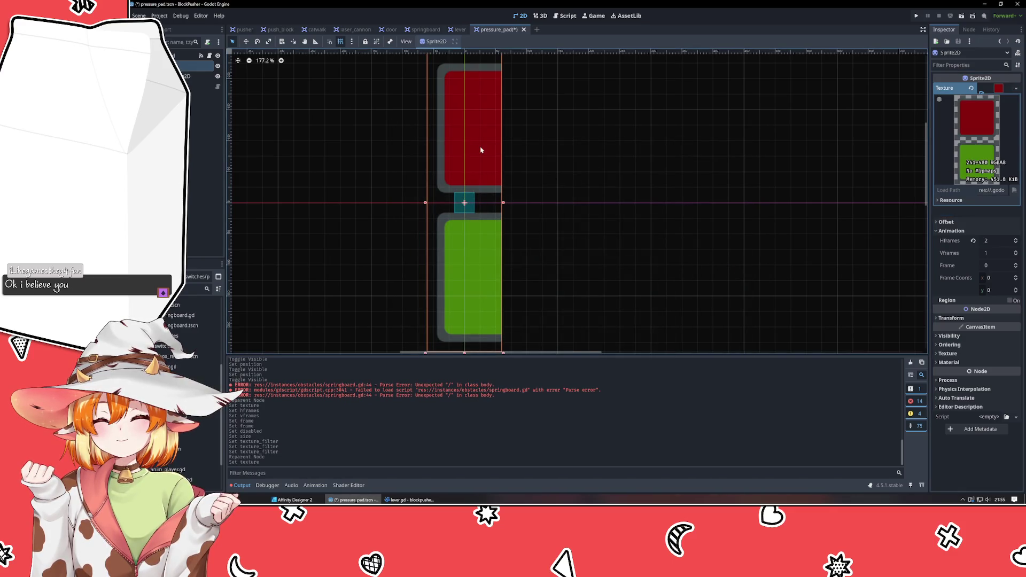
Step: Set the sprite to 1 horizontal and 2 vertical frames with Linear texture filtering
{"action": "left_click", "coordinate": [1016, 243]}
{"action": "left_click", "coordinate": [1015, 252]}
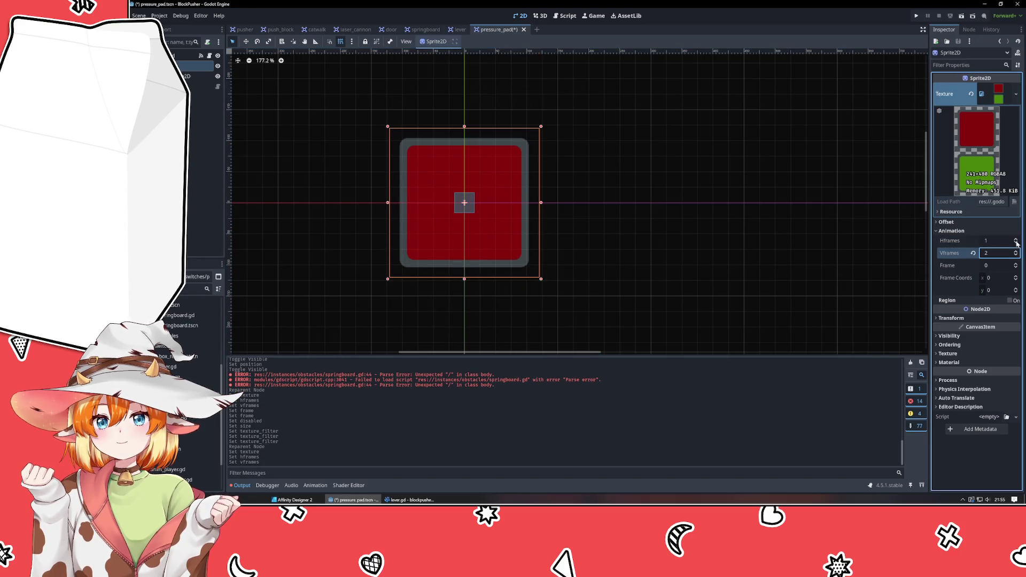
{"action": "left_click", "coordinate": [1005, 99]}
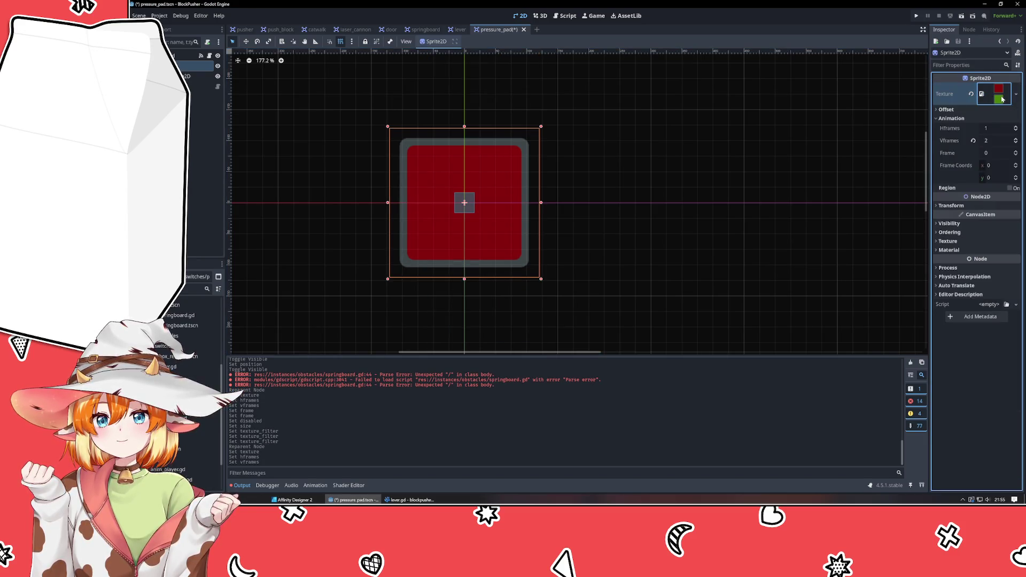
{"action": "left_click", "coordinate": [959, 242]}
{"action": "left_click", "coordinate": [998, 250]}
{"action": "left_click", "coordinate": [978, 283]}
Step: Recentre and zoom the canvas on the red pad, then select CollisionShape2D
{"action": "left_click", "coordinate": [712, 245]}
{"action": "left_click_drag", "start_coordinate": [639, 241], "coordinate": [678, 254]}
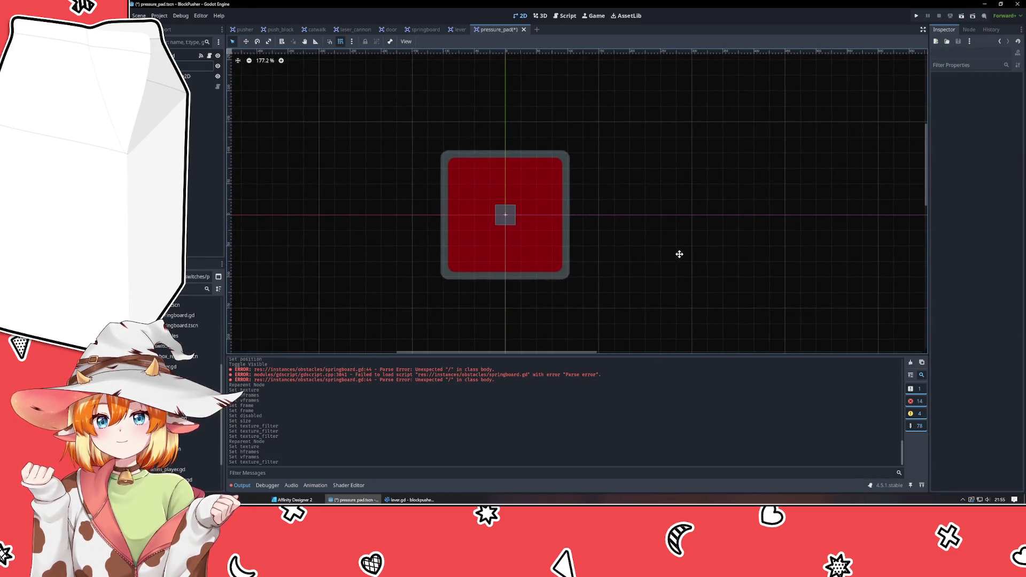
{"action": "scroll", "coordinate": [497, 259], "scroll_direction": "up", "scroll_amount": 3}
{"action": "scroll", "coordinate": [501, 258], "scroll_direction": "down", "scroll_amount": 3}
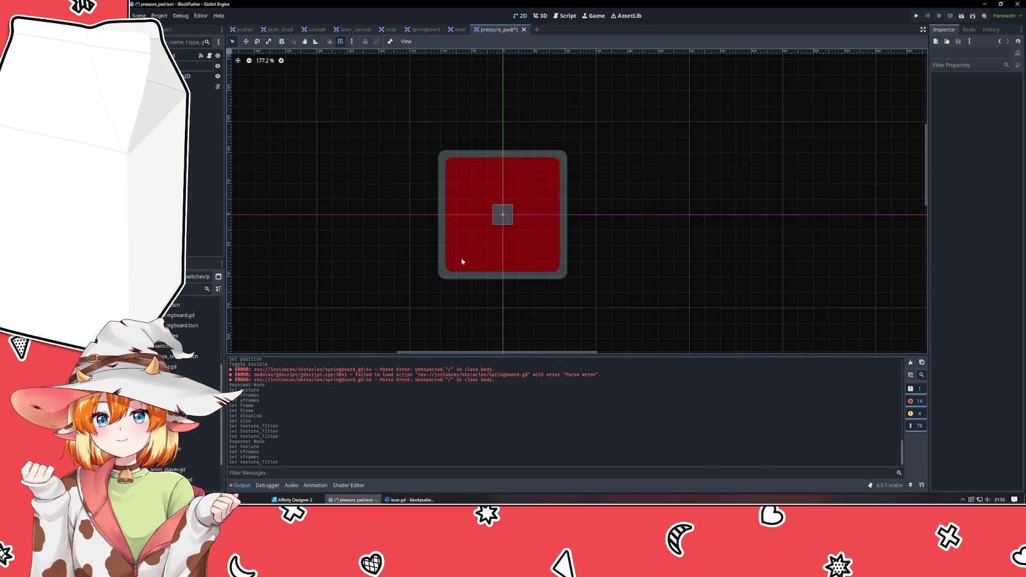
{"action": "scroll", "coordinate": [444, 310], "scroll_direction": "up", "scroll_amount": 10}
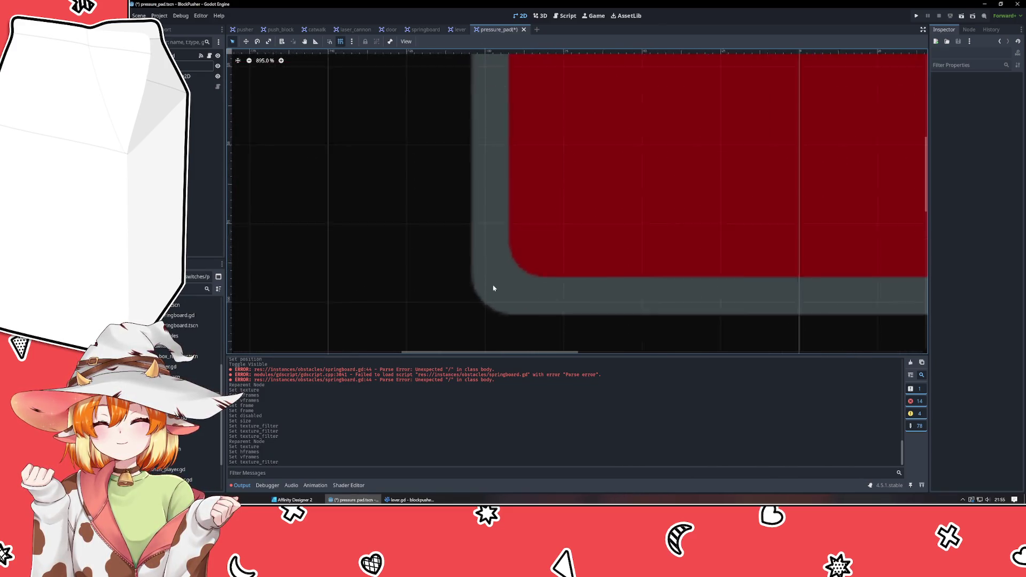
{"action": "scroll", "coordinate": [493, 288], "scroll_direction": "up", "scroll_amount": 4}
{"action": "scroll", "coordinate": [540, 306], "scroll_direction": "down", "scroll_amount": 15}
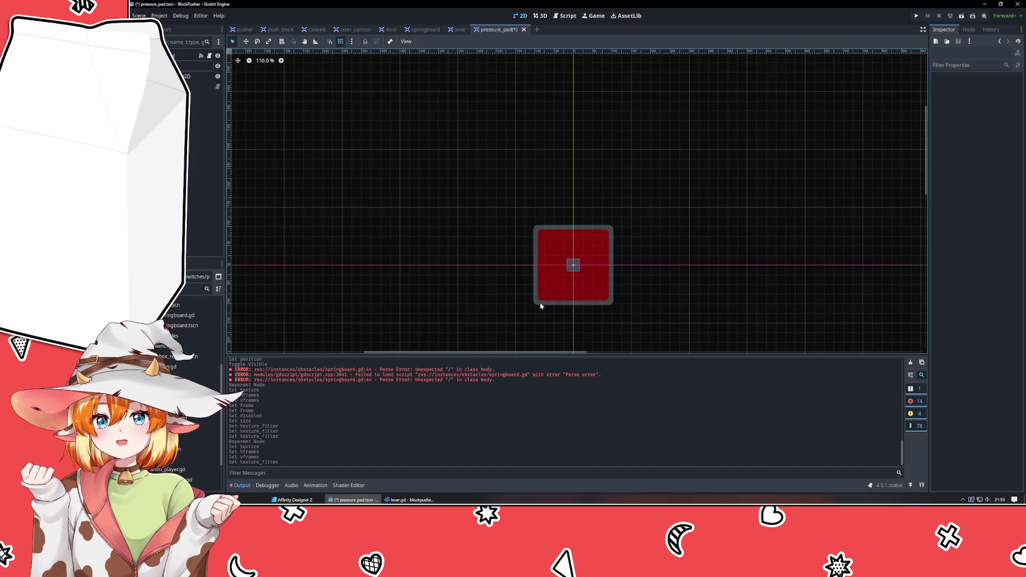
{"action": "mouse_move", "coordinate": [540, 306]}
{"action": "left_mouse_down"}
{"action": "mouse_move", "coordinate": [492, 271]}
{"action": "mouse_move", "coordinate": [457, 272]}
{"action": "left_mouse_up"}
{"action": "scroll", "coordinate": [494, 271], "scroll_direction": "up", "scroll_amount": 5}
{"action": "left_click", "coordinate": [188, 76]}
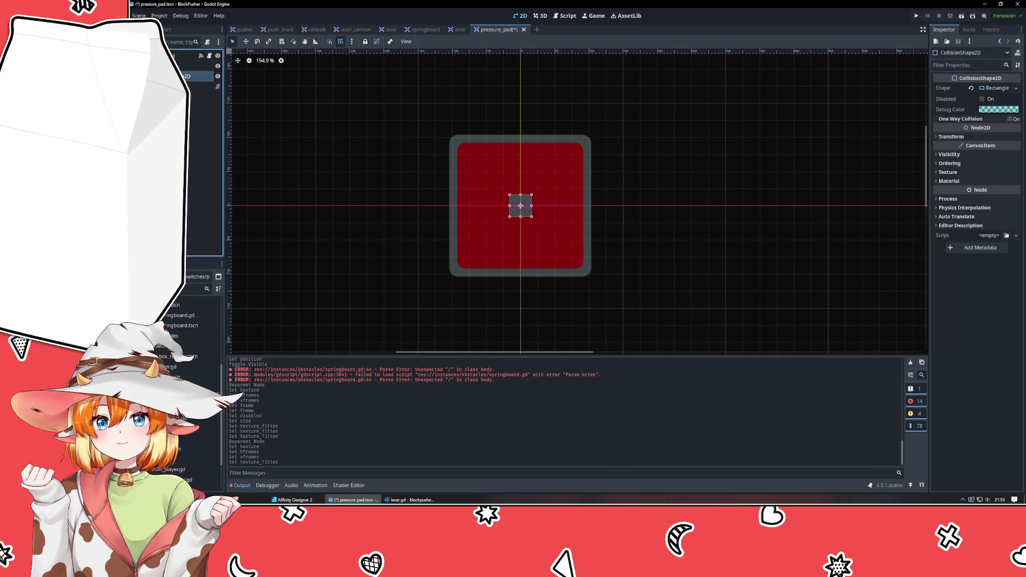
Step: Set the RectangleShape2D size to 120 by 120
{"action": "left_click", "coordinate": [993, 89]}
{"action": "left_click", "coordinate": [995, 101]}
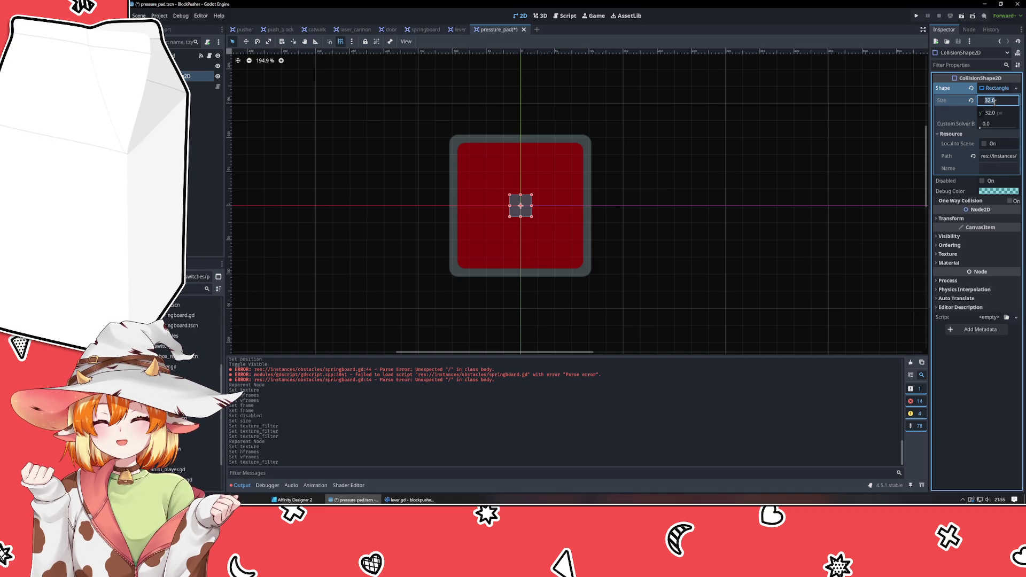
{"action": "type", "text": "120"}
{"action": "key", "text": "Tab"}
{"action": "type", "text": "120"}
{"action": "key", "text": "Tab"}
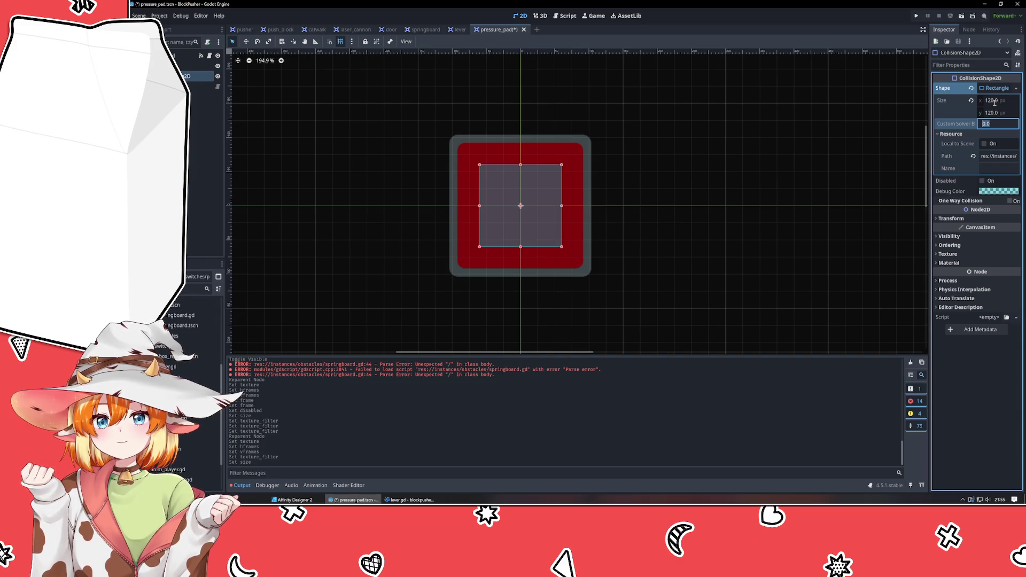
Step: Open the PressurePad node's pressure_pad.gd script in the external editor
{"action": "left_click", "coordinate": [806, 210]}
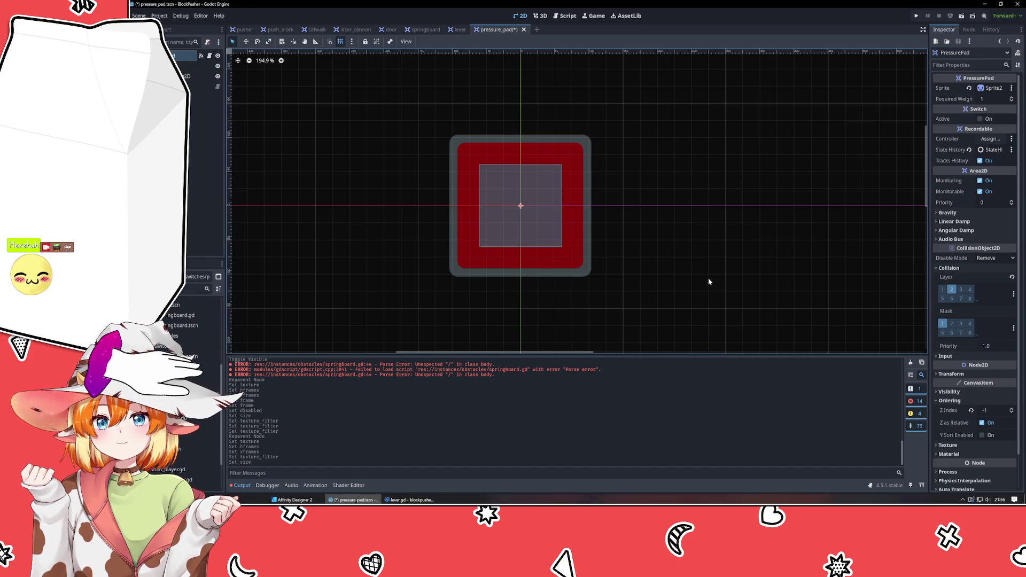
{"action": "left_click", "coordinate": [709, 282]}
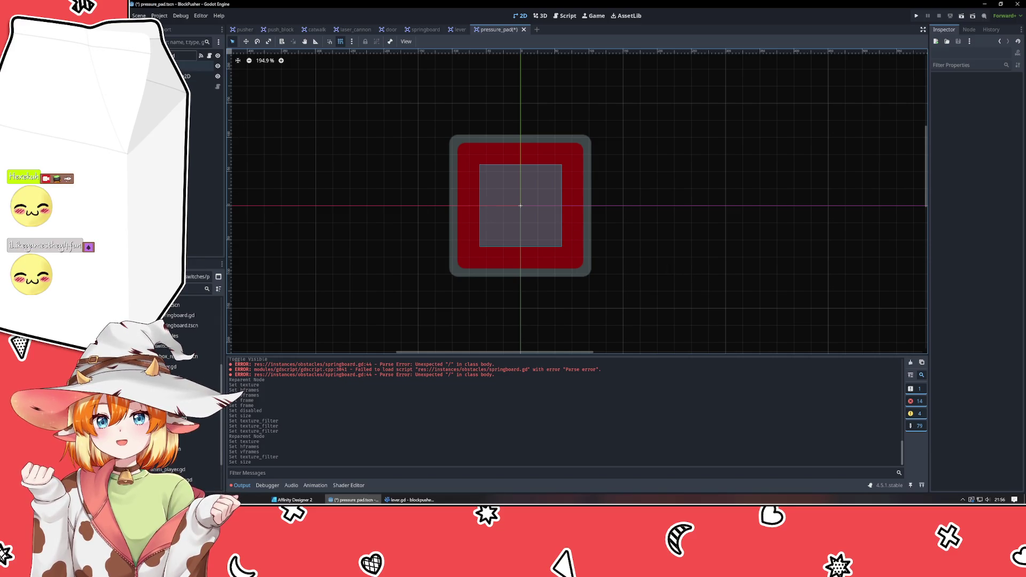
{"action": "left_click", "coordinate": [218, 86]}
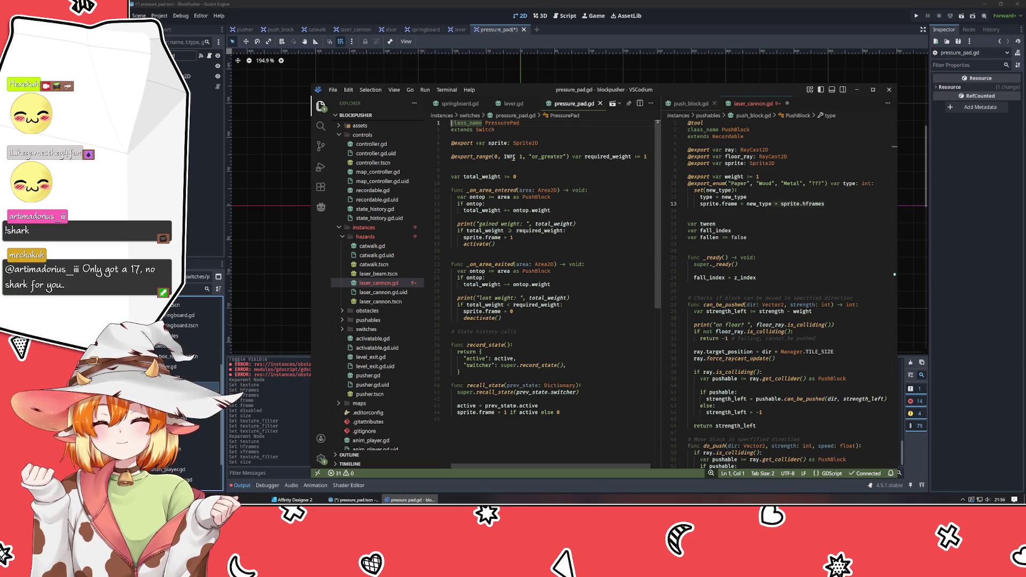
Step: Multiply the frame assignment on line 18 by sprite.hframes
{"action": "mouse_move", "coordinate": [497, 237]}
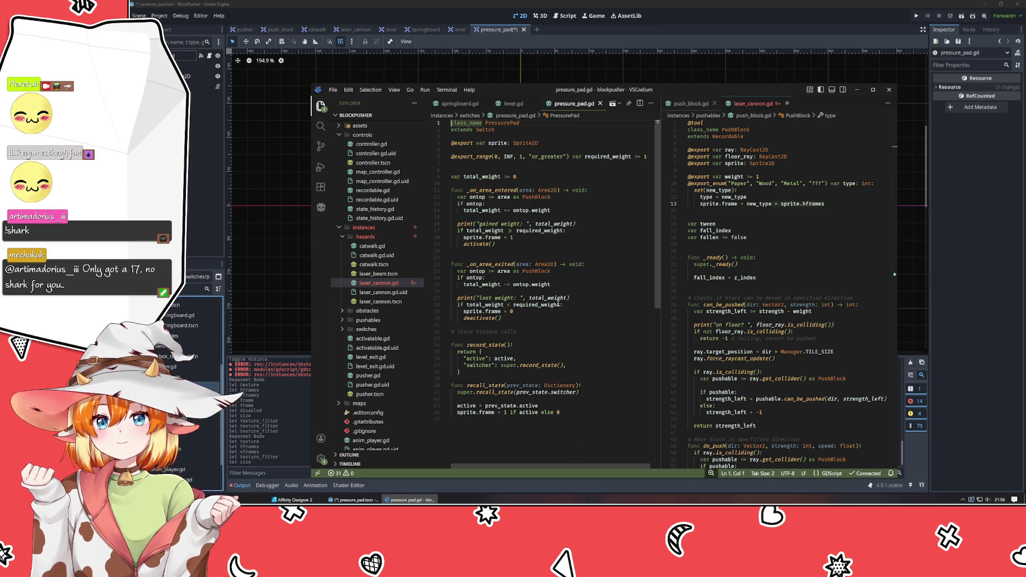
{"action": "left_click", "coordinate": [519, 237]}
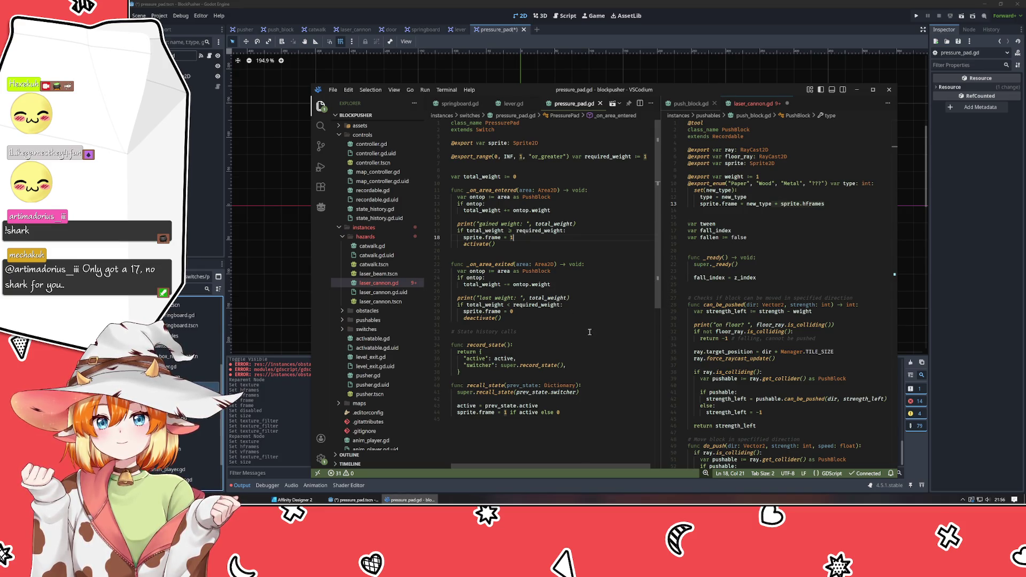
{"action": "type", "text": "* "}
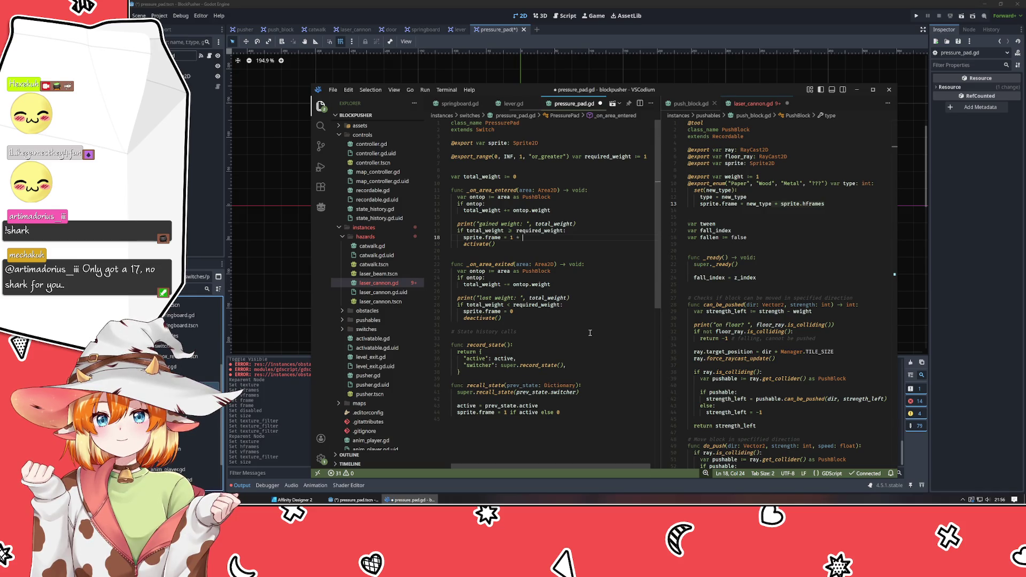
{"action": "type", "text": "sprite.h"}
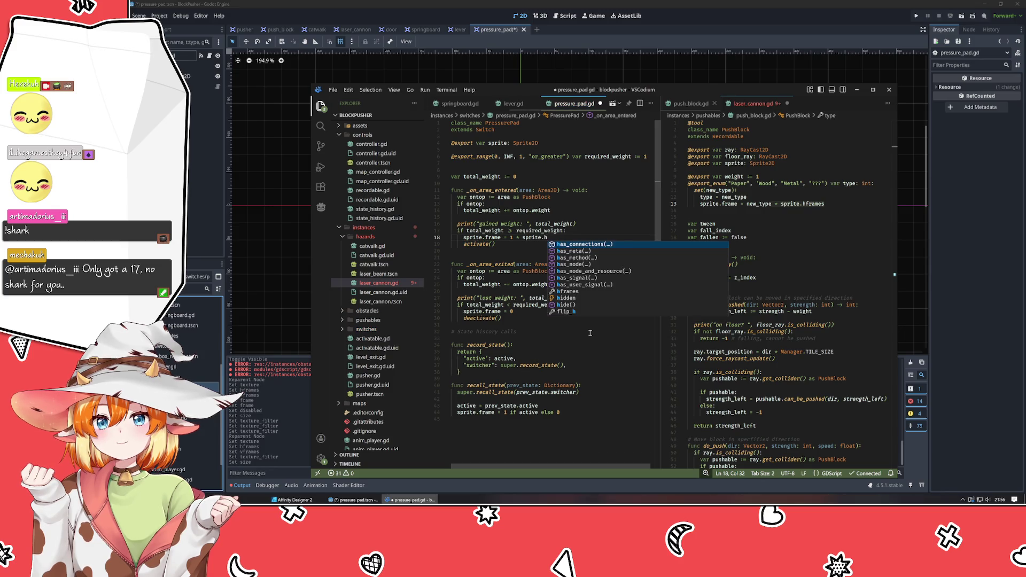
{"action": "type", "text": "fr"}
{"action": "key", "text": "Return"}
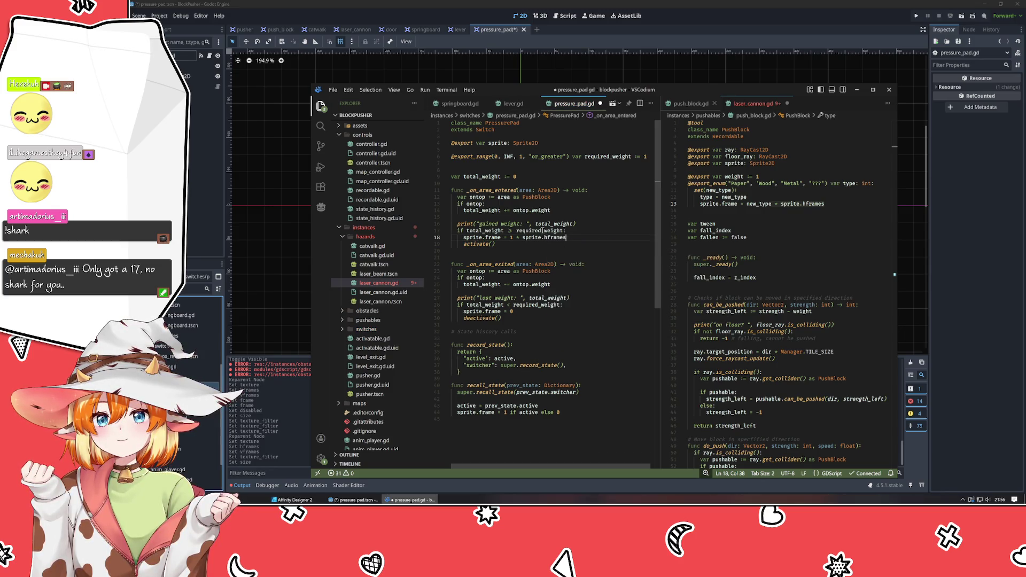
{"action": "left_click", "coordinate": [513, 237], "text": "shift"}
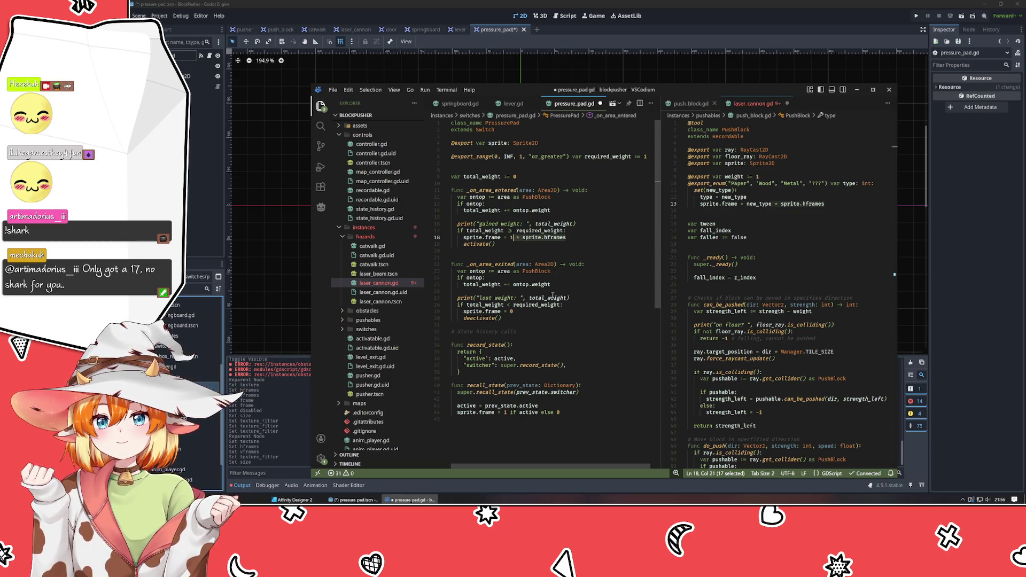
{"action": "left_click", "coordinate": [470, 237]}
{"action": "left_click", "coordinate": [500, 237]}
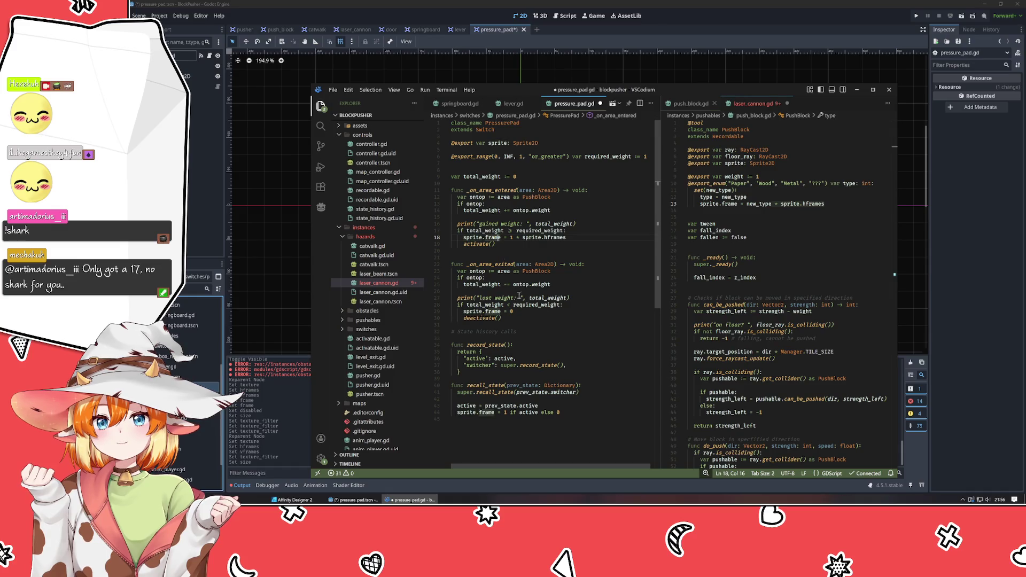
Step: Wrap line 44's frame value in parentheses and multiply it by sprite.hframes
{"action": "left_click", "coordinate": [504, 412]}
{"action": "type", "text": "("}
{"action": "key", "text": "End"}
{"action": "type", "text": ")  * sprite.hframes"}
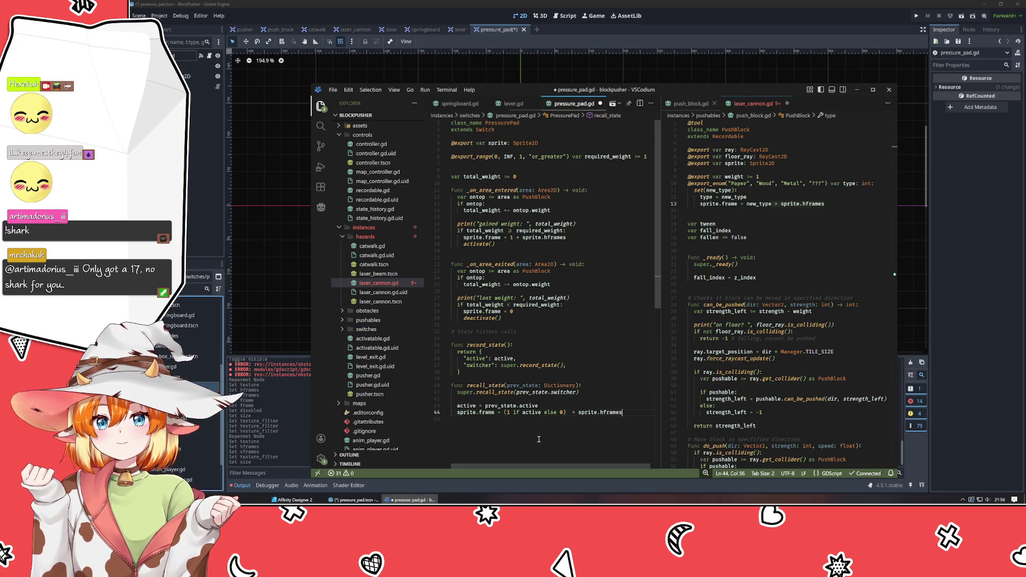
{"action": "left_click", "coordinate": [569, 412]}
{"action": "key", "text": "BackSpace"}
{"action": "left_click", "coordinate": [576, 432]}
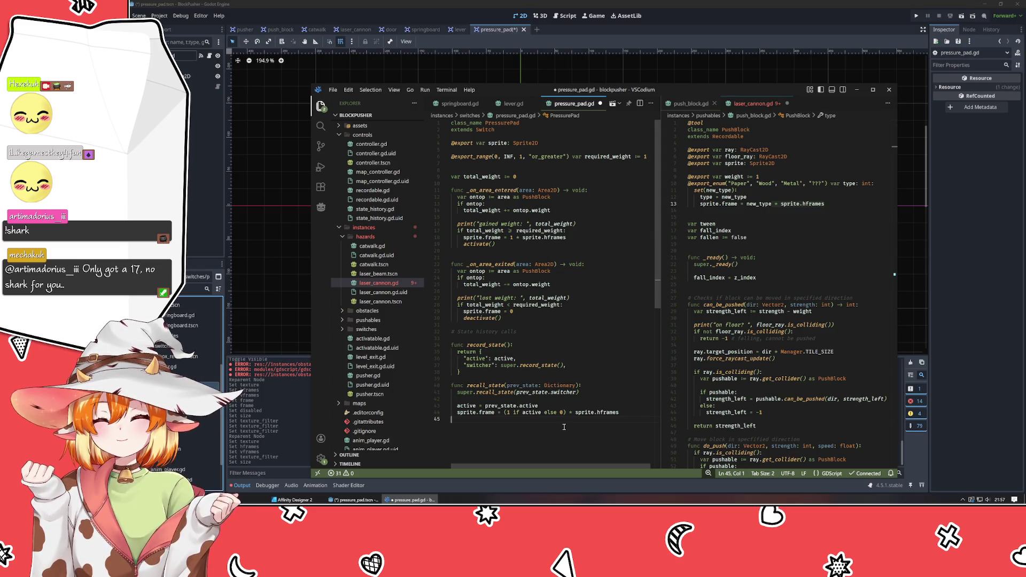
Step: Make line 29 reset the frame to 0 * sprite.hframes, save, and return to Godot
{"action": "left_click", "coordinate": [526, 315]}
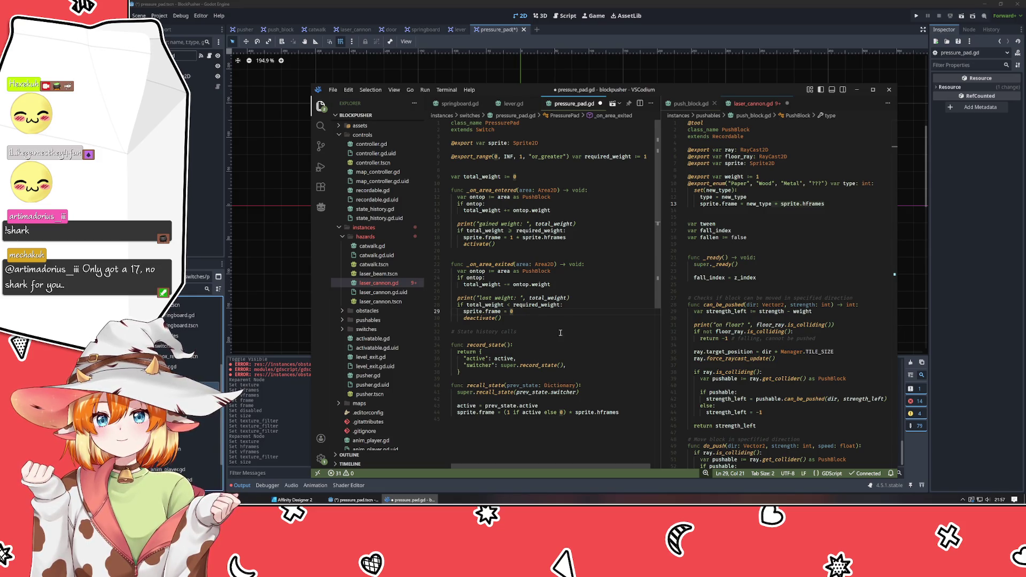
{"action": "type", "text": "  * sprite.hframes"}
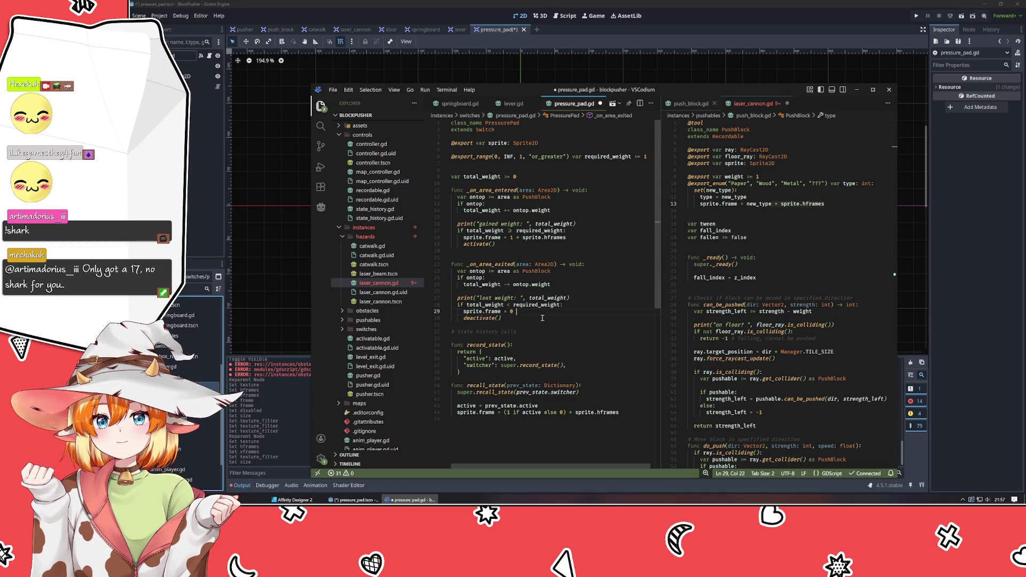
{"action": "key", "text": "Delete"}
{"action": "key", "text": "ctrl+s"}
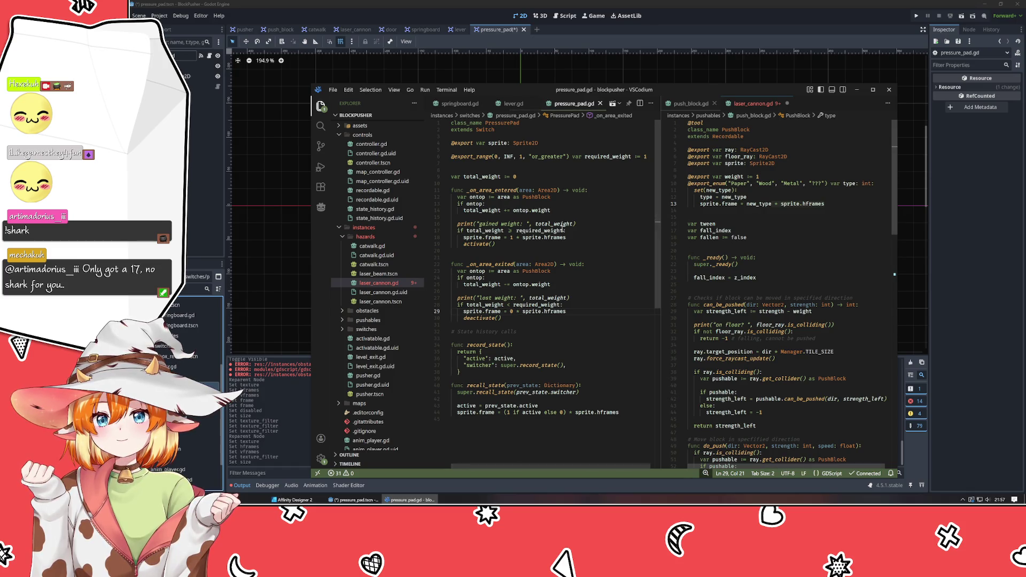
{"action": "key", "text": "alt+Tab"}
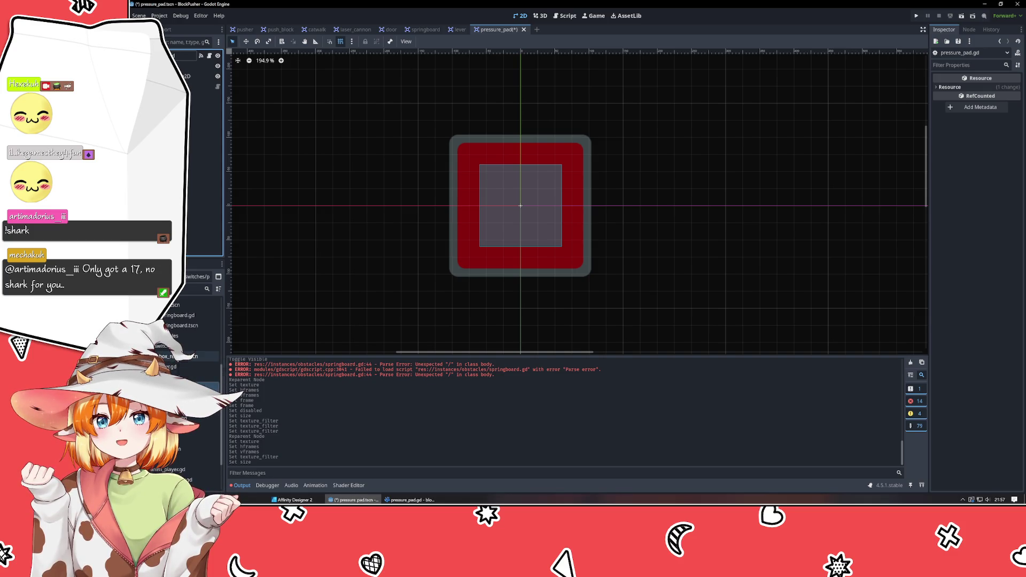
Step: Open box_receiver.tscn, then save the pressure_pad scene
{"action": "double_click", "coordinate": [182, 356]}
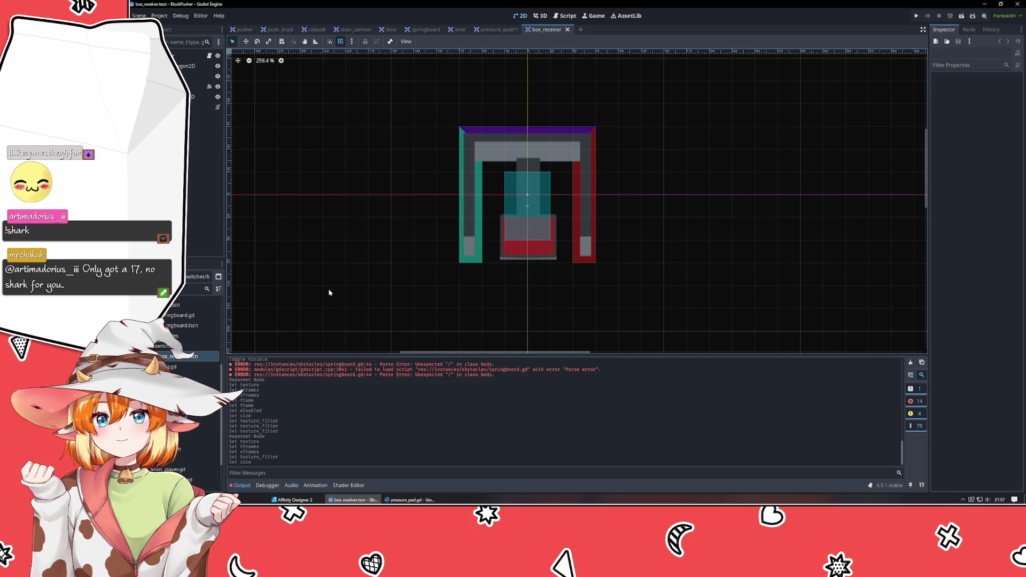
{"action": "left_click", "coordinate": [197, 161]}
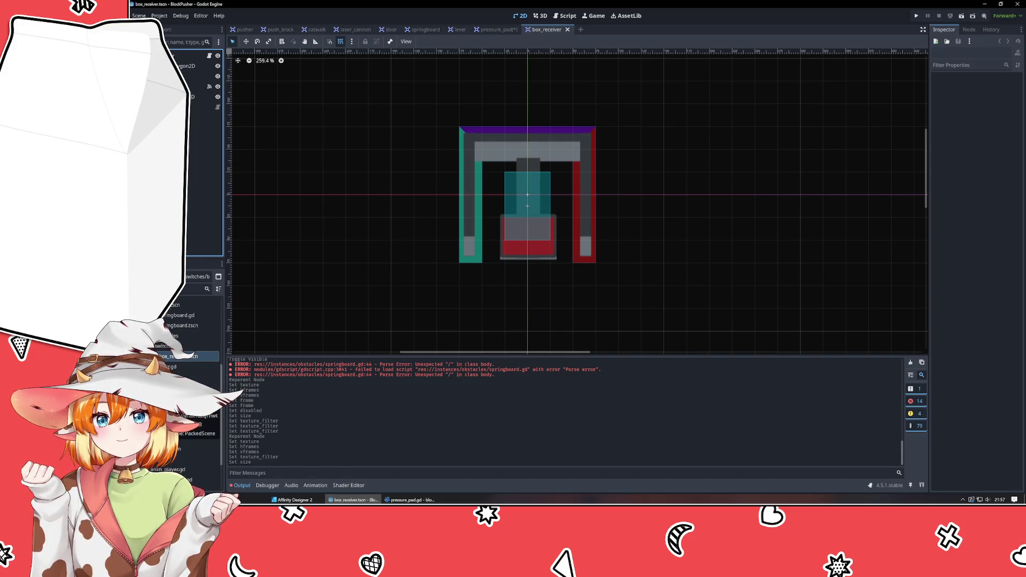
{"action": "left_click", "coordinate": [181, 376]}
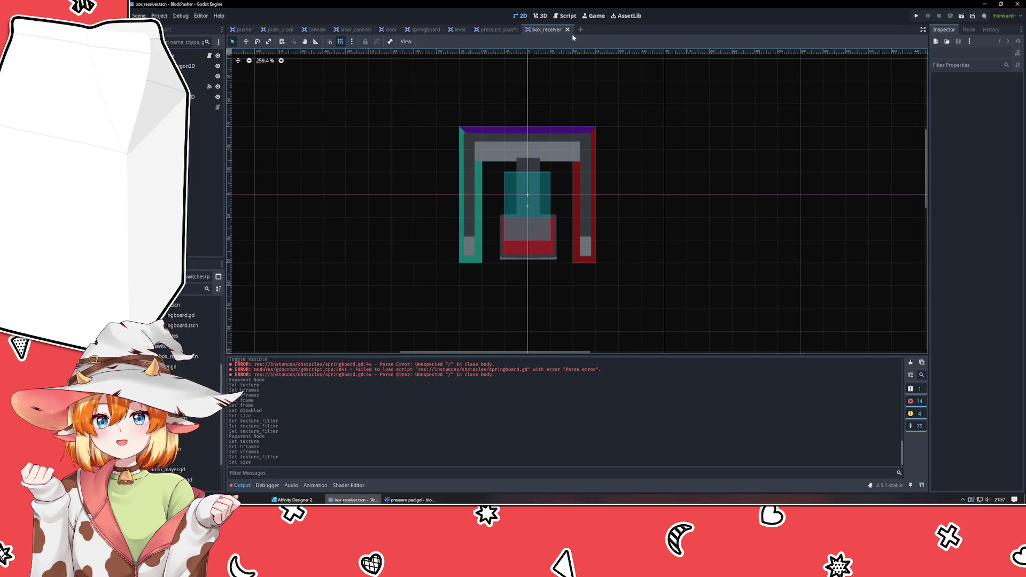
{"action": "left_click", "coordinate": [516, 29]}
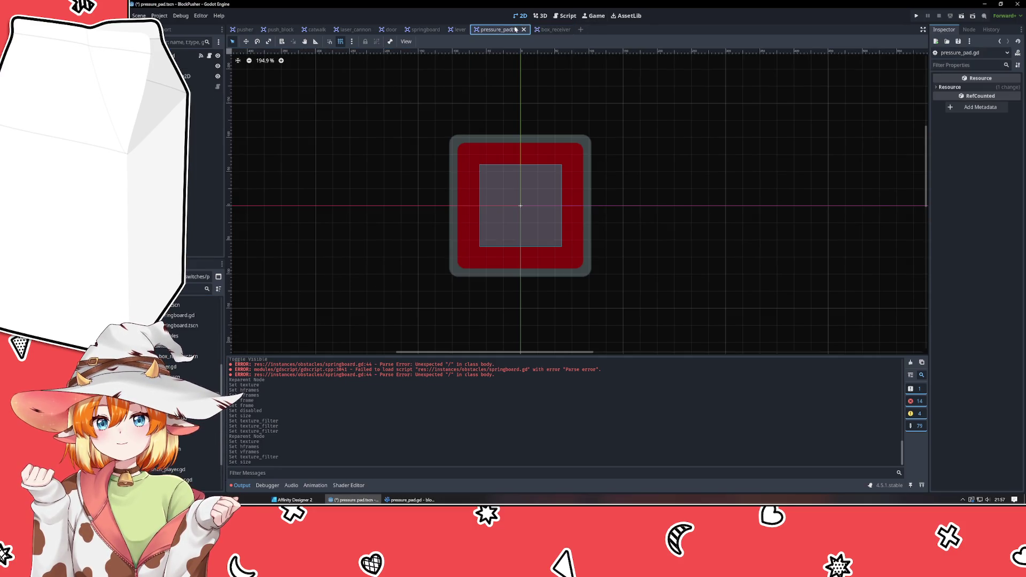
{"action": "key", "text": "ctrl+s"}
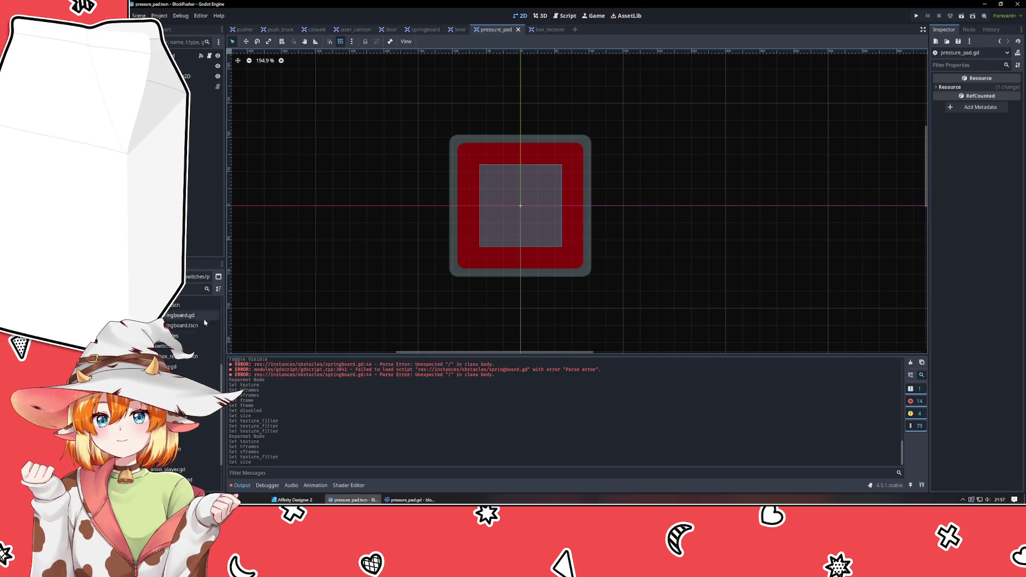
Step: Duplicate pressure_pad.tscn from the FileSystem dock and start trimming the suggested name
{"action": "right_click", "coordinate": [178, 294]}
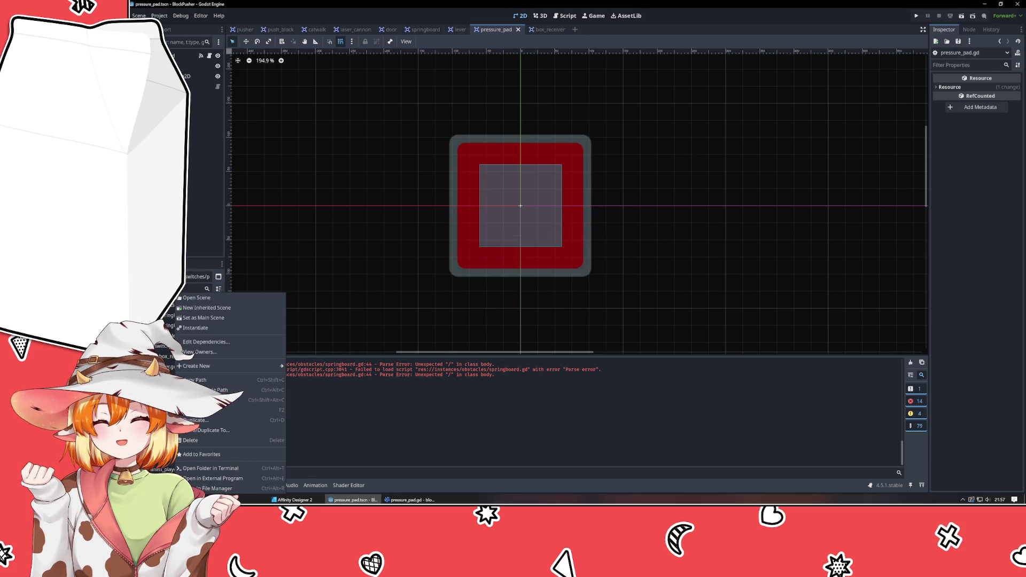
{"action": "left_click", "coordinate": [208, 420]}
{"action": "key", "text": "BackSpace"}
{"action": "key", "text": "BackSpace"}
{"action": "key", "text": "BackSpace"}
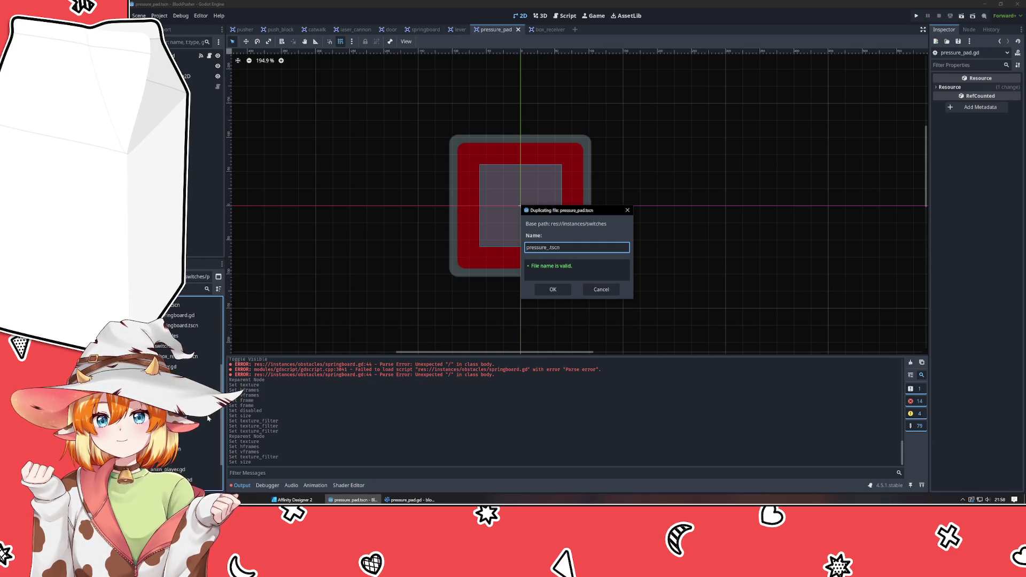
Step: Name the duplicate receiver_pad.tscn and confirm it
{"action": "key", "text": "BackSpace"}
{"action": "key", "text": "BackSpace"}
{"action": "key", "text": "BackSpace"}
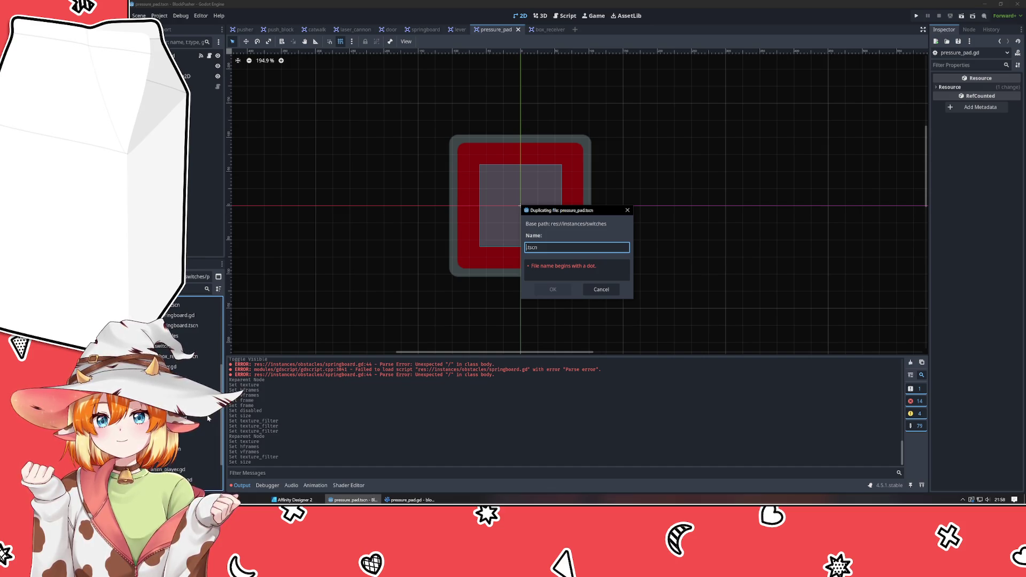
{"action": "type", "text": "receiver_"}
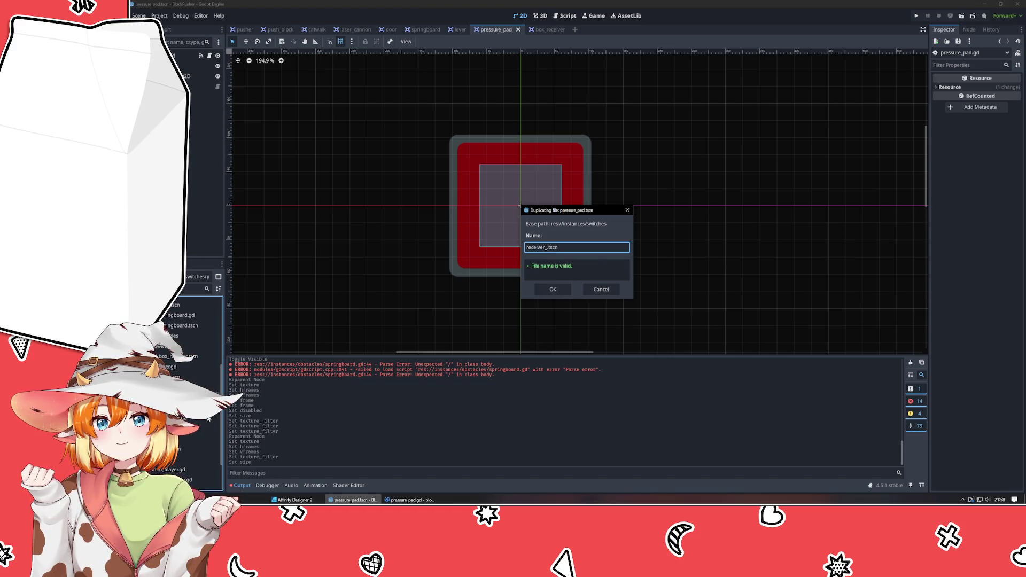
{"action": "type", "text": "pad"}
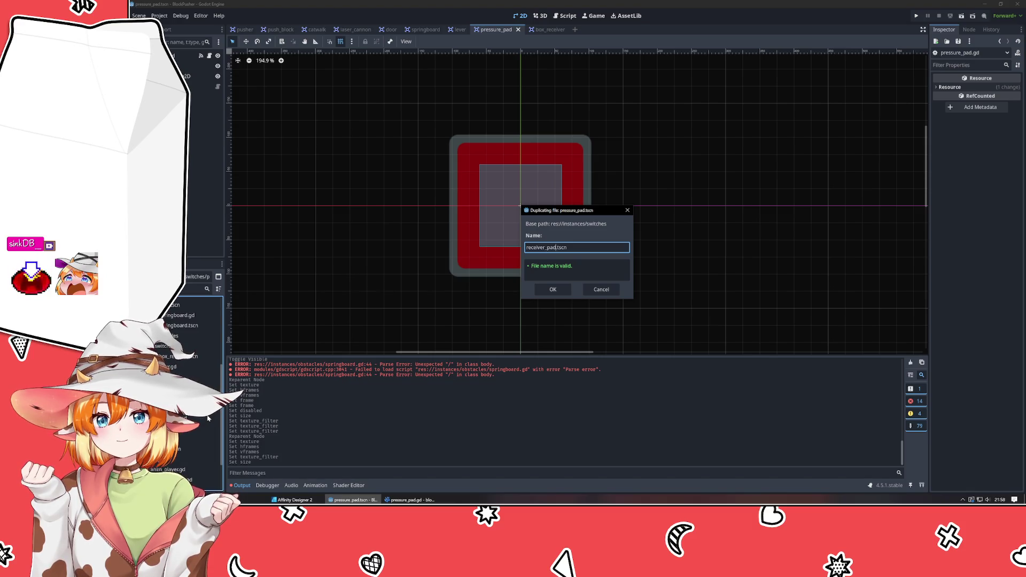
{"action": "key", "text": "Return"}
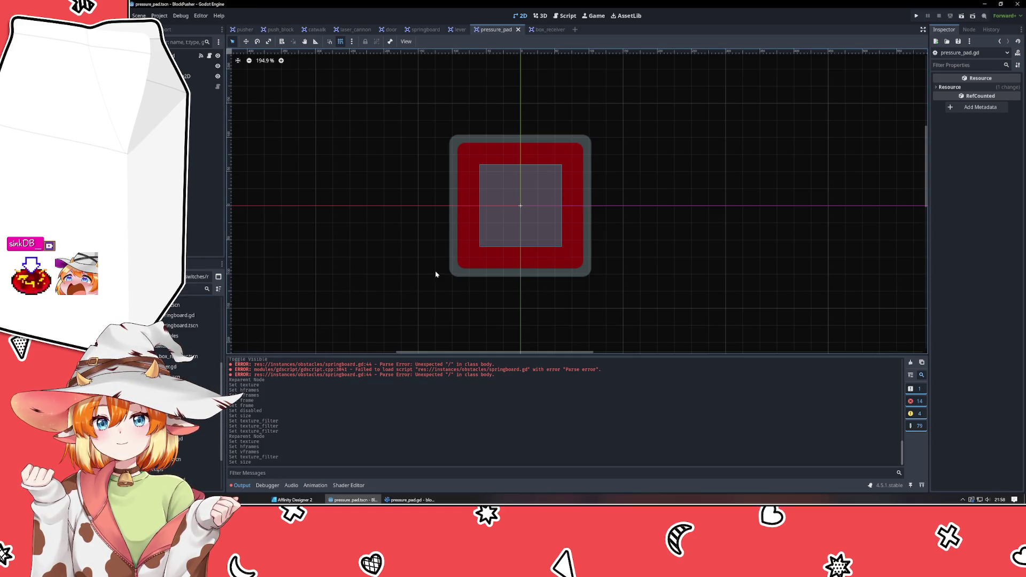
Step: Replace the Sprite2D texture with assets/Sprites/Receptacle-Button.png, then select CollisionShape2D
{"action": "left_click", "coordinate": [200, 65]}
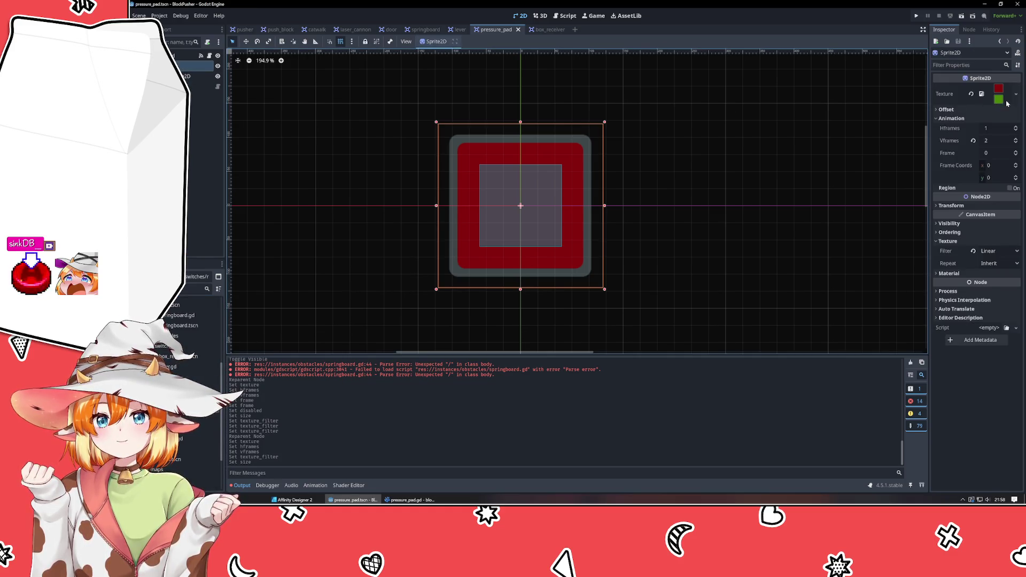
{"action": "left_click", "coordinate": [1015, 95]}
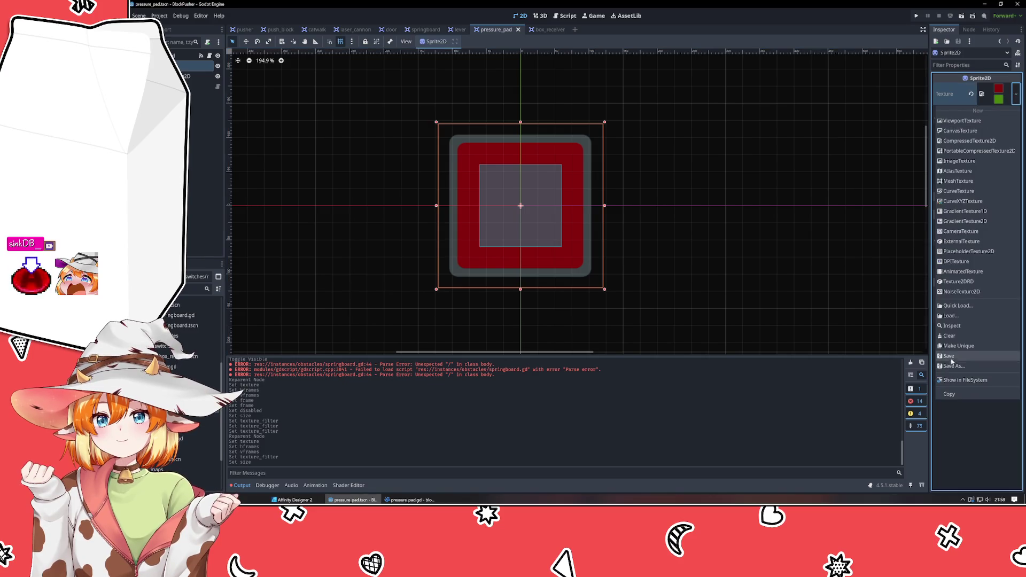
{"action": "left_click", "coordinate": [951, 315]}
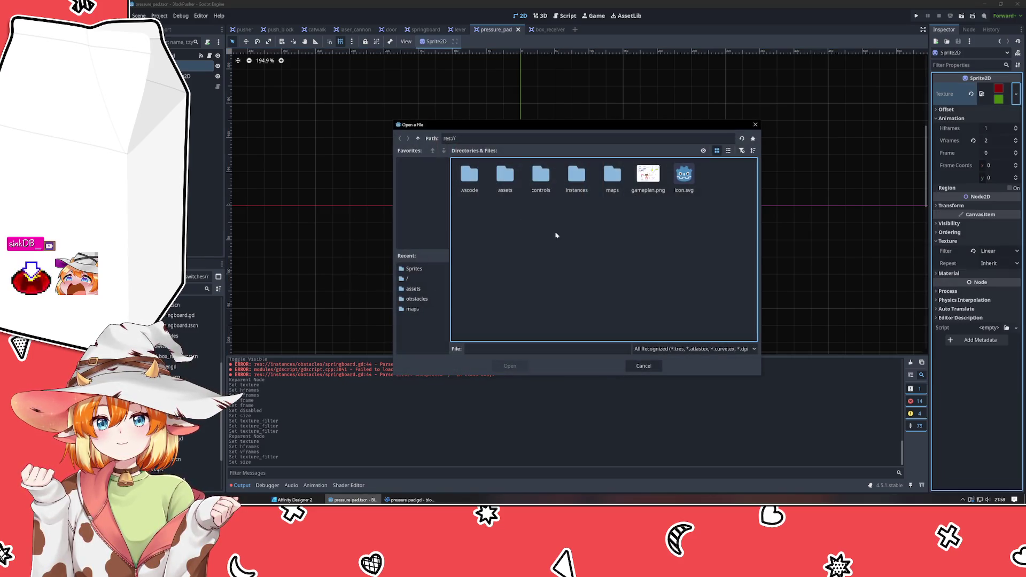
{"action": "double_click", "coordinate": [502, 174]}
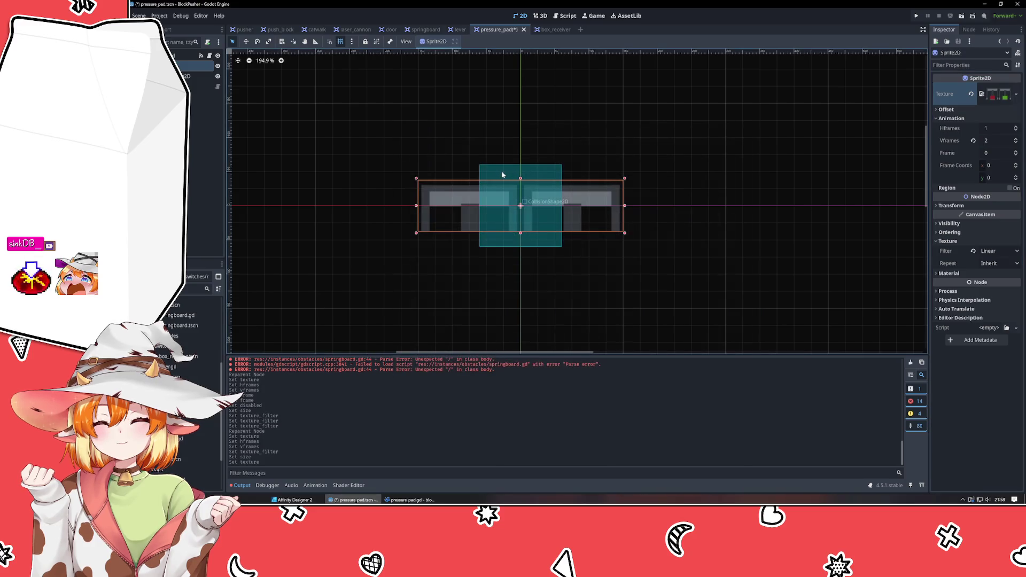
{"action": "left_click", "coordinate": [1015, 94]}
{"action": "left_click", "coordinate": [951, 315]}
{"action": "double_click", "coordinate": [469, 175]}
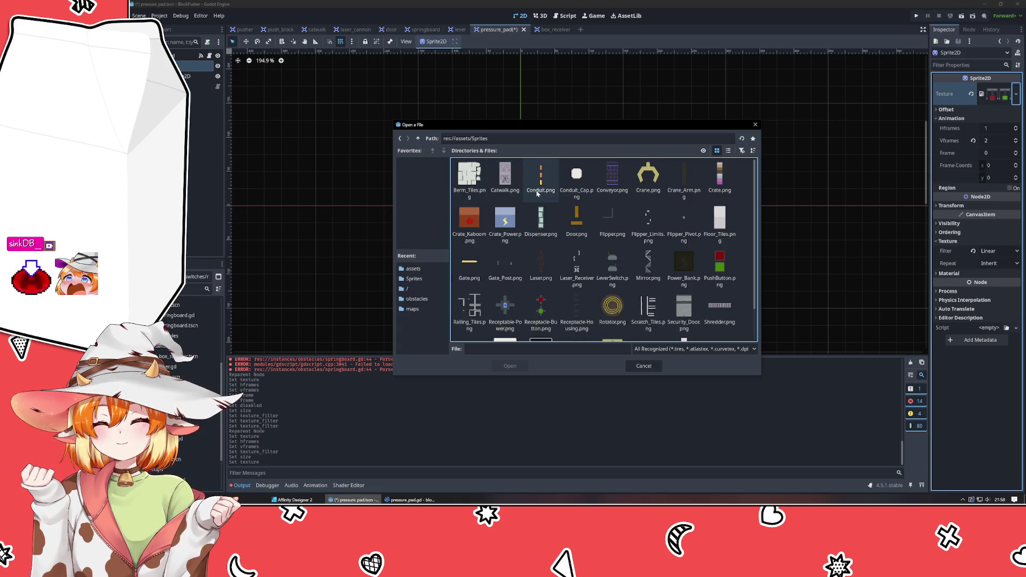
{"action": "double_click", "coordinate": [541, 307]}
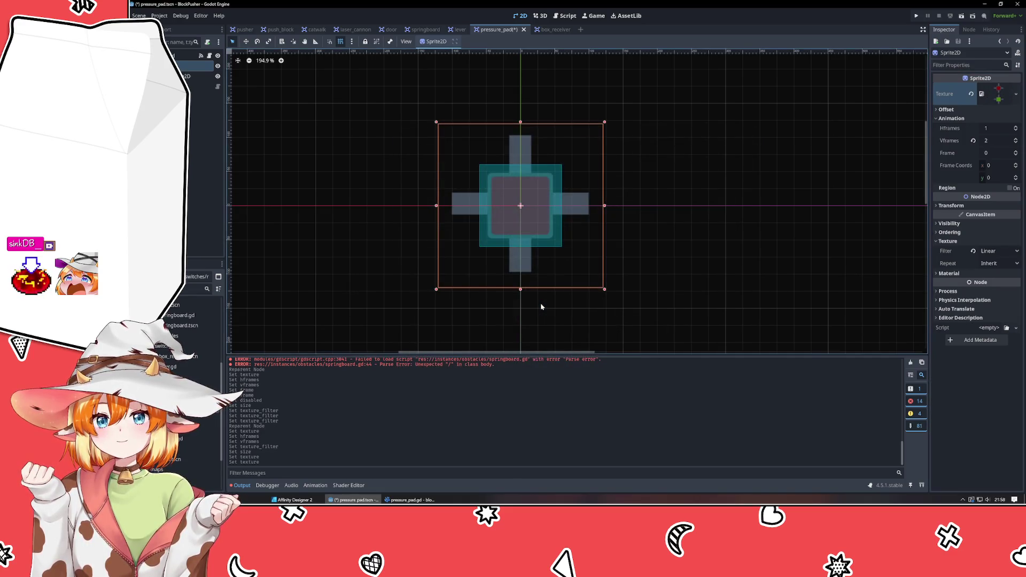
{"action": "left_click", "coordinate": [474, 331]}
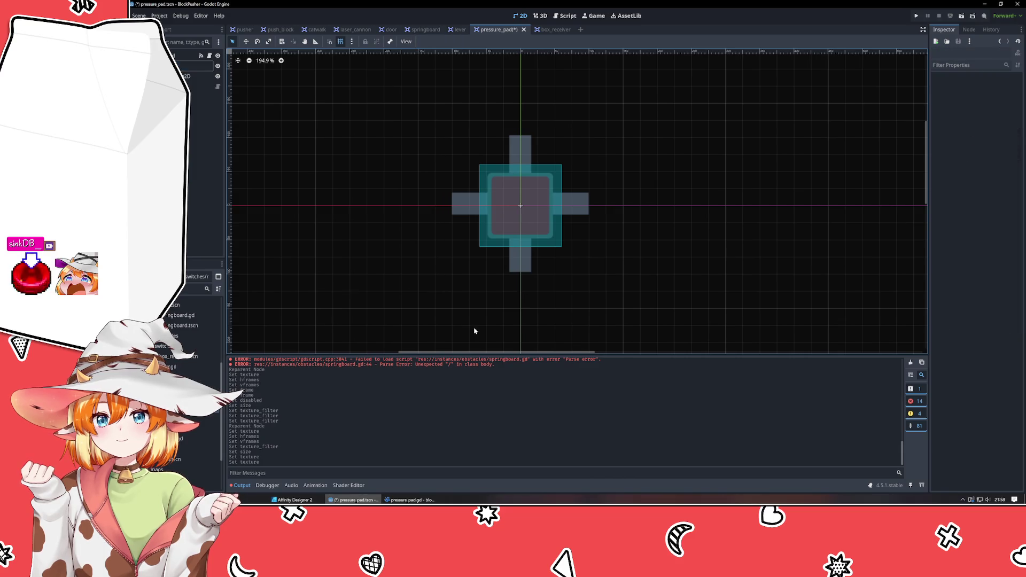
{"action": "left_click", "coordinate": [197, 76]}
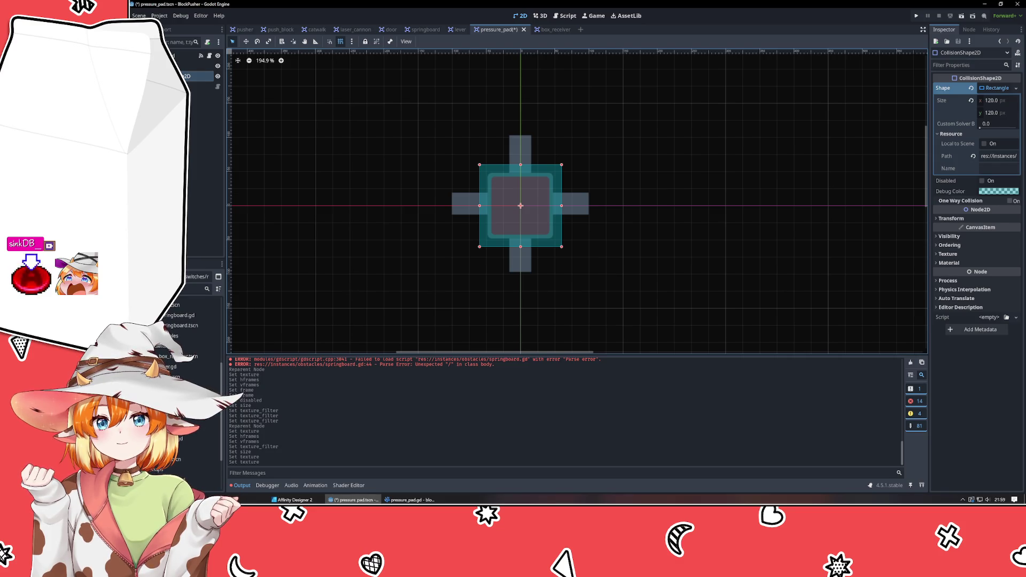
Step: In box_receiver, delete the SensorArea node and move Sprite2D above Polygon2D
{"action": "double_click", "coordinate": [182, 356]}
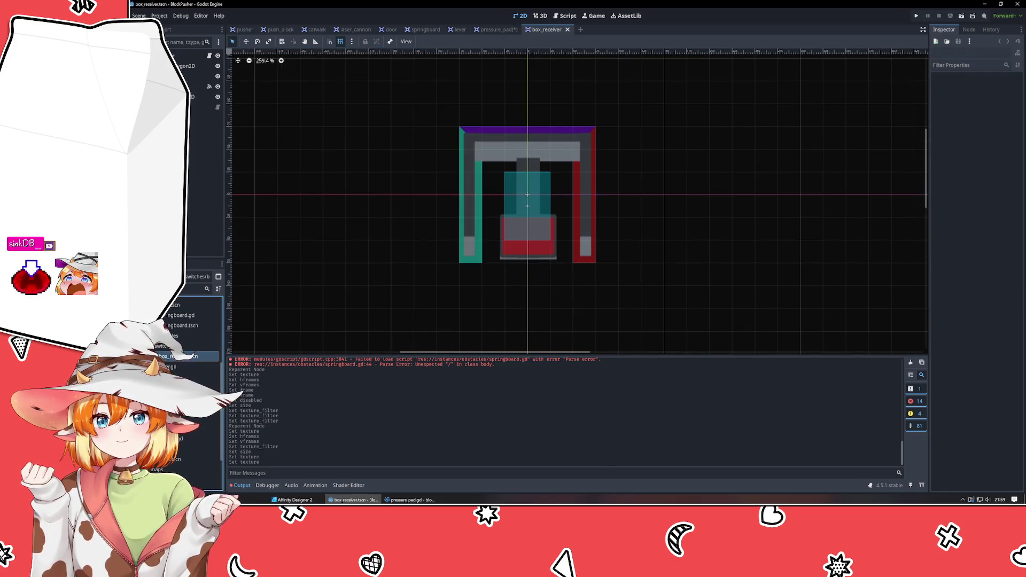
{"action": "left_click", "coordinate": [195, 86]}
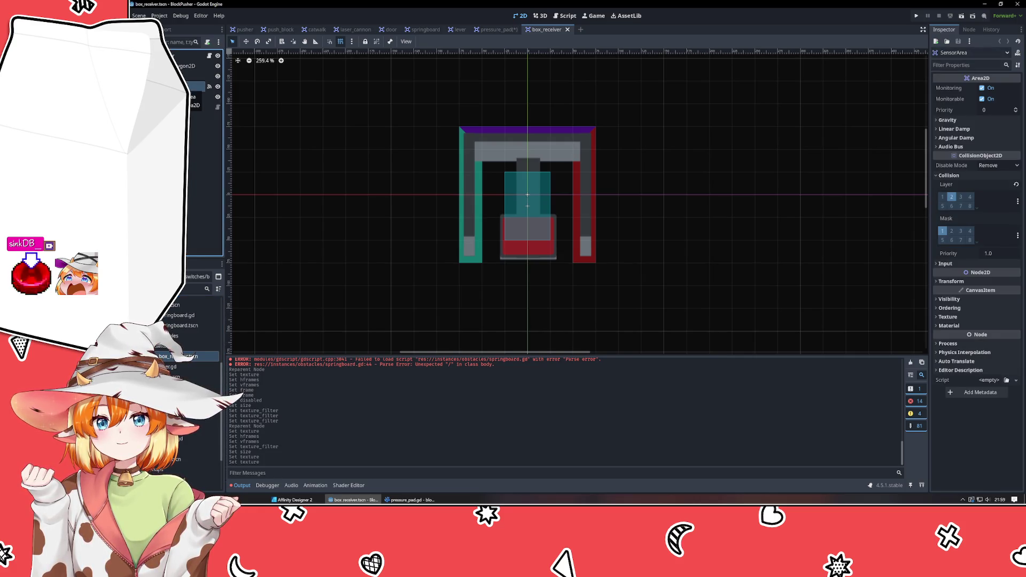
{"action": "key", "text": "Delete"}
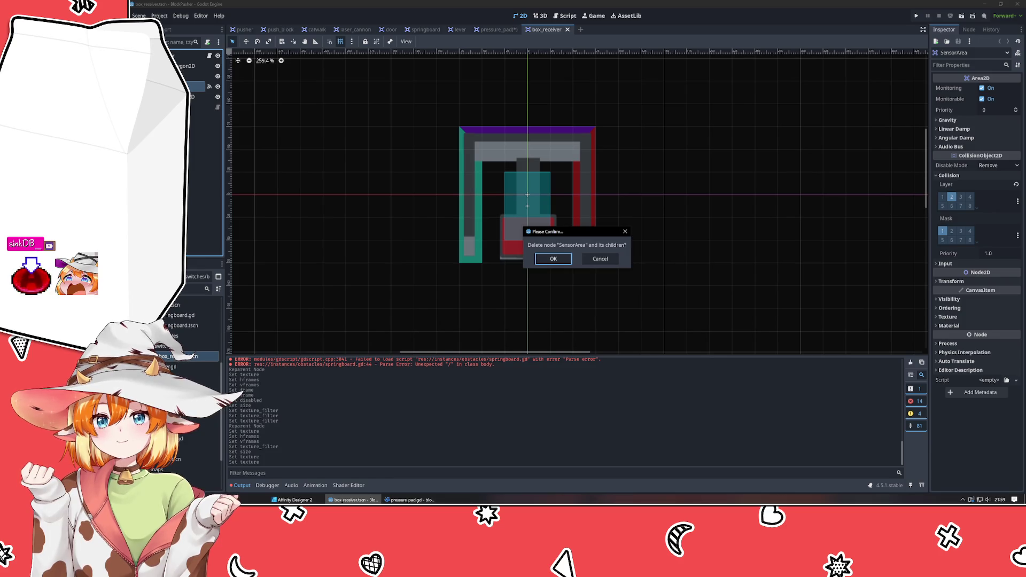
{"action": "key", "text": "Return"}
{"action": "left_click", "coordinate": [198, 76]}
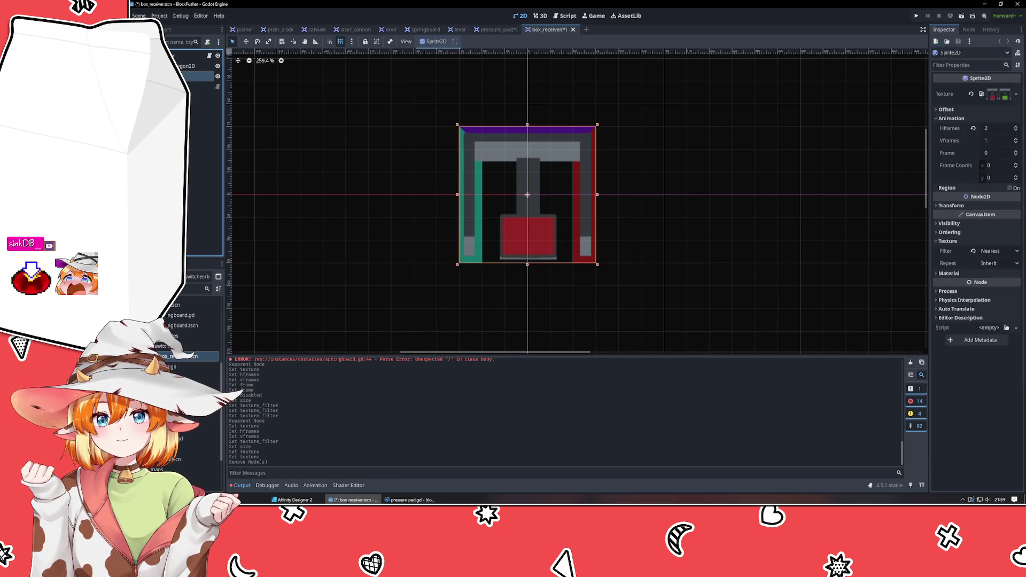
{"action": "left_click_drag", "start_coordinate": [195, 76], "coordinate": [195, 62]}
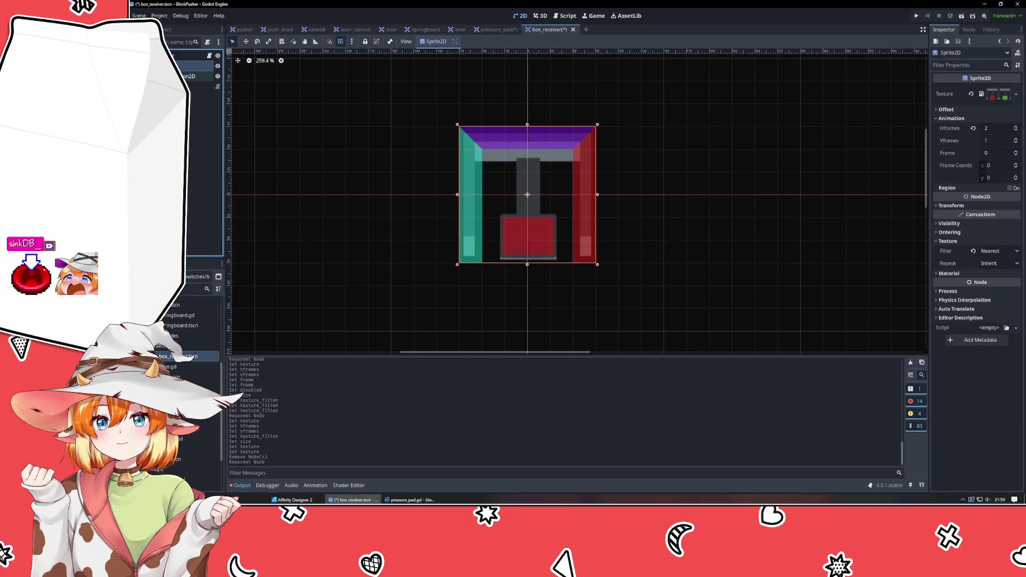
Step: Load assets/Sprites/Receptacle-Housing.png as the sprite texture with 1 horizontal and 4 vertical frames
{"action": "left_click", "coordinate": [1016, 94]}
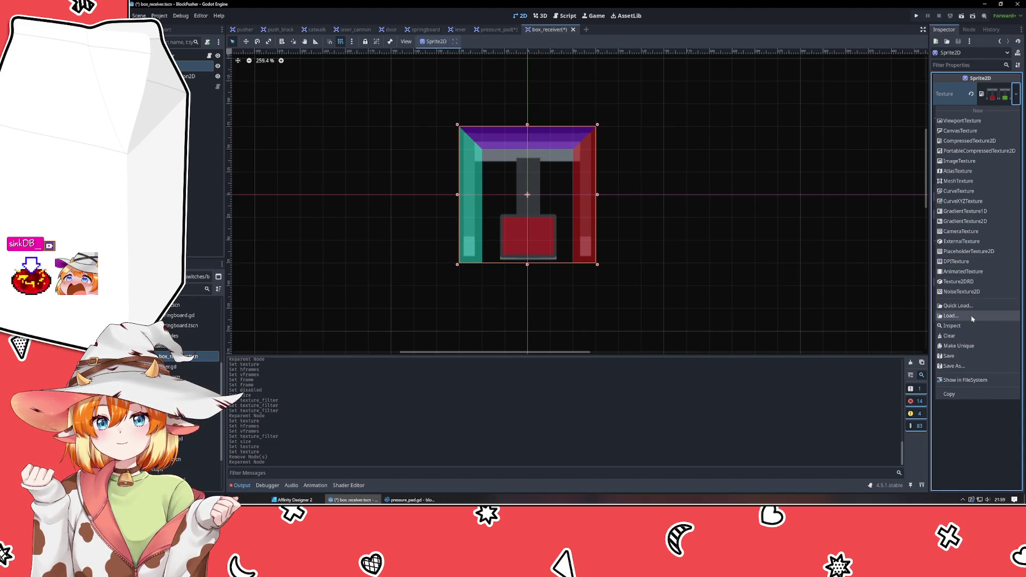
{"action": "left_click", "coordinate": [972, 316]}
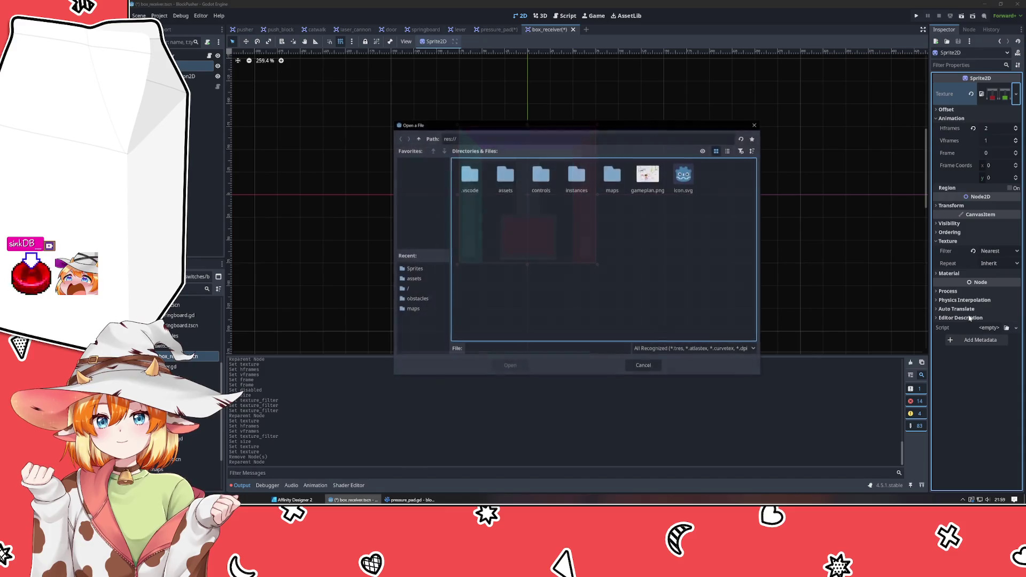
{"action": "double_click", "coordinate": [468, 169]}
{"action": "double_click", "coordinate": [464, 184]}
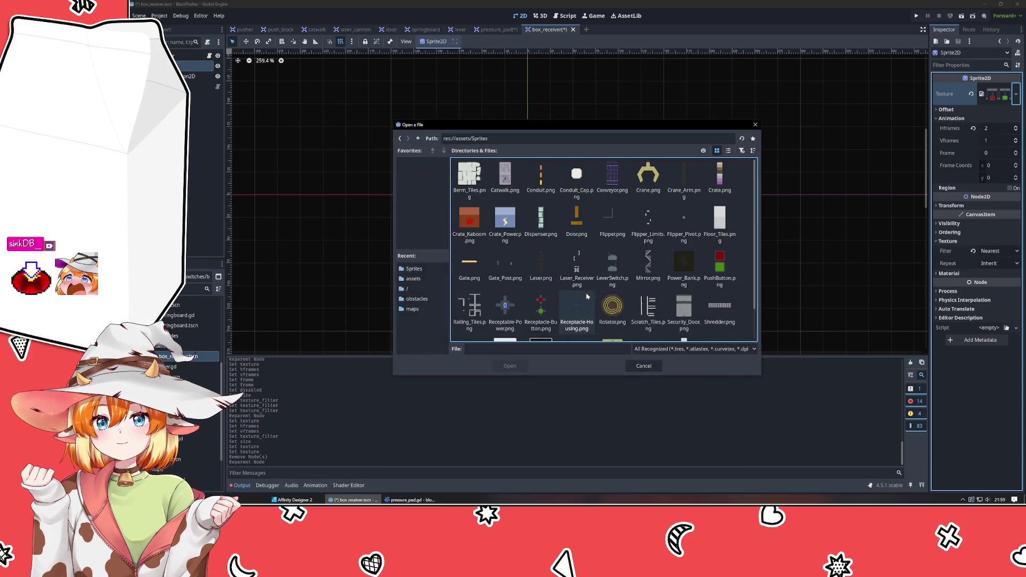
{"action": "double_click", "coordinate": [584, 308]}
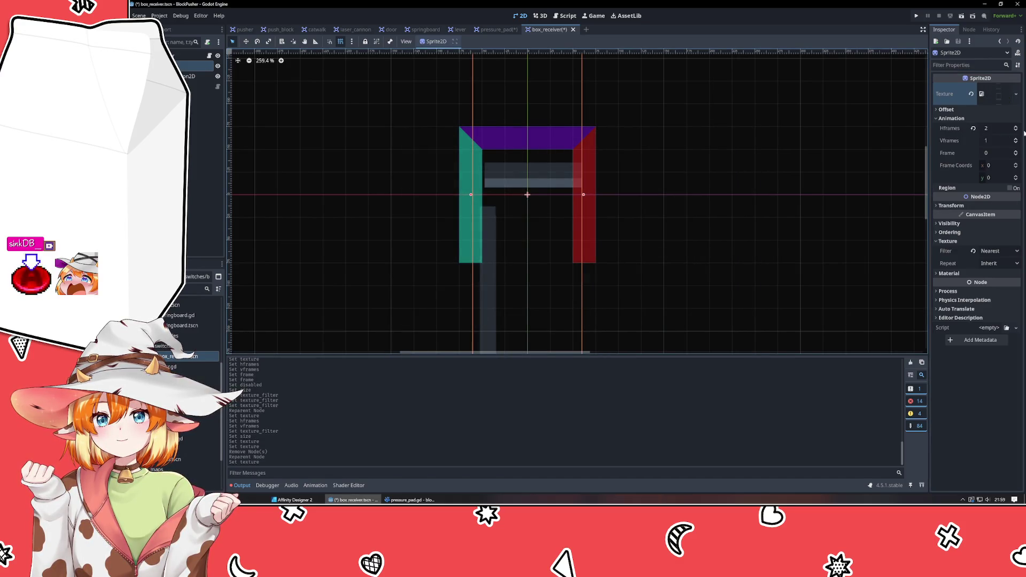
{"action": "left_click", "coordinate": [1015, 130]}
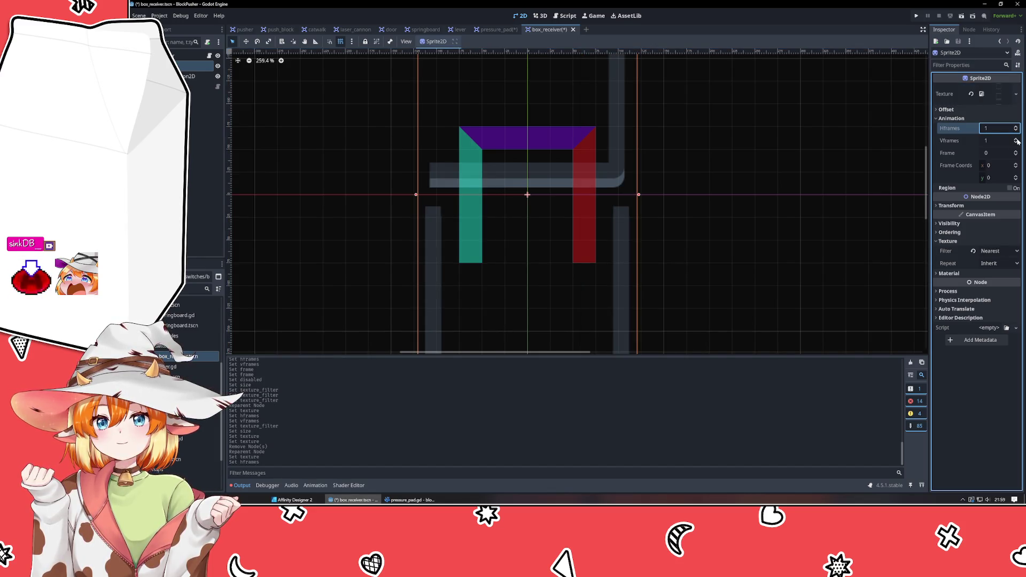
{"action": "left_click", "coordinate": [1016, 139]}
{"action": "left_click", "coordinate": [1015, 139]}
{"action": "left_click", "coordinate": [1015, 139]}
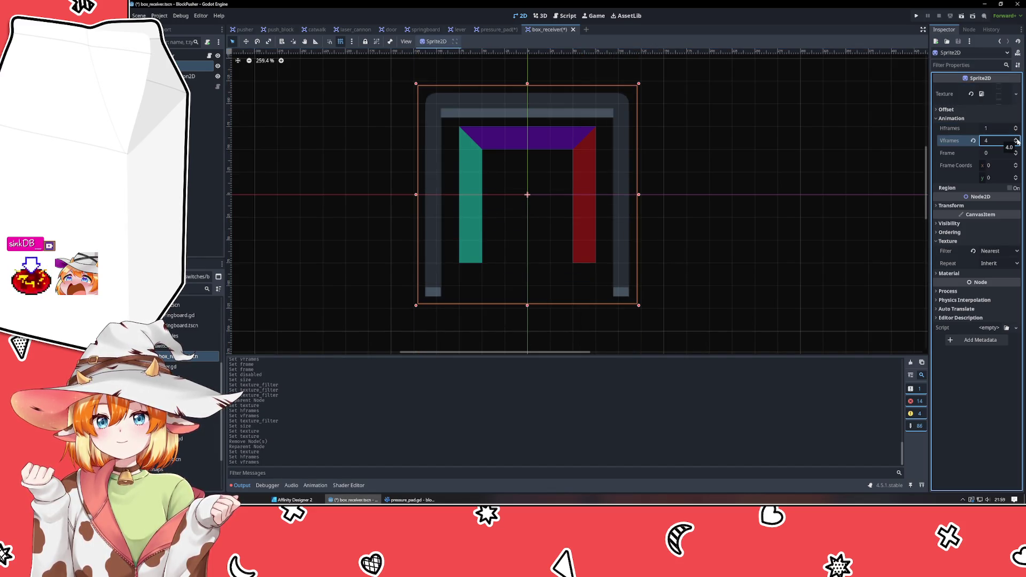
Step: Select the CollisionPolygon2D on the canvas to inspect it, then deselect it
{"action": "left_click", "coordinate": [742, 196]}
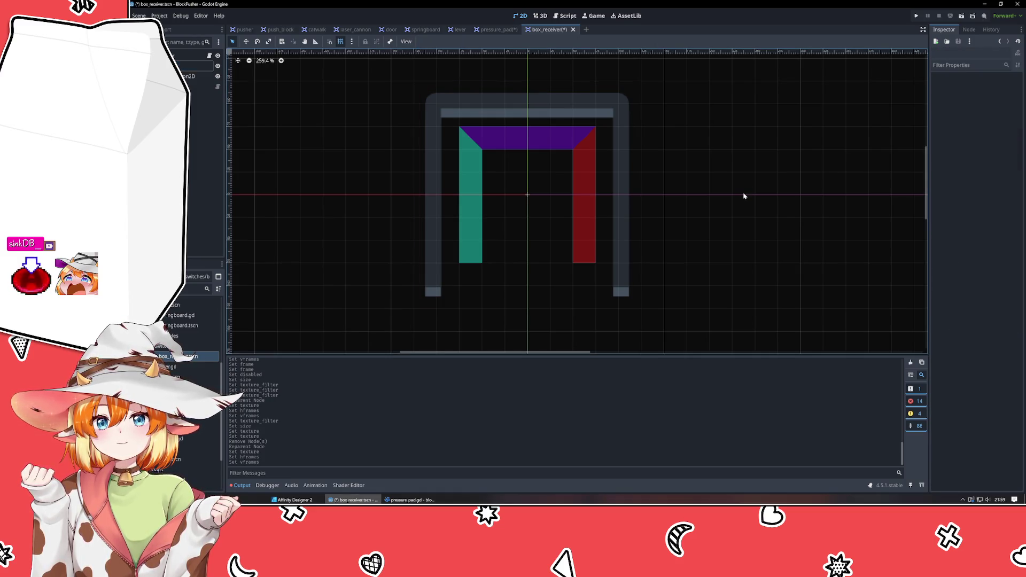
{"action": "left_click", "coordinate": [590, 174]}
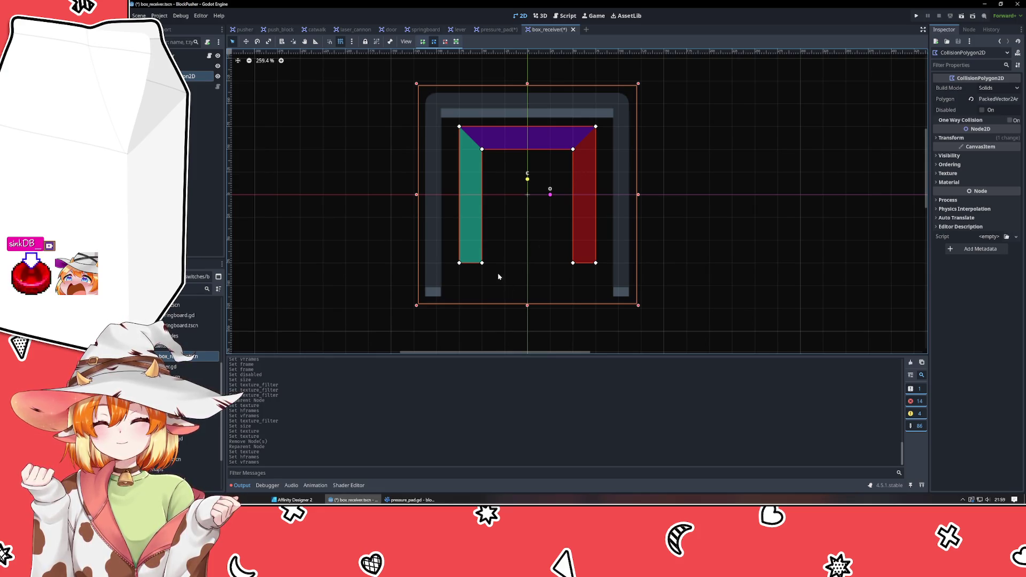
{"action": "left_click", "coordinate": [486, 297]}
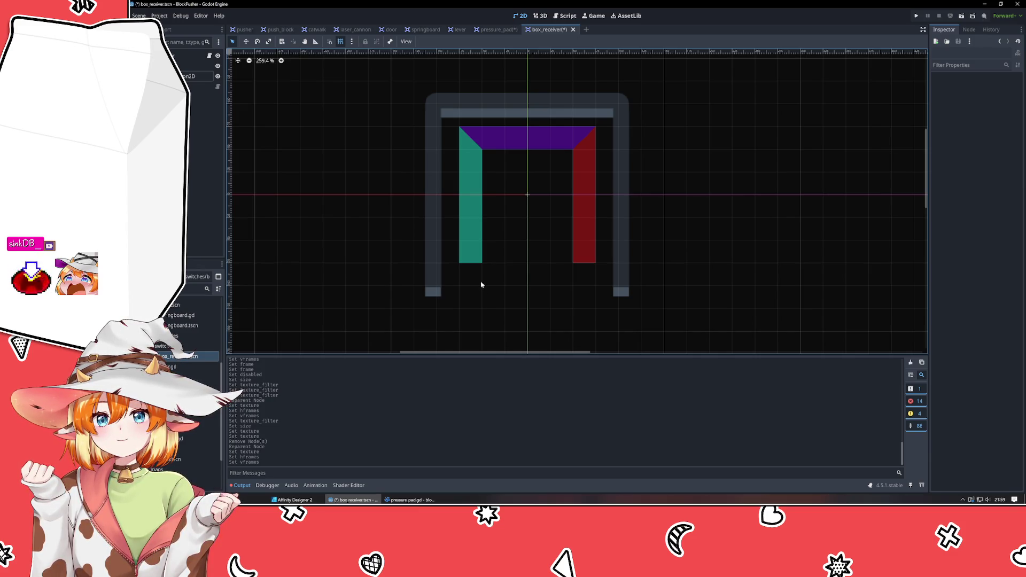
{"action": "left_click", "coordinate": [431, 284]}
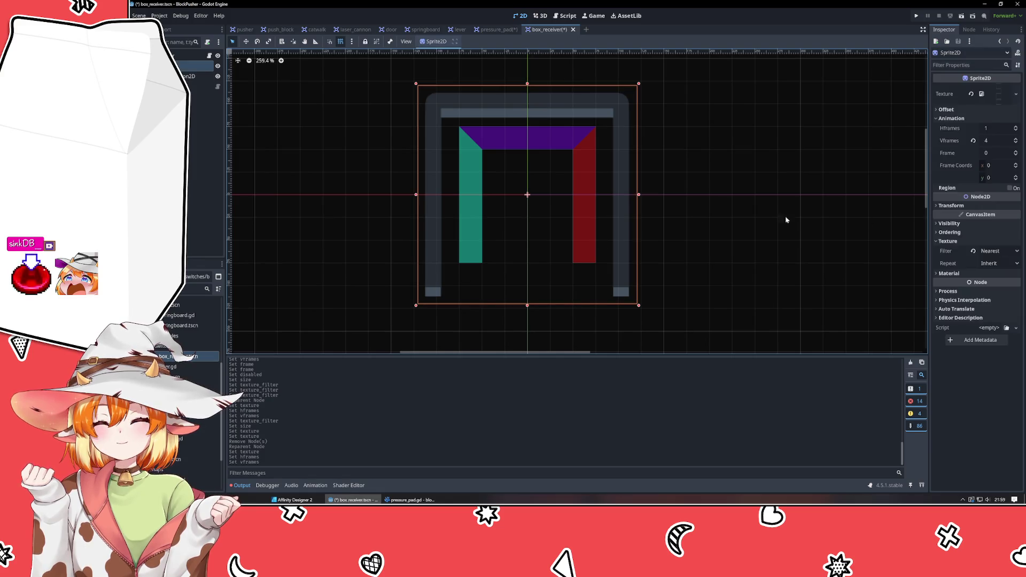
{"action": "left_click", "coordinate": [1016, 152]}
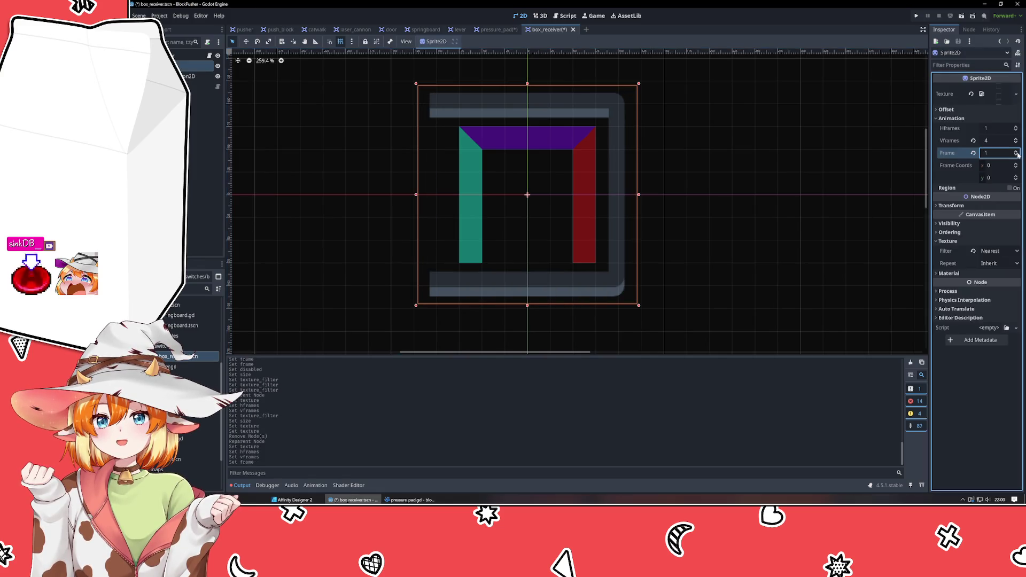
{"action": "left_click", "coordinate": [1016, 152]}
{"action": "left_click", "coordinate": [1017, 153]}
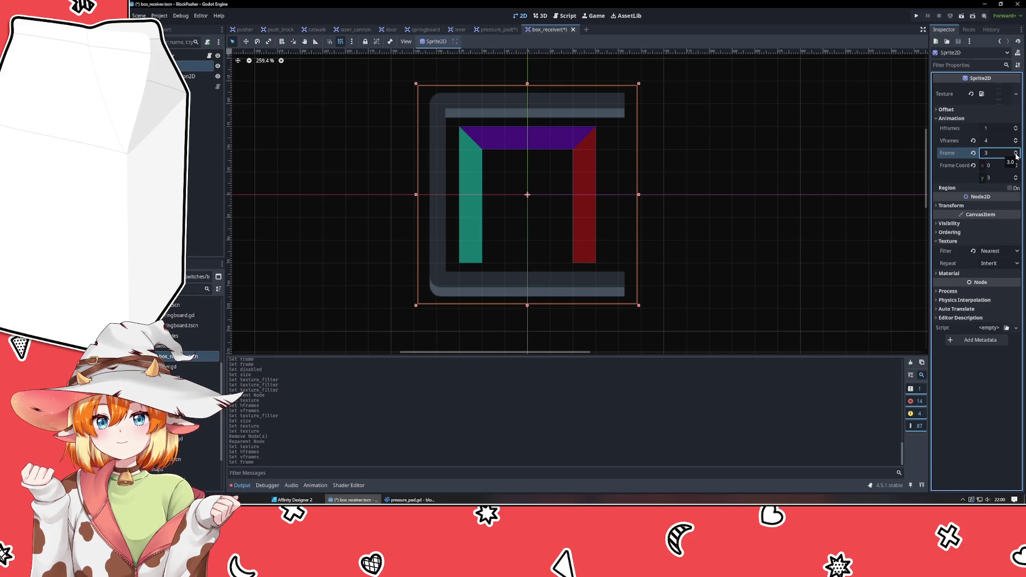
{"action": "left_click", "coordinate": [1015, 156]}
{"action": "left_click", "coordinate": [1015, 156]}
{"action": "left_click", "coordinate": [1015, 155]}
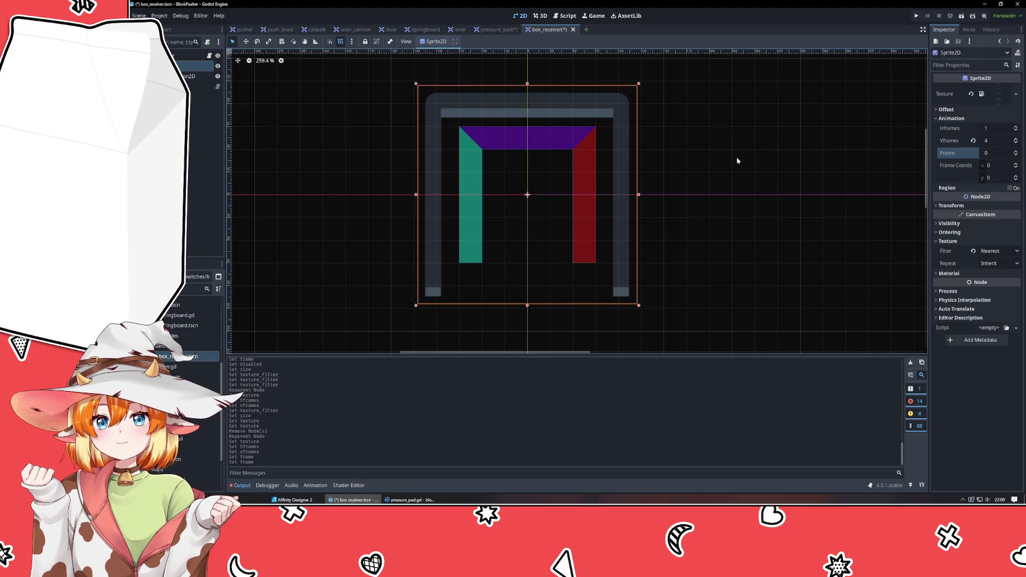
{"action": "left_click", "coordinate": [195, 76]}
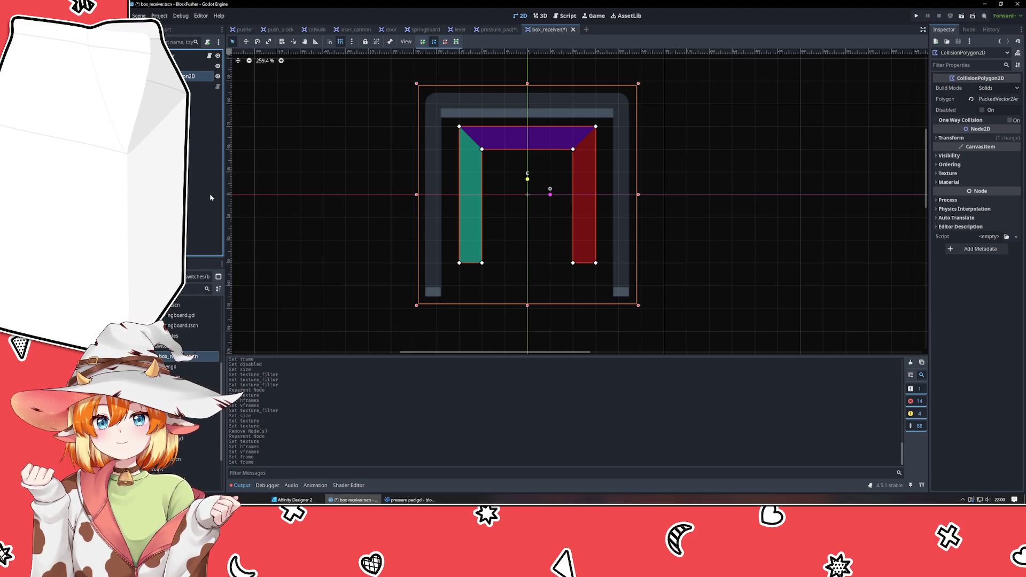
Step: Reset the collision polygon's x position to 0 and reselect it on the canvas
{"action": "left_click", "coordinate": [985, 138]}
{"action": "mouse_move", "coordinate": [997, 176]}
{"action": "left_mouse_down"}
{"action": "mouse_move", "coordinate": [1017, 176]}
{"action": "mouse_move", "coordinate": [982, 178]}
{"action": "left_mouse_up"}
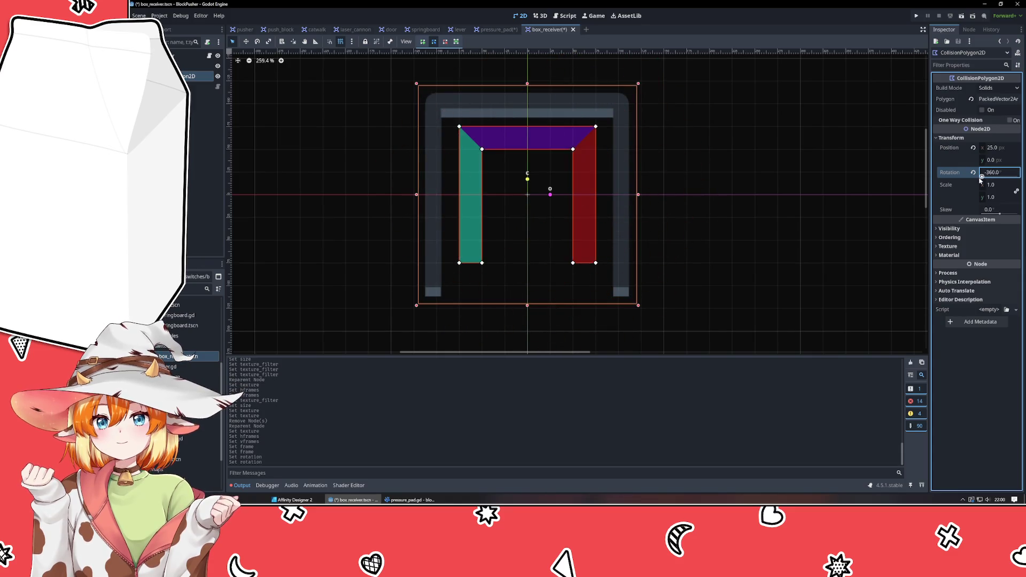
{"action": "left_click", "coordinate": [548, 198]}
{"action": "left_click", "coordinate": [549, 199]}
{"action": "left_click", "coordinate": [549, 199]}
{"action": "left_click", "coordinate": [584, 198]}
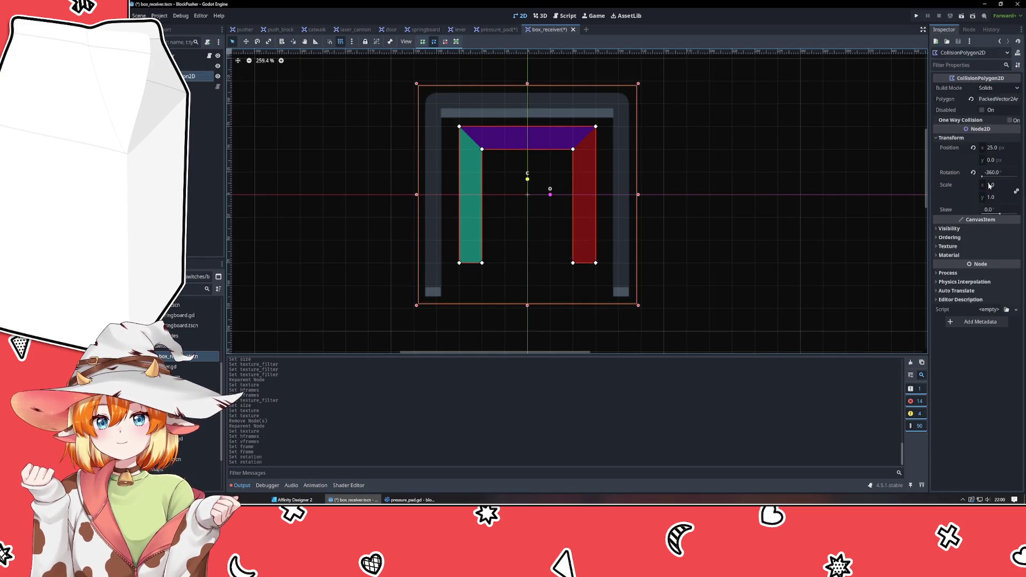
{"action": "left_click", "coordinate": [973, 148]}
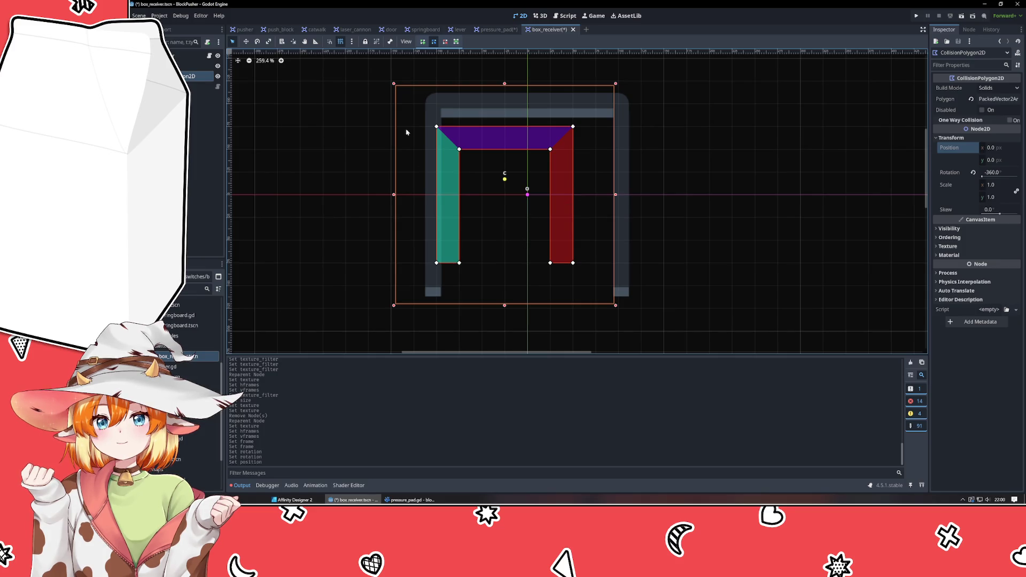
{"action": "mouse_move", "coordinate": [421, 121]}
{"action": "left_mouse_down"}
{"action": "mouse_move", "coordinate": [602, 266]}
{"action": "mouse_move", "coordinate": [604, 286]}
{"action": "left_mouse_up"}
{"action": "left_click", "coordinate": [550, 251]}
{"action": "left_click", "coordinate": [500, 189]}
{"action": "left_click", "coordinate": [555, 222]}
Step: Drag the polygon's corner points out so its walls match the housing's outline
{"action": "left_click", "coordinate": [573, 263]}
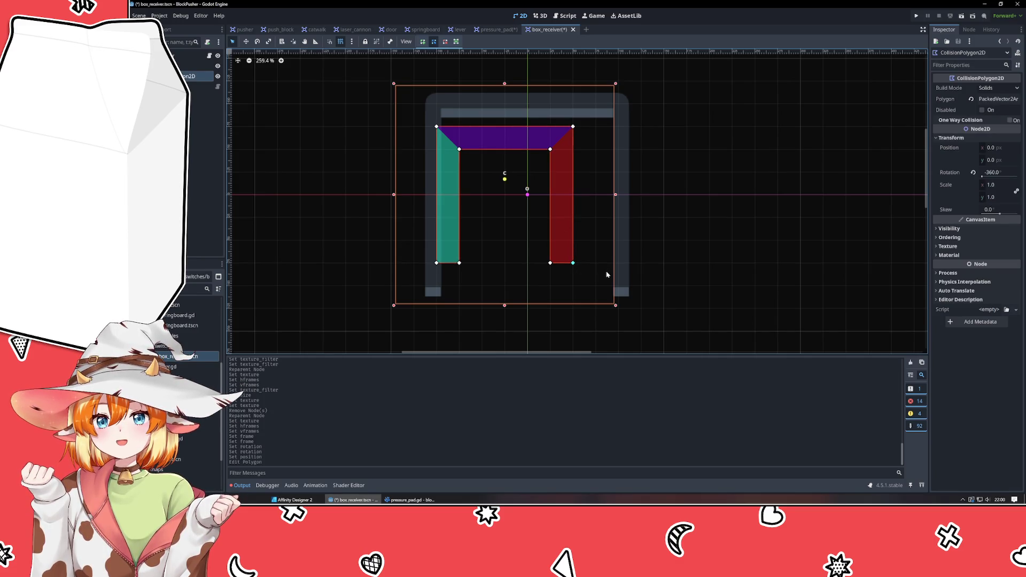
{"action": "key", "text": "Right"}
{"action": "key", "text": "Left"}
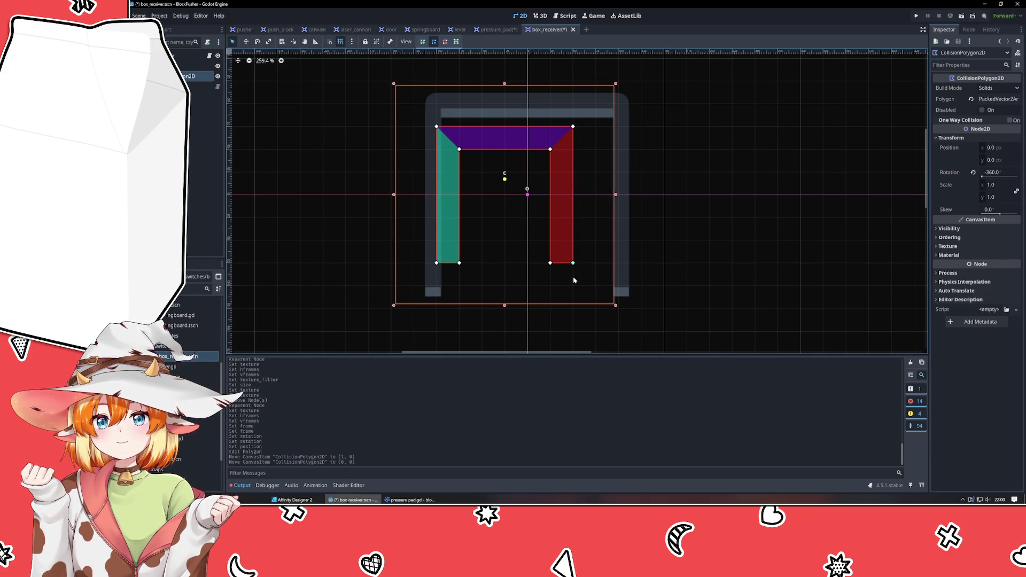
{"action": "key", "text": "Right"}
{"action": "key", "text": "Right"}
{"action": "key", "text": "Left"}
{"action": "key", "text": "Left"}
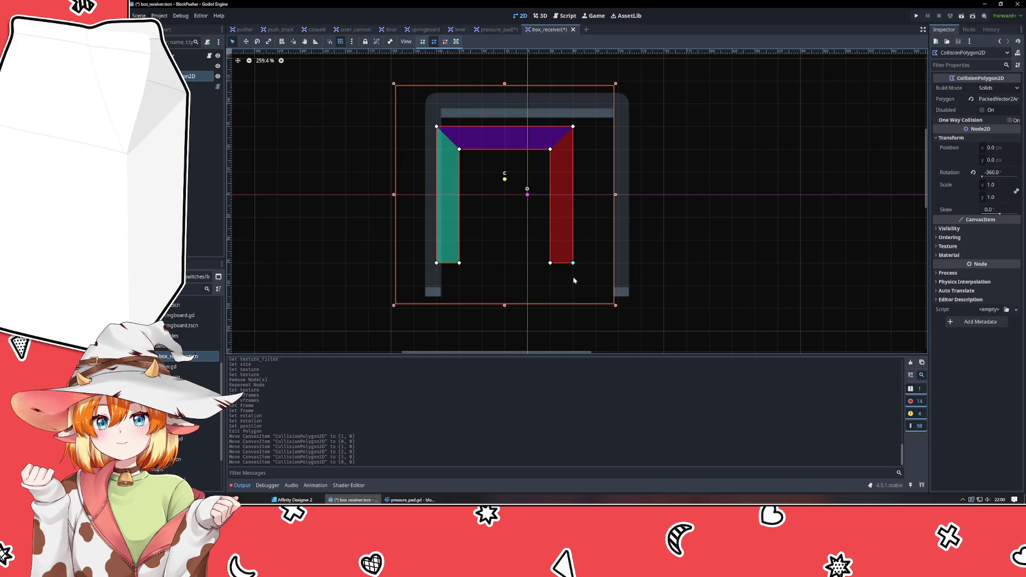
{"action": "mouse_move", "coordinate": [572, 262]}
{"action": "left_mouse_down"}
{"action": "mouse_move", "coordinate": [615, 274]}
{"action": "mouse_move", "coordinate": [632, 302]}
{"action": "mouse_move", "coordinate": [609, 279]}
{"action": "mouse_move", "coordinate": [630, 279]}
{"action": "mouse_move", "coordinate": [610, 279]}
{"action": "left_mouse_up"}
{"action": "left_click_drag", "start_coordinate": [549, 263], "coordinate": [605, 285]}
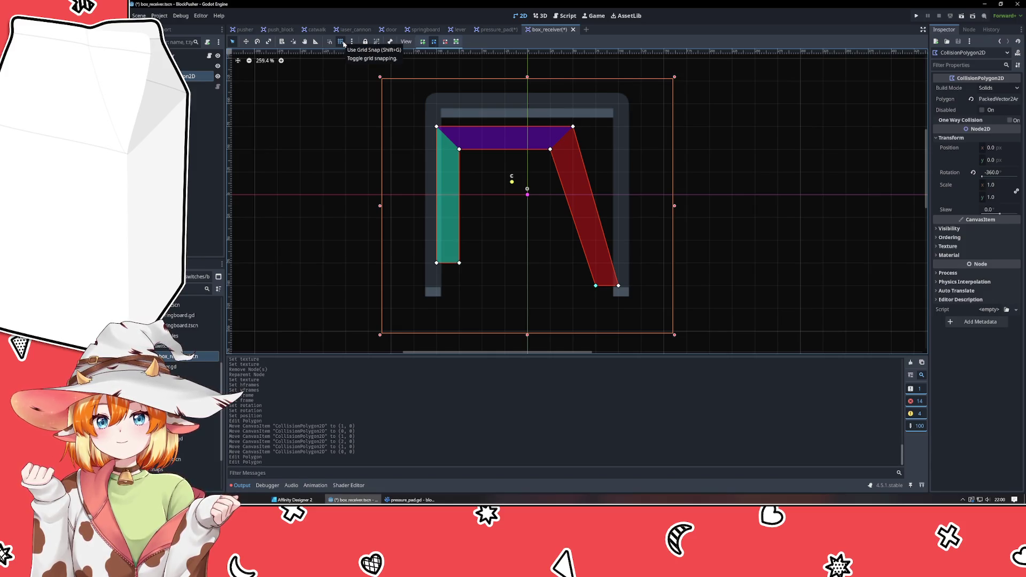
{"action": "mouse_move", "coordinate": [619, 287]}
{"action": "left_mouse_down"}
{"action": "mouse_move", "coordinate": [630, 296]}
{"action": "mouse_move", "coordinate": [613, 294]}
{"action": "left_mouse_up"}
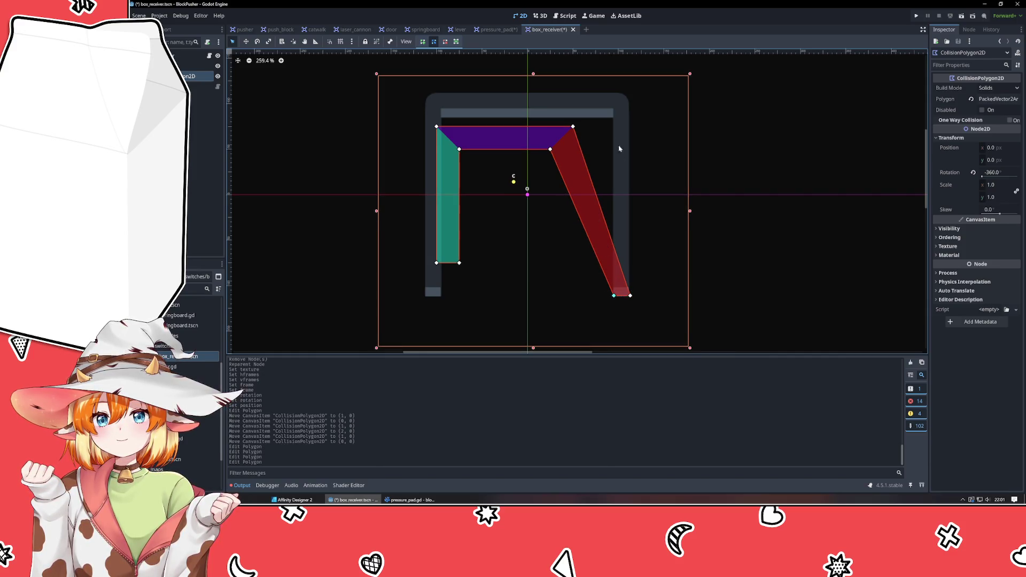
{"action": "left_click_drag", "start_coordinate": [574, 127], "coordinate": [627, 93]}
{"action": "left_click_drag", "start_coordinate": [551, 149], "coordinate": [611, 118]}
{"action": "left_click_drag", "start_coordinate": [436, 126], "coordinate": [425, 93]}
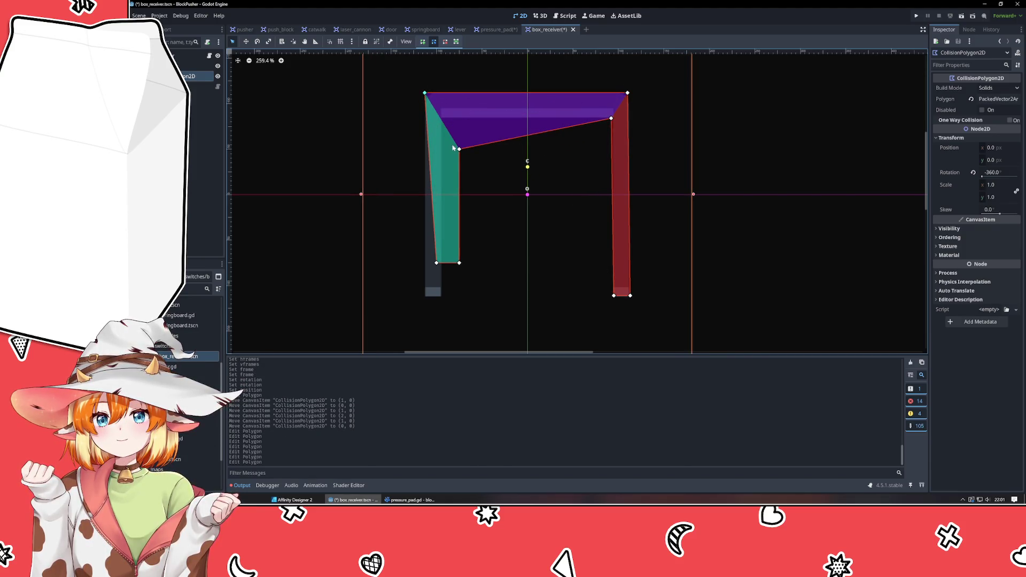
{"action": "left_click_drag", "start_coordinate": [458, 150], "coordinate": [443, 118]}
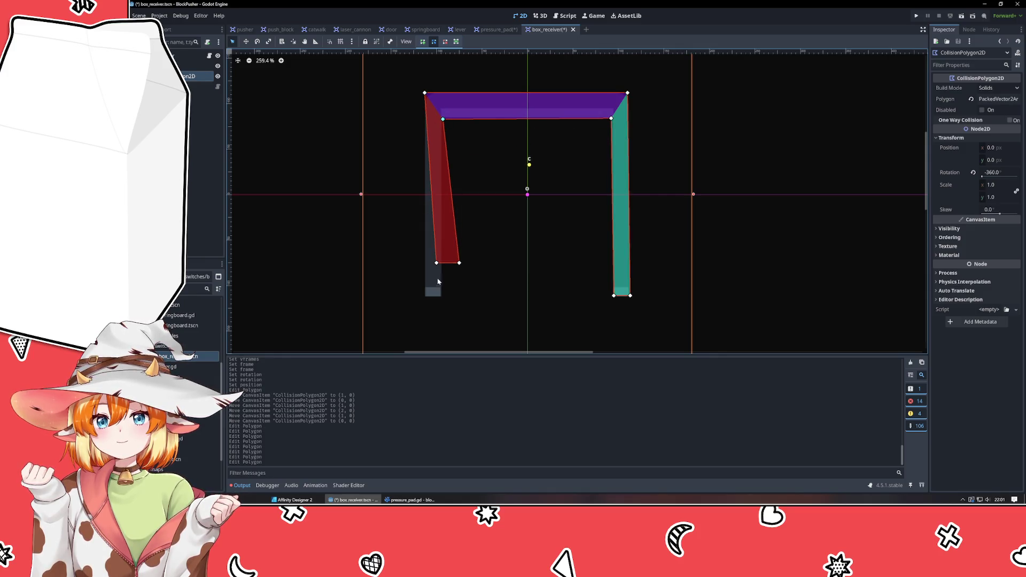
{"action": "left_click_drag", "start_coordinate": [437, 263], "coordinate": [425, 297]}
{"action": "left_click_drag", "start_coordinate": [459, 263], "coordinate": [442, 300]}
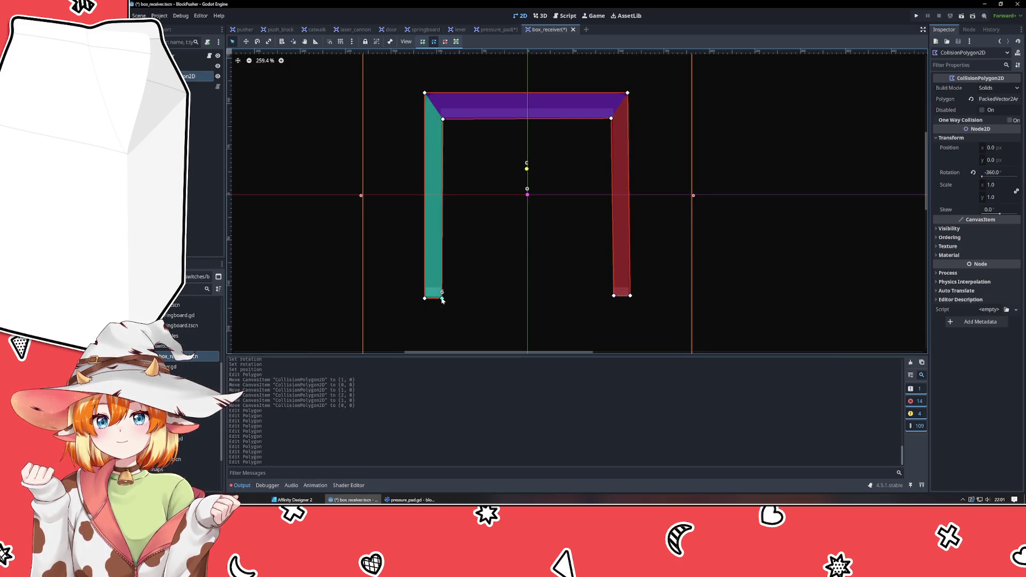
Step: Enable grid snapping and start editing the polygon's rotation value
{"action": "left_click", "coordinate": [341, 42]}
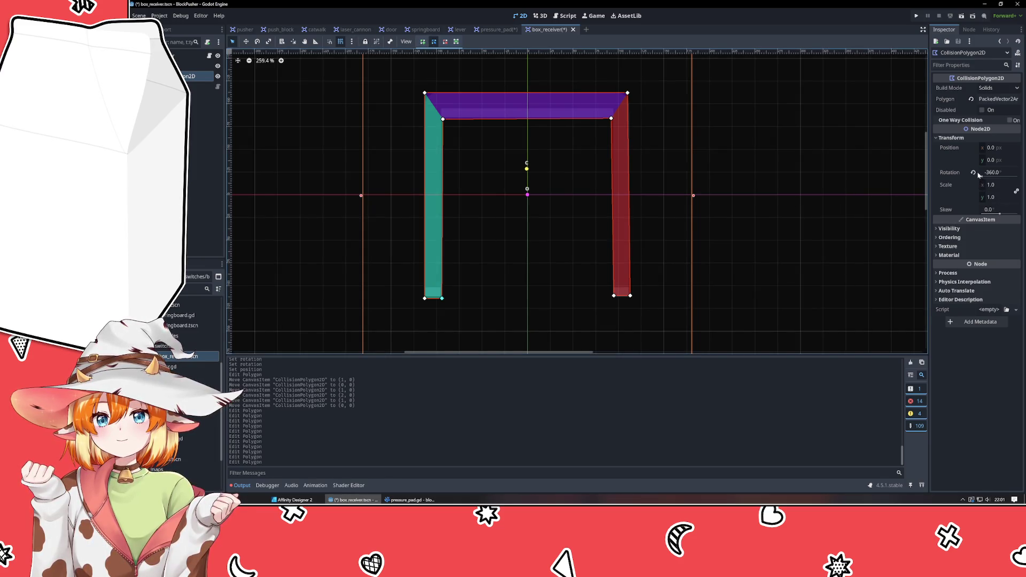
{"action": "left_click_drag", "start_coordinate": [985, 179], "coordinate": [1009, 177]}
{"action": "left_click", "coordinate": [996, 174]}
Step: Set the polygon's rotation to 90°, then return the Sprite2D to frame 0
{"action": "type", "text": "90"}
{"action": "key", "text": "Return"}
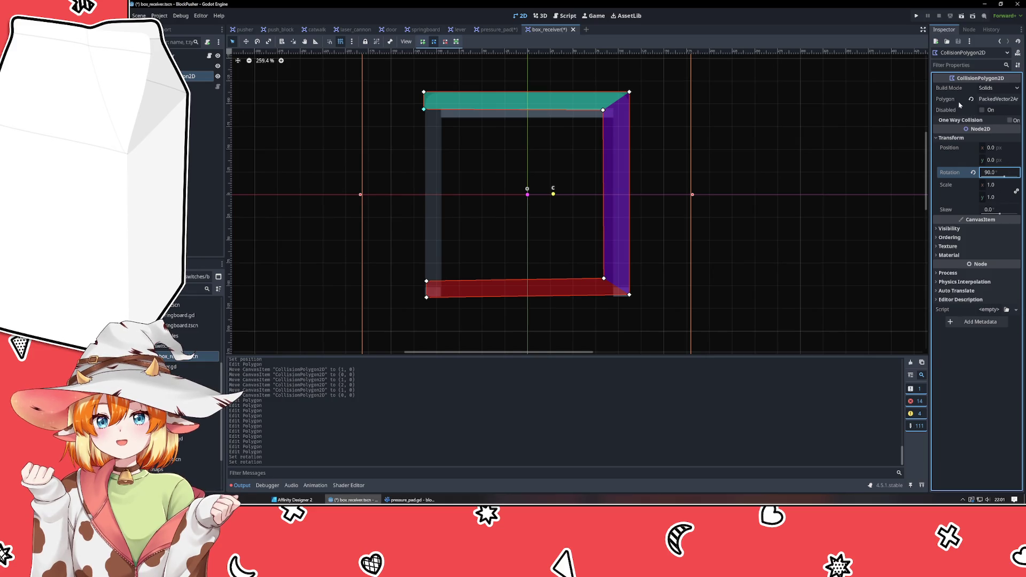
{"action": "left_click", "coordinate": [619, 150]}
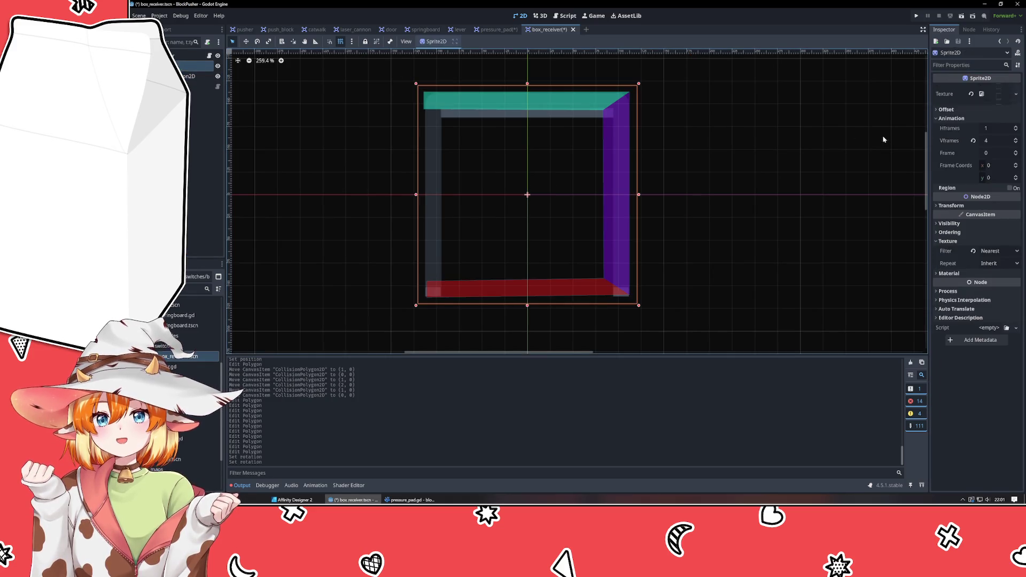
{"action": "left_click", "coordinate": [1017, 152]}
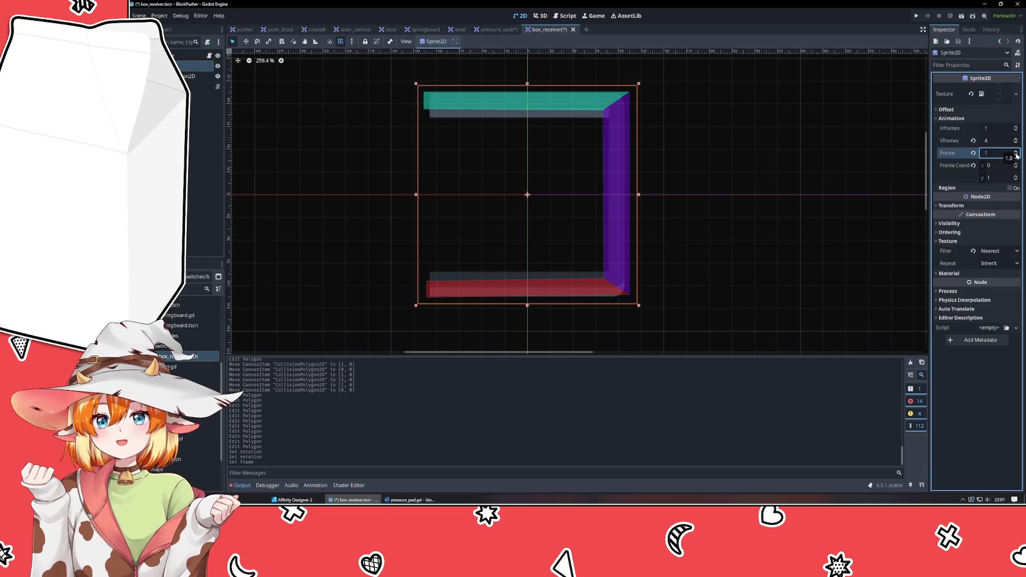
{"action": "left_click", "coordinate": [1016, 155]}
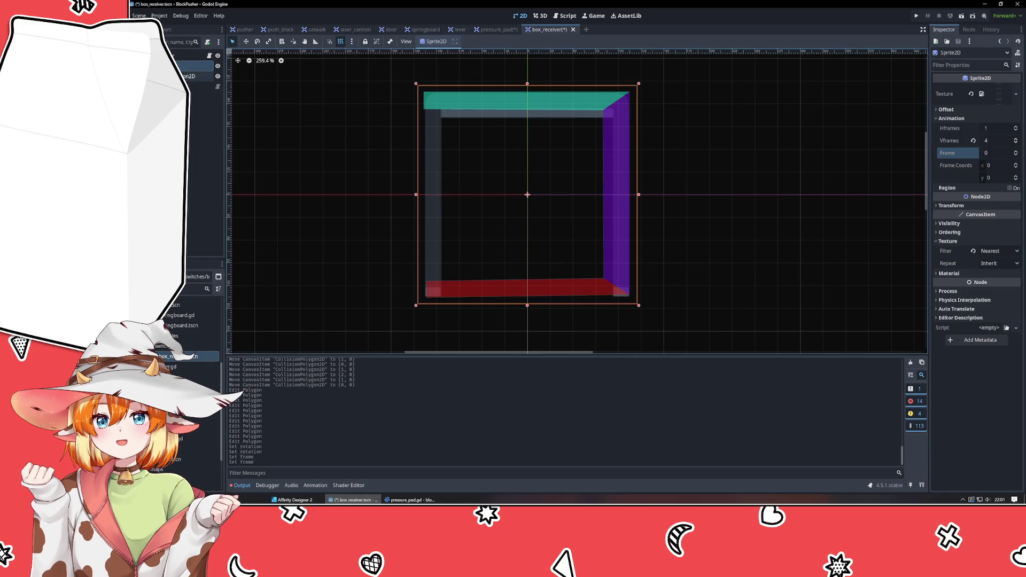
Step: Revert the CollisionPolygon2D rotation to 0° and deselect it
{"action": "left_click", "coordinate": [198, 76]}
{"action": "left_click", "coordinate": [974, 173]}
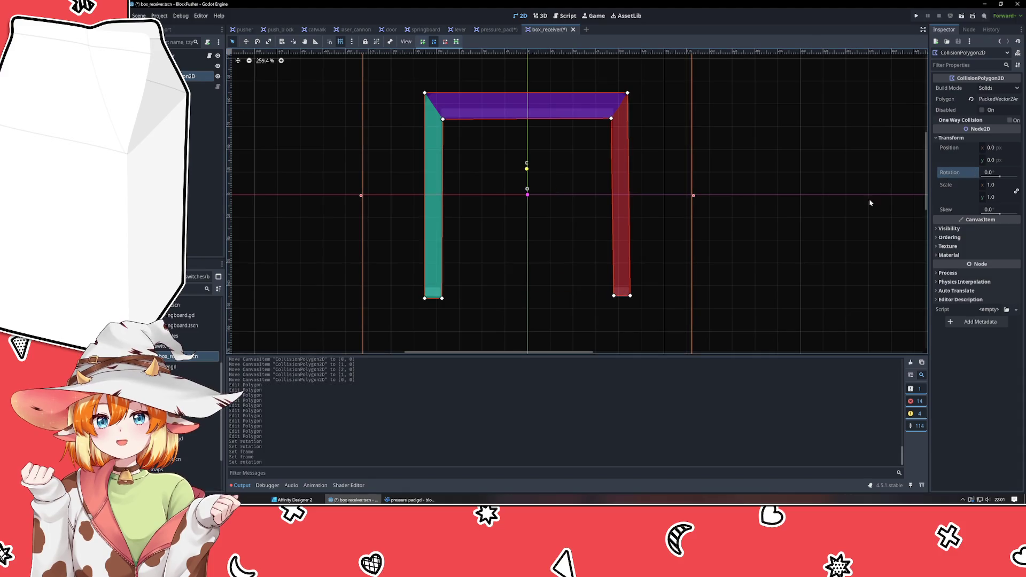
{"action": "left_click", "coordinate": [791, 218]}
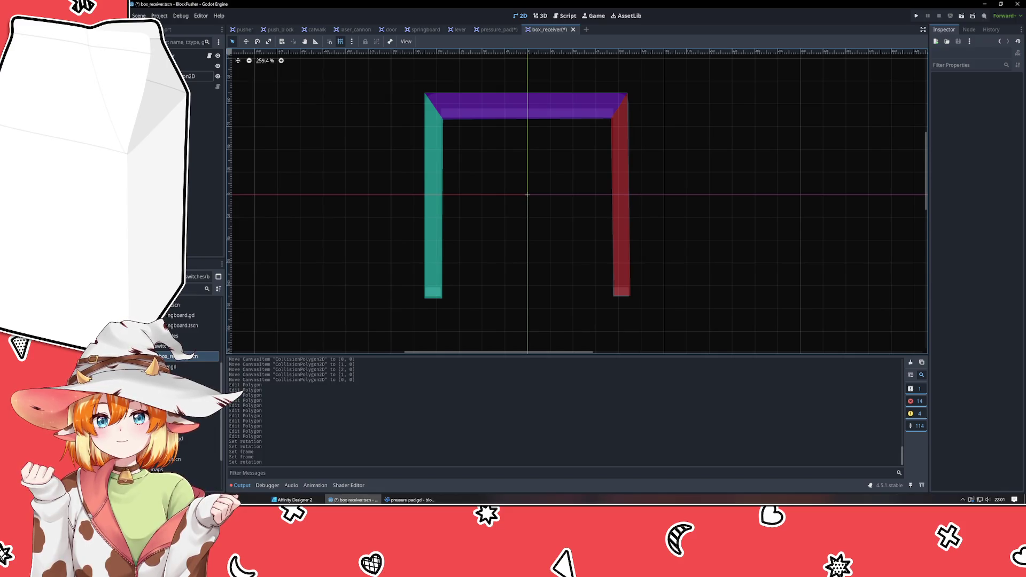
Step: Add a RayCast2D node, move it up the scene tree, and extend its ray down to y 125
{"action": "left_click", "coordinate": [198, 122]}
{"action": "key", "text": "ctrl+a"}
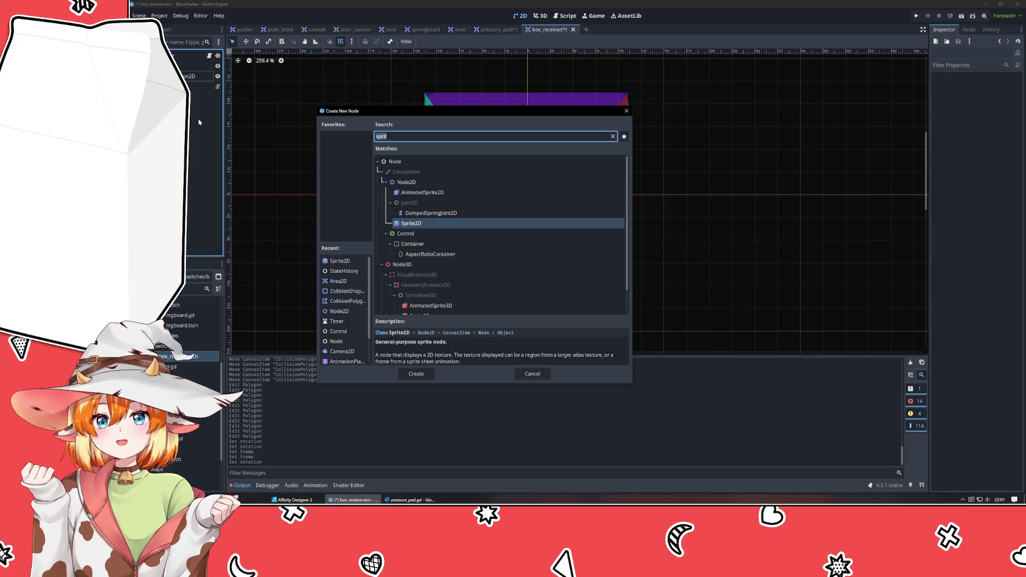
{"action": "type", "text": "ve"}
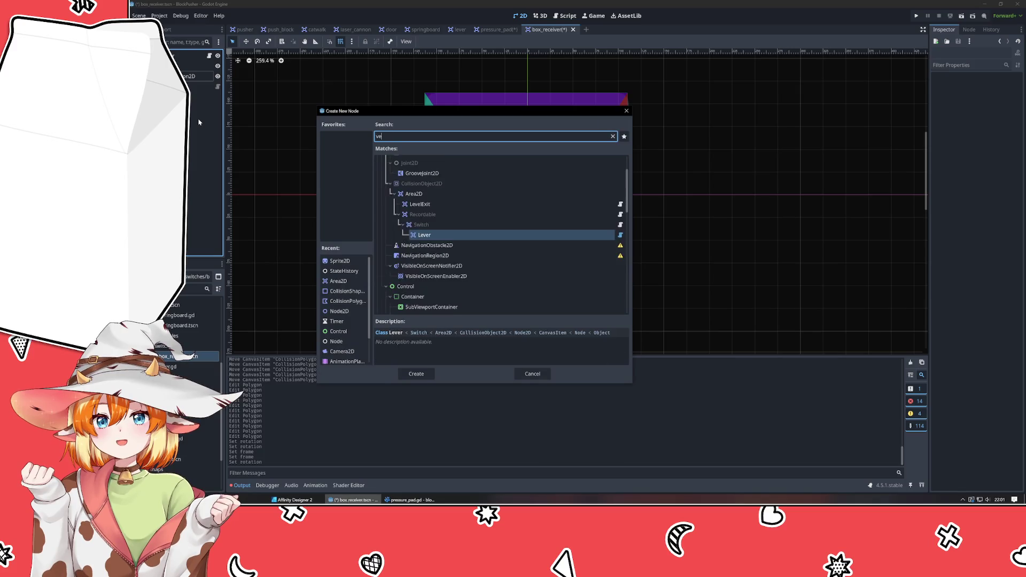
{"action": "key", "text": "BackSpace"}
{"action": "key", "text": "BackSpace"}
{"action": "type", "text": "ray"}
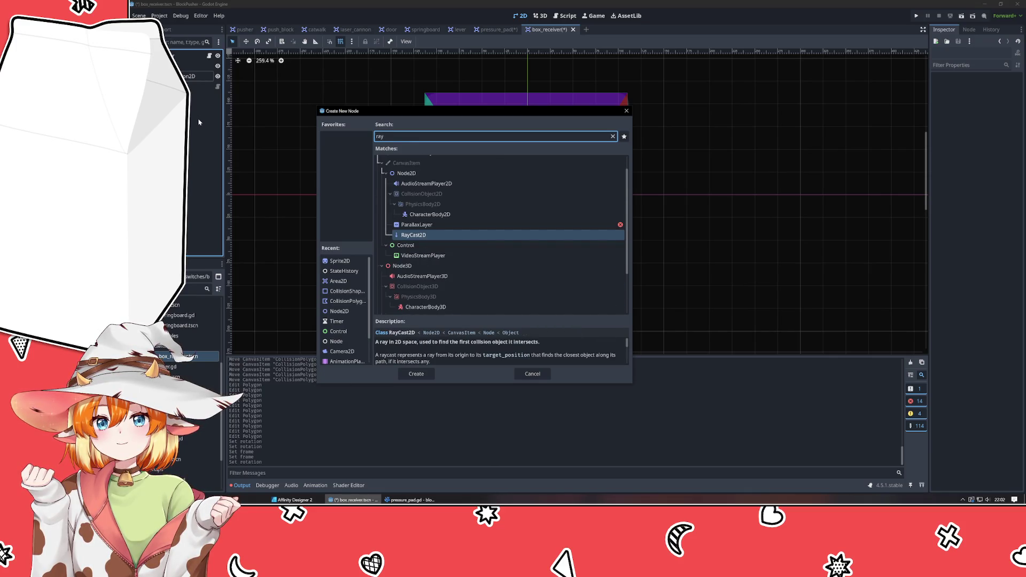
{"action": "key", "text": "Return"}
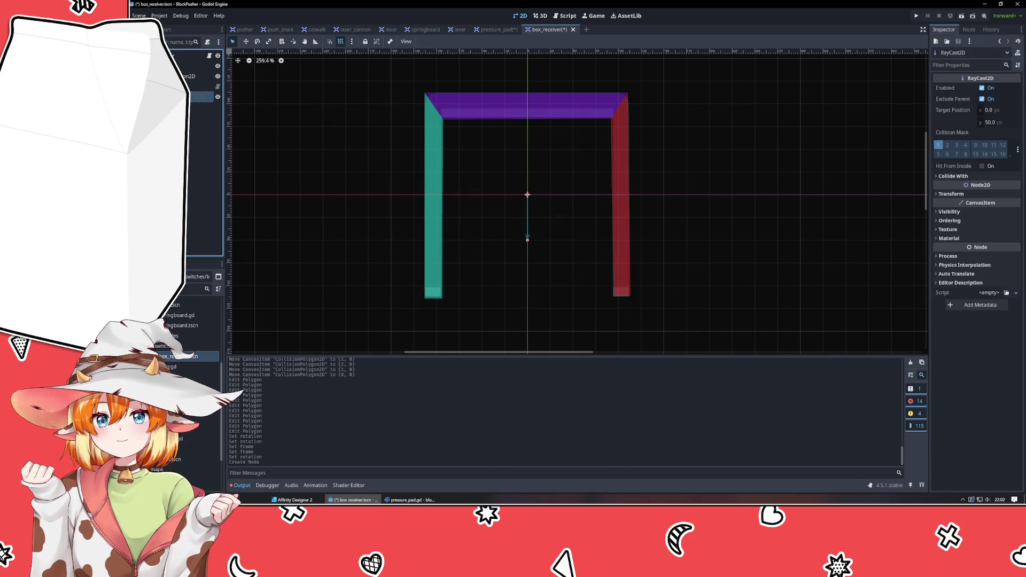
{"action": "left_click_drag", "start_coordinate": [201, 96], "coordinate": [200, 78]}
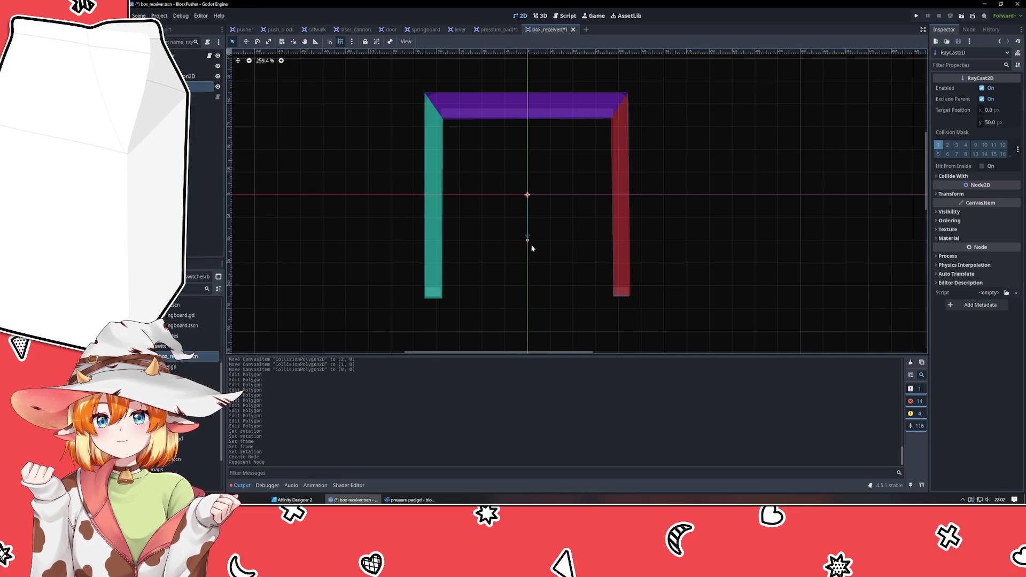
{"action": "mouse_move", "coordinate": [527, 242]}
{"action": "left_mouse_down"}
{"action": "mouse_move", "coordinate": [556, 271]}
{"action": "mouse_move", "coordinate": [533, 303]}
{"action": "left_mouse_up"}
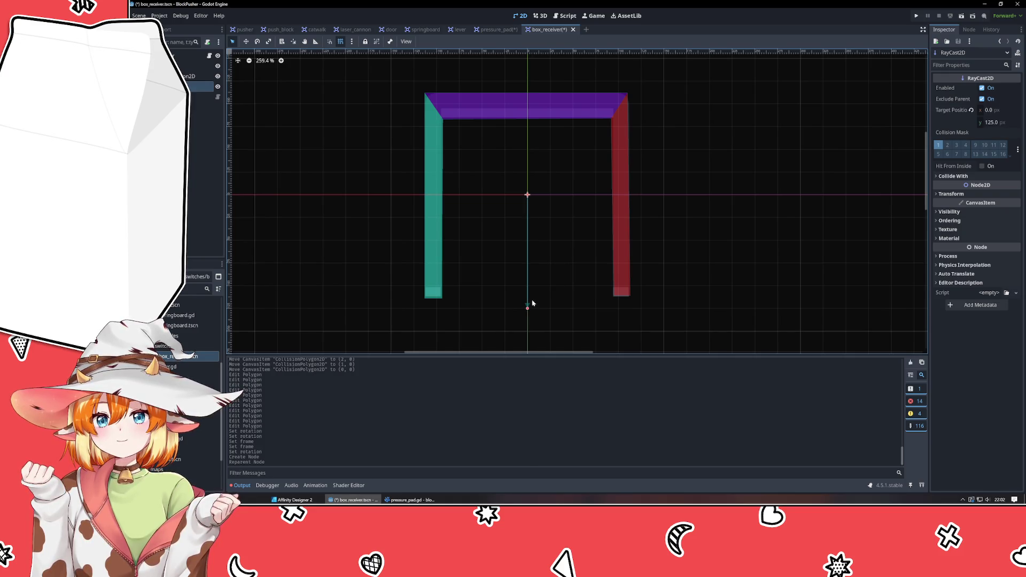
Step: Hide the collision polygon overlay and select the collision polygon node
{"action": "left_click", "coordinate": [217, 76]}
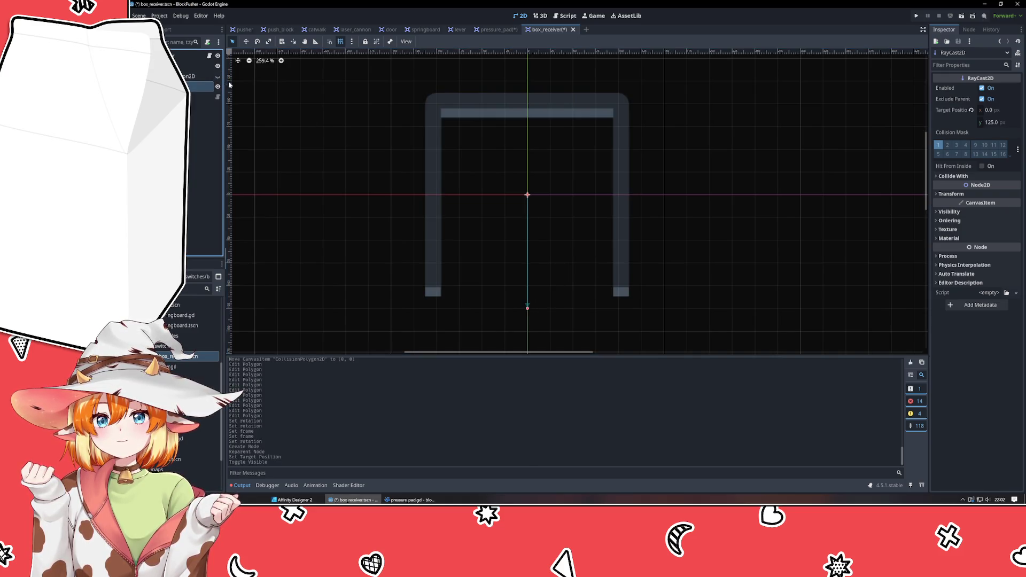
{"action": "left_click", "coordinate": [350, 272]}
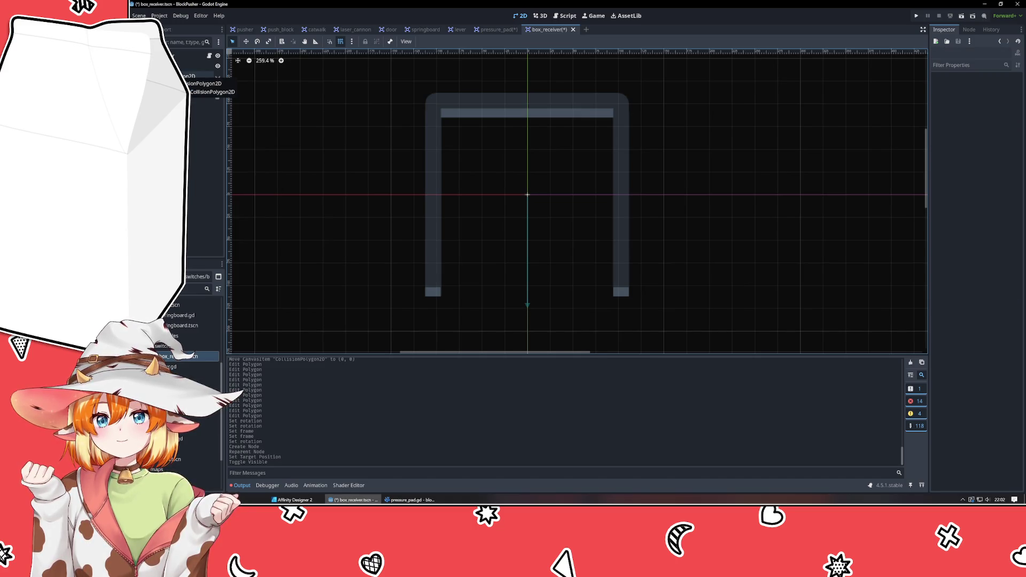
{"action": "left_click", "coordinate": [198, 76]}
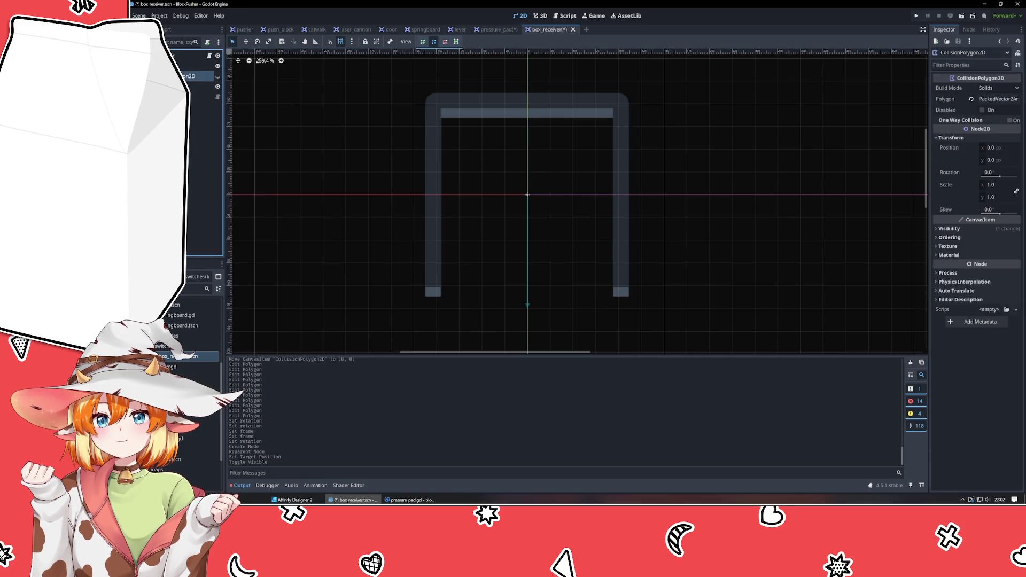
Step: Tick Disabled on the CollisionPolygon2D, then bring up Add Child Node from the scene node
{"action": "right_click", "coordinate": [165, 76]}
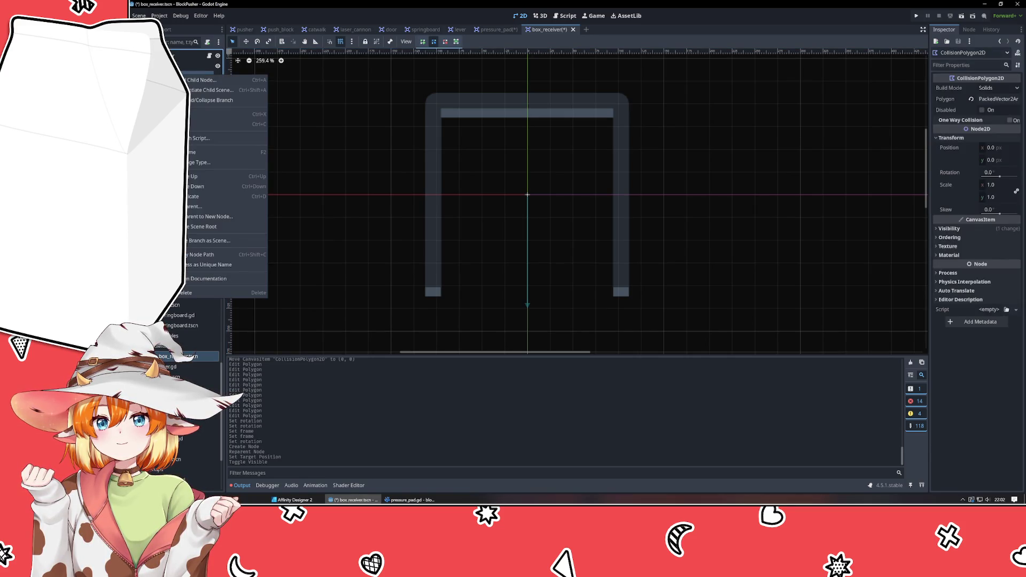
{"action": "left_click", "coordinate": [986, 114]}
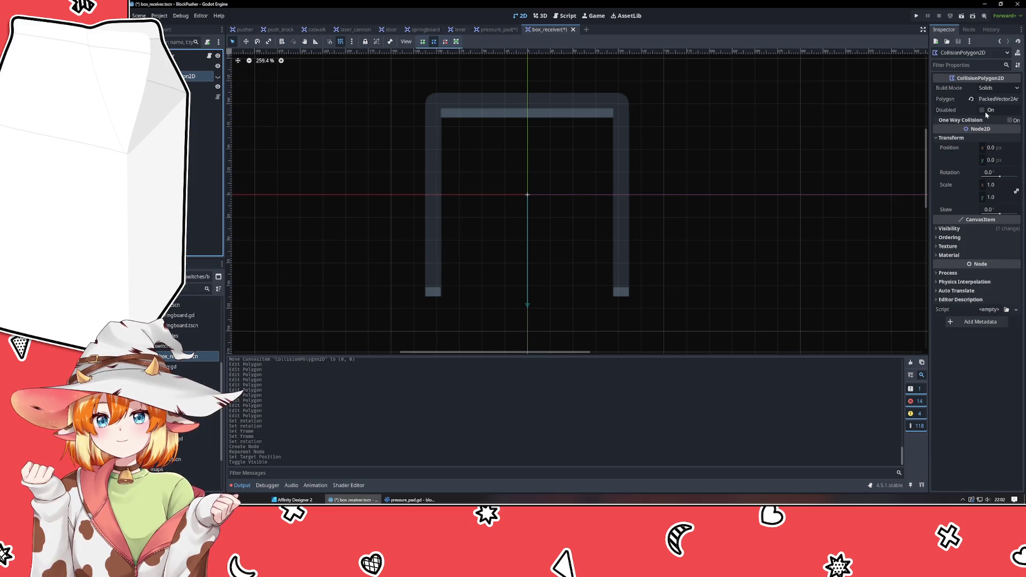
{"action": "left_click", "coordinate": [981, 110]}
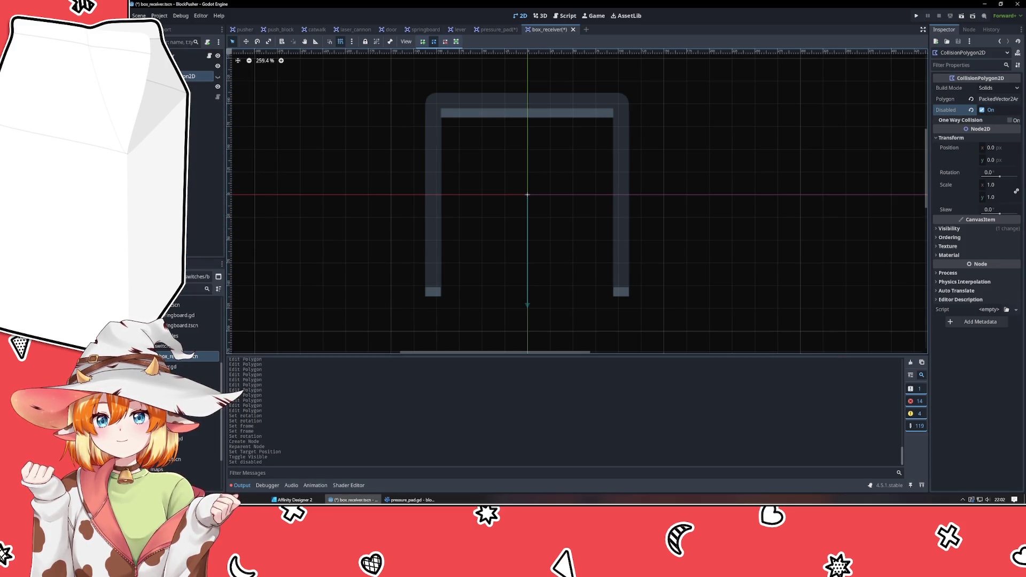
{"action": "right_click", "coordinate": [189, 143]}
{"action": "left_click", "coordinate": [193, 145]}
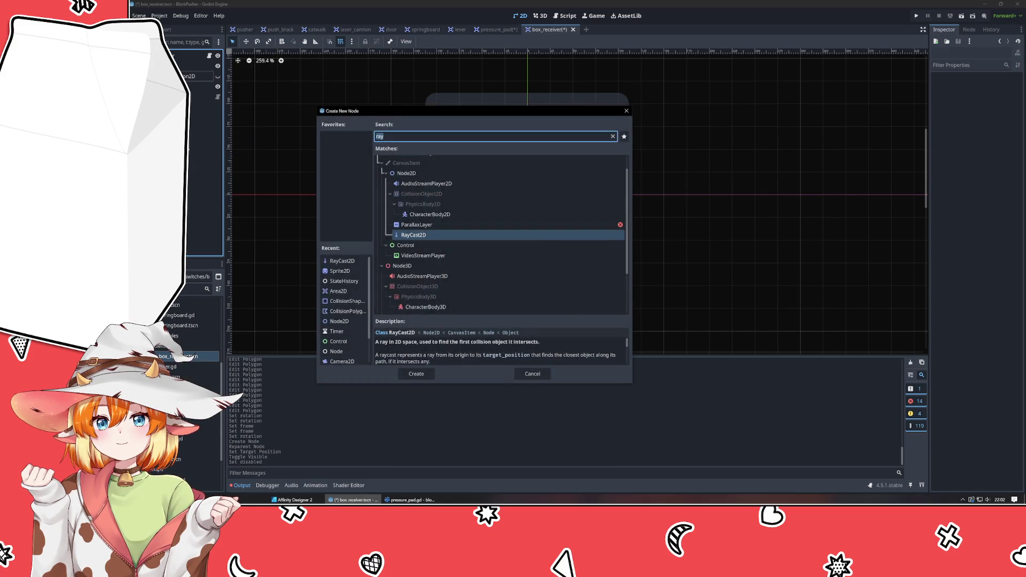
Step: Create a CollisionShape2D with a new RectangleShape2D sized 120 by 102
{"action": "type", "text": "coll"}
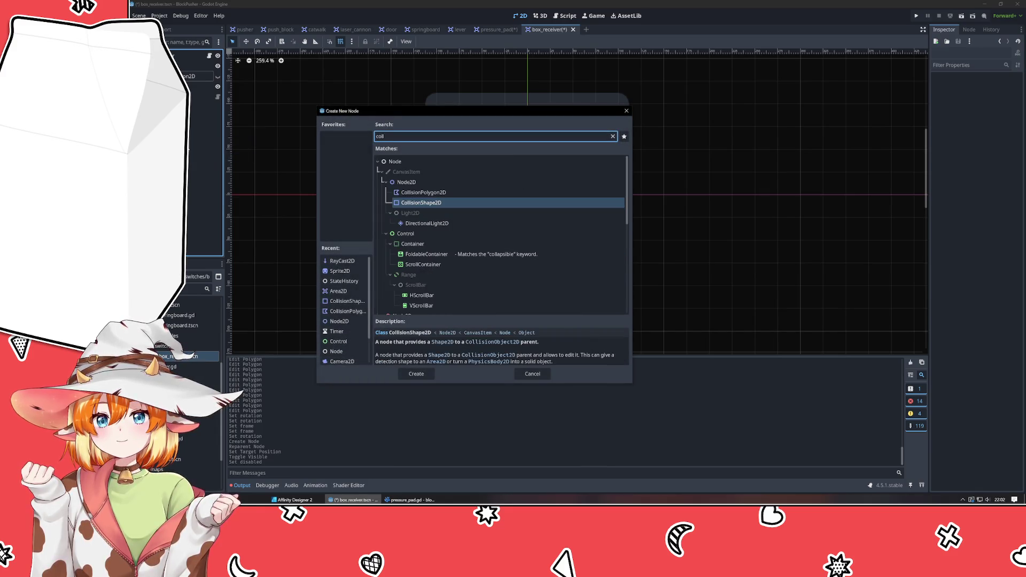
{"action": "key", "text": "Return"}
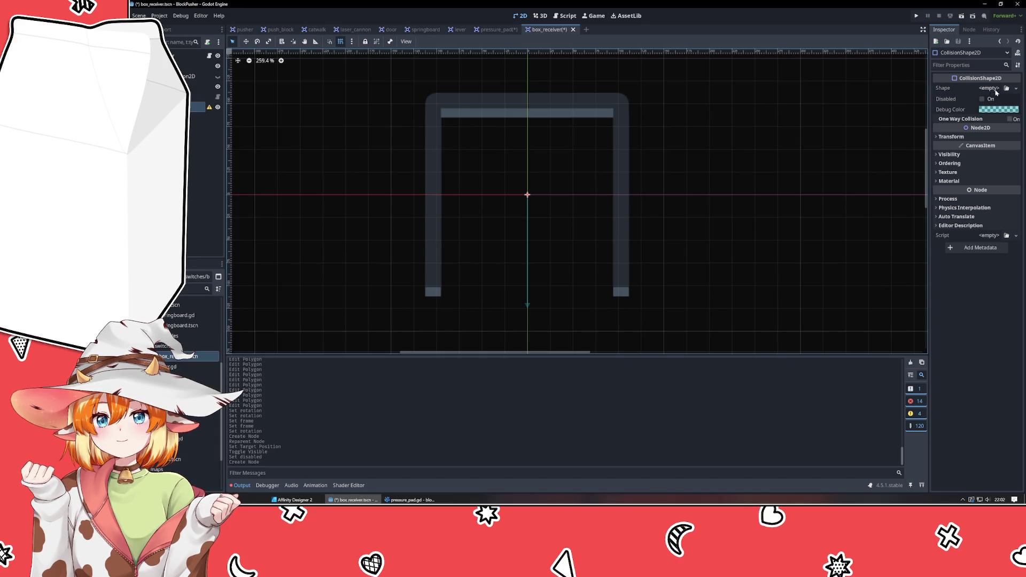
{"action": "left_click", "coordinate": [994, 90]}
{"action": "left_click", "coordinate": [983, 154]}
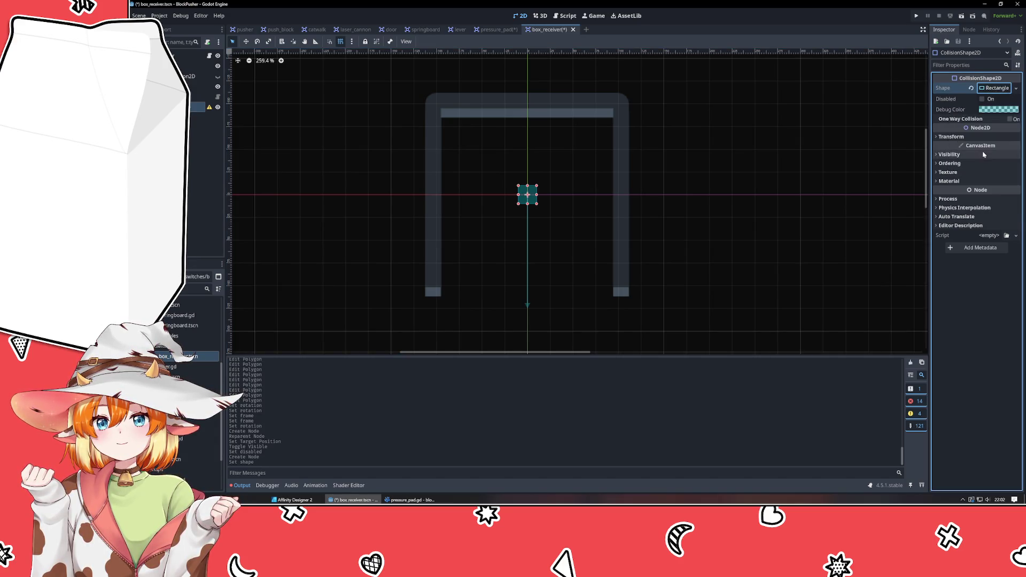
{"action": "left_click", "coordinate": [995, 88]}
{"action": "left_click", "coordinate": [1000, 102]}
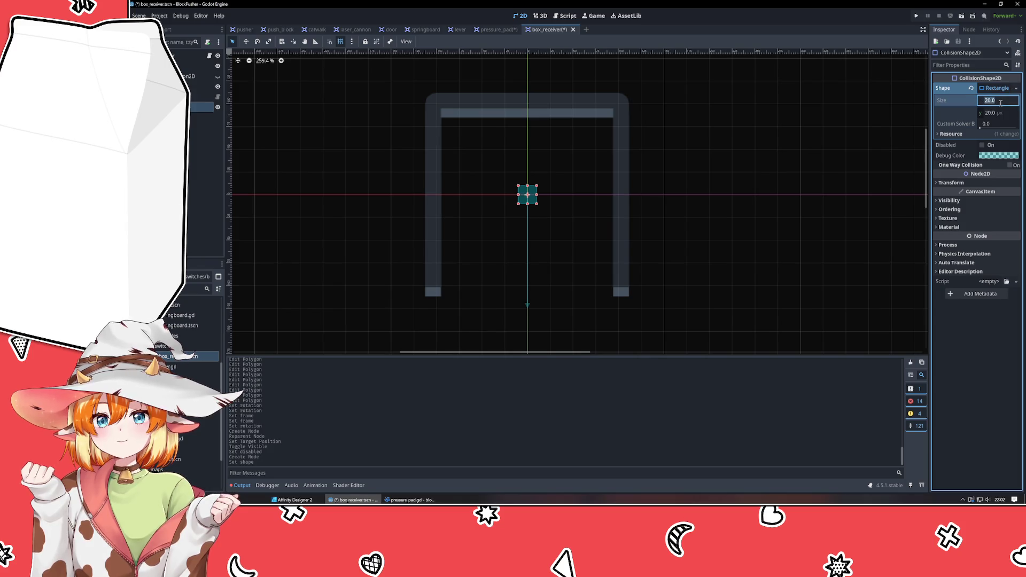
{"action": "type", "text": "120"}
{"action": "key", "text": "Tab"}
{"action": "type", "text": "102"}
{"action": "key", "text": "Tab"}
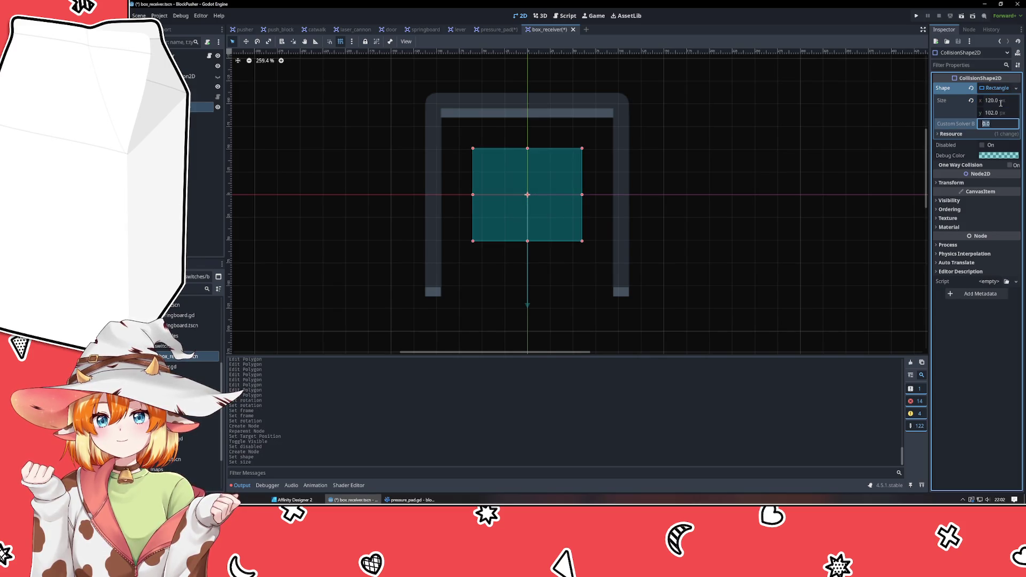
Step: Reparent the collision shape in the scene tree and correct the rectangle height to 120
{"action": "left_click_drag", "start_coordinate": [197, 107], "coordinate": [198, 76]}
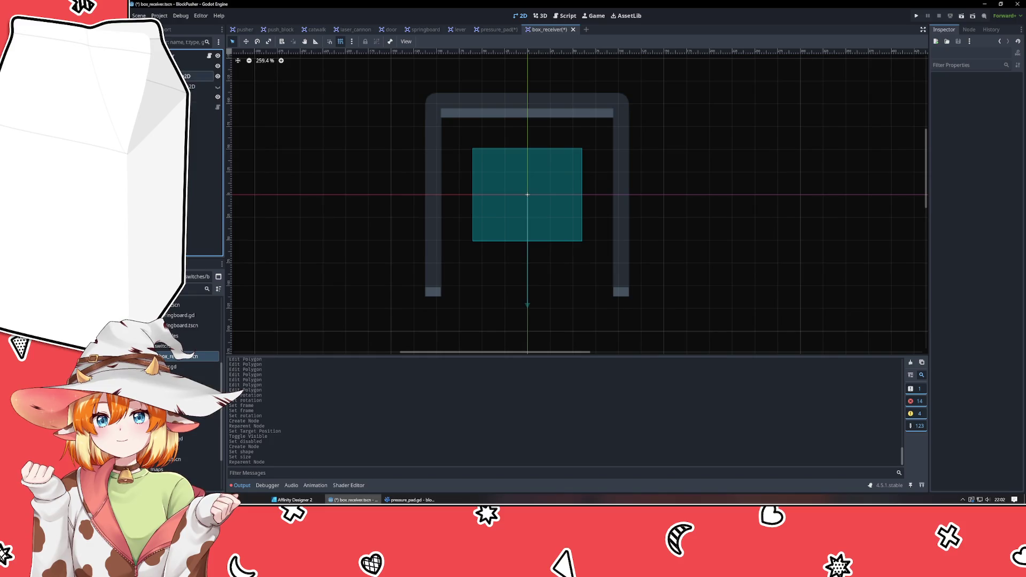
{"action": "left_click", "coordinate": [197, 75]}
{"action": "left_click", "coordinate": [999, 113]}
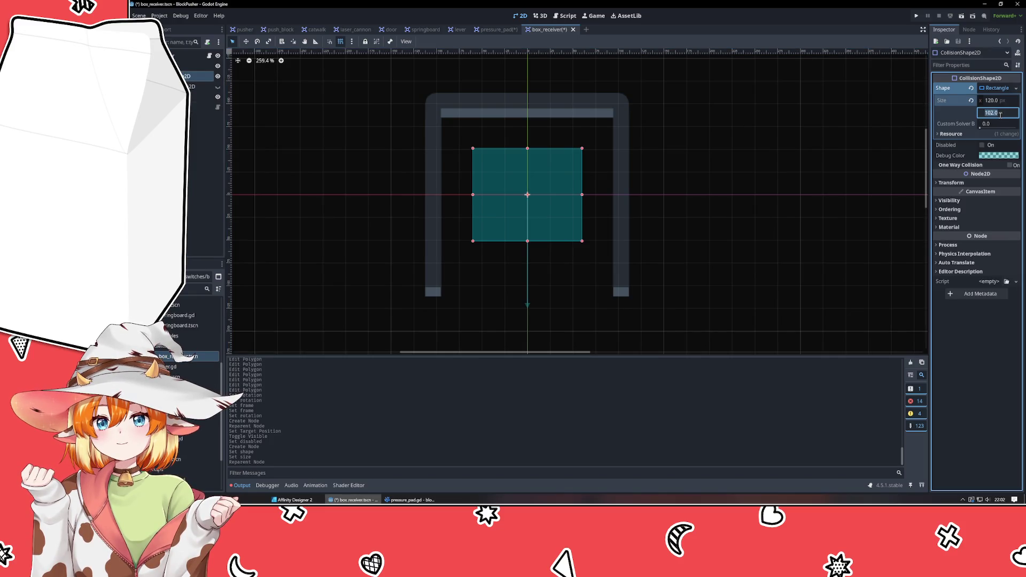
{"action": "type", "text": "120"}
{"action": "key", "text": "Return"}
Step: Deselect the collision shape and select the RayCast2D node
{"action": "left_click", "coordinate": [710, 240]}
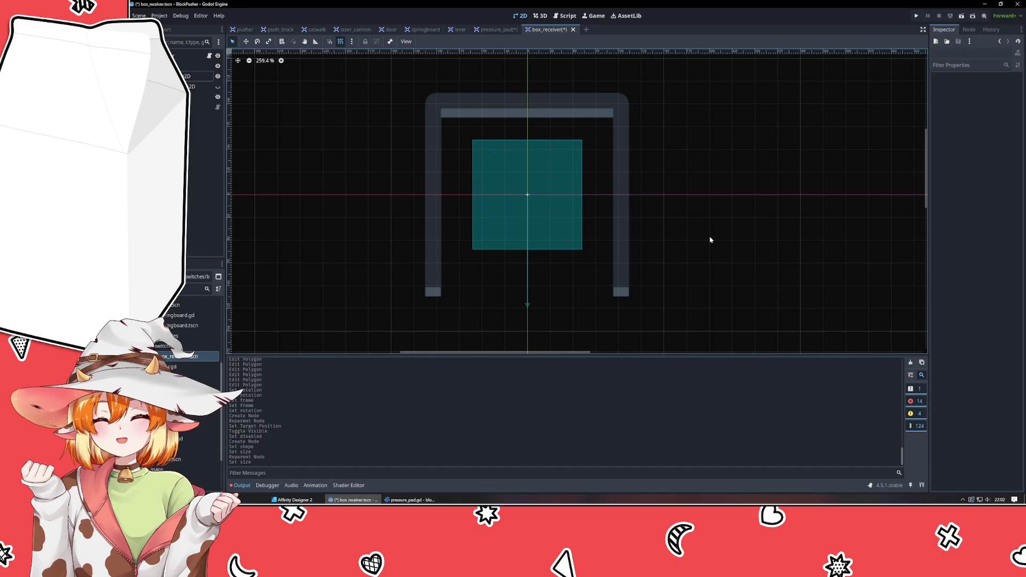
{"action": "left_click", "coordinate": [199, 187]}
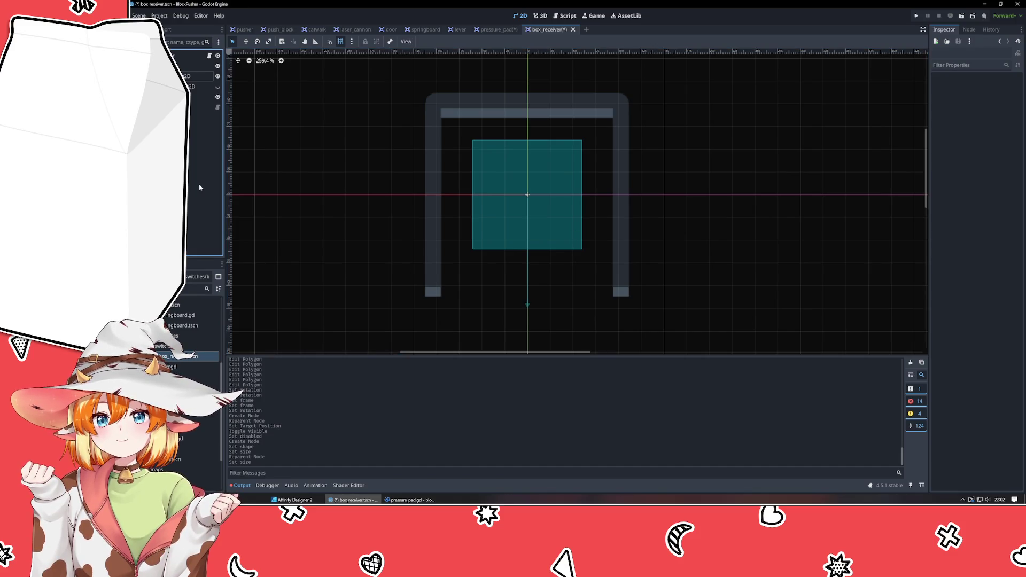
{"action": "left_click", "coordinate": [281, 215]}
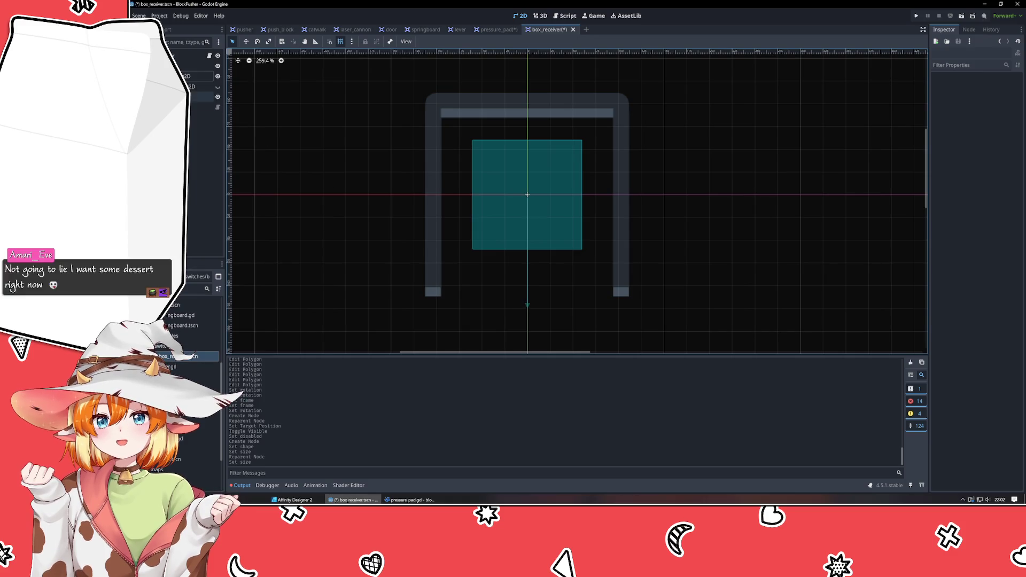
{"action": "left_click", "coordinate": [526, 309]}
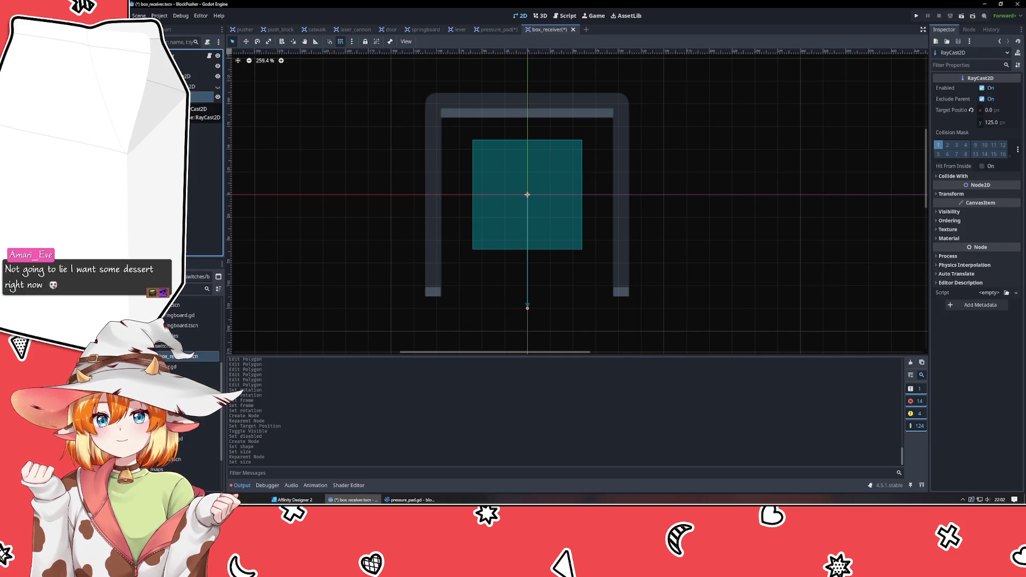